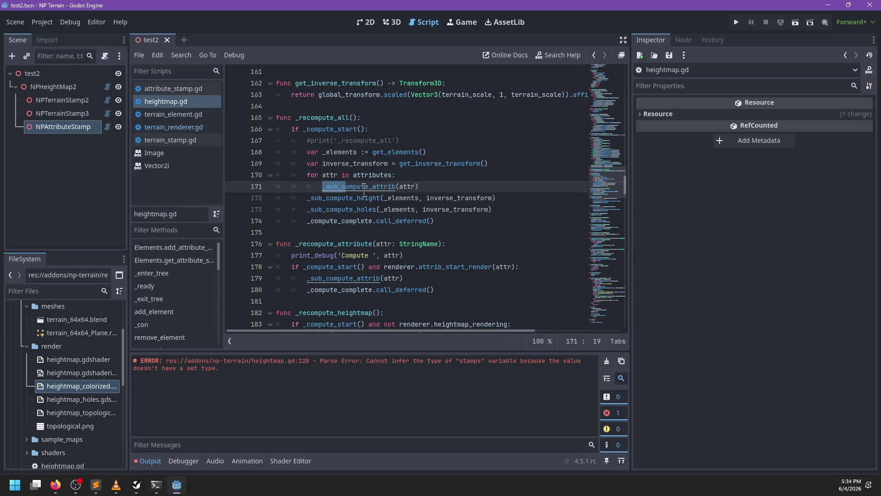
Step: Add 'for stamp: NPAttributeStamp in stamps:' after the early return in _sub_compute_attrib
ctrl+click(365, 186)
click(358, 221)
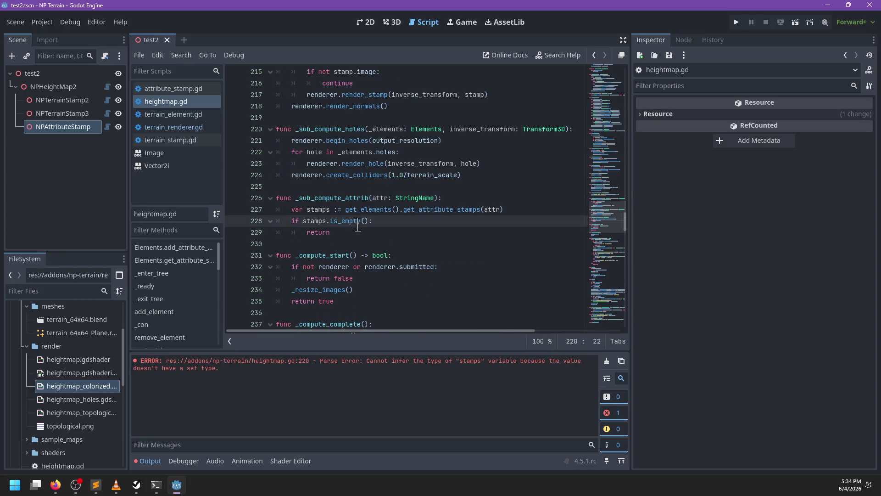
click(395, 227)
key(Return)
text(for a: NPAttr)
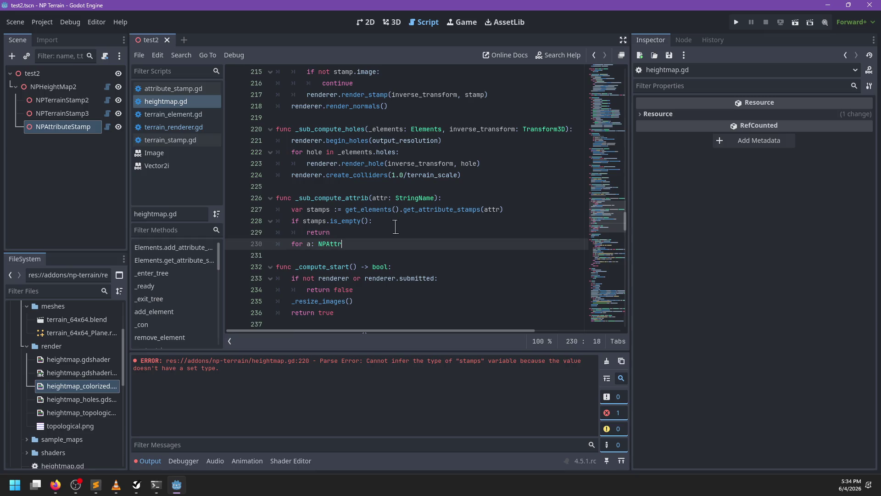
text(i)
key(Return)
key(Left)
key(BackSpace)
text(stamp)
key(End)
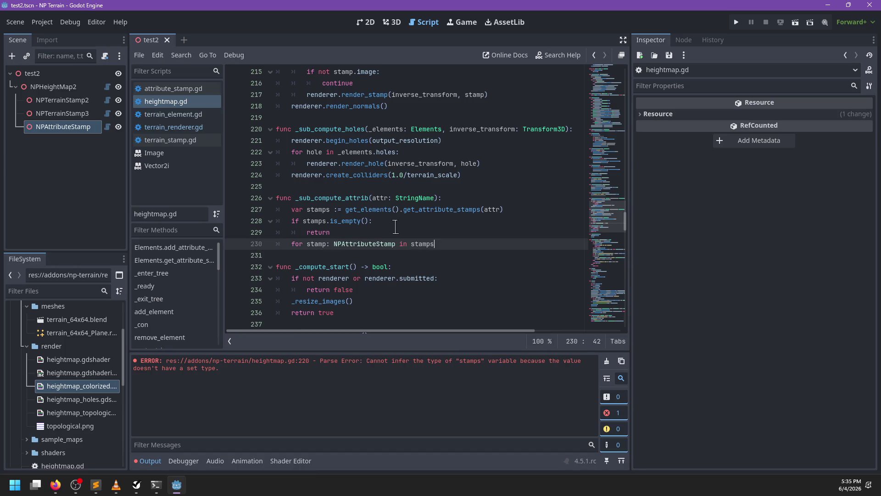
text(:)
key(Return)
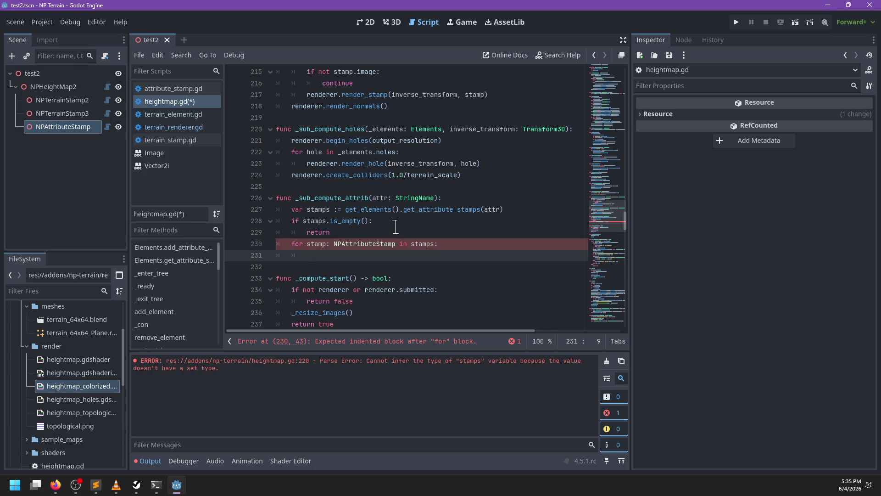
Step: Add 'if not stamp.image:' with a continue inside the loop body
scroll(376, 215, up, 2)
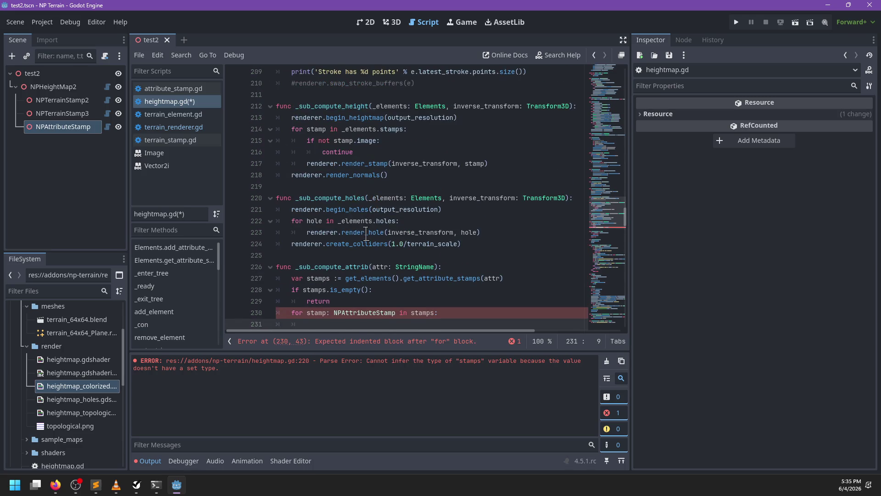
scroll(366, 234, down, 1)
text(if not stamp.)
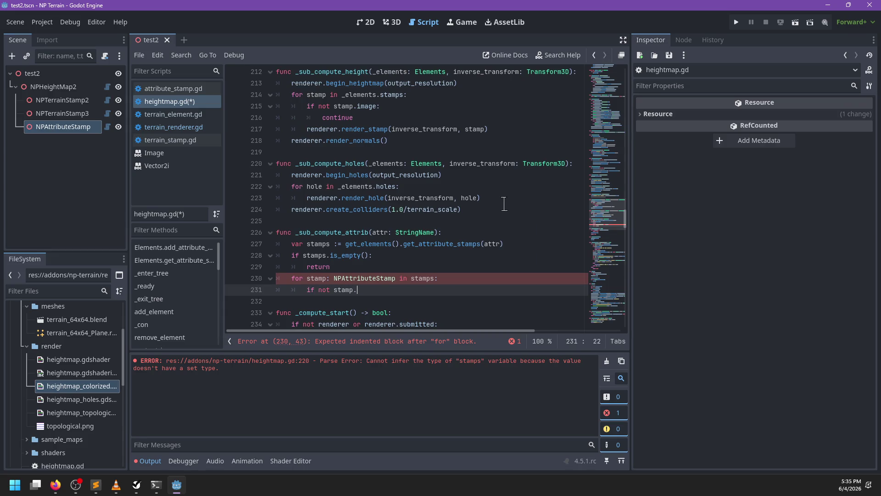
text(ima)
key(Return)
text(:)
key(Return)
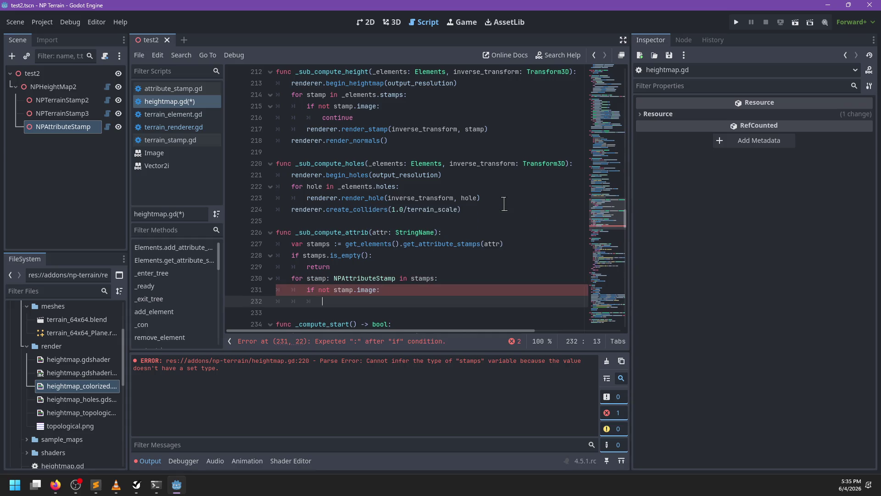
text(return)
key(ctrl+BackSpace)
text(continue)
ctrl+click(365, 129)
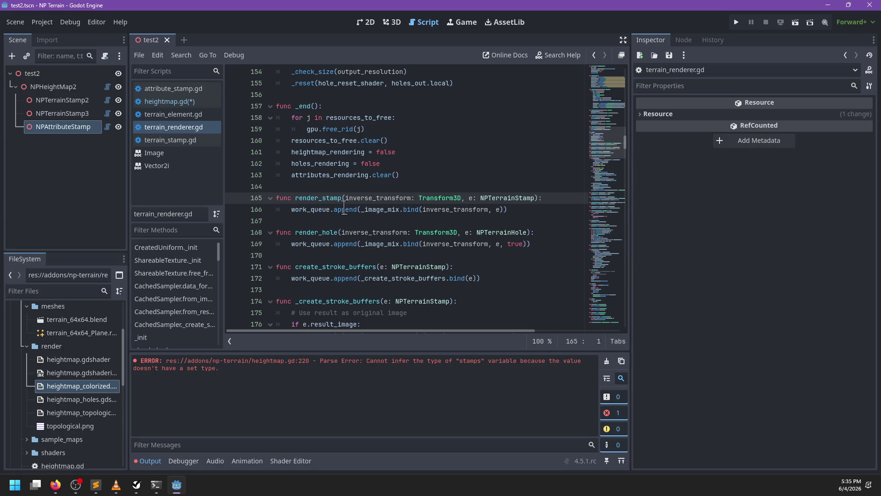
Step: Trace render_stamp to _image_mix in terrain_renderer.gd, then view image_mix.glsl in Sublime Text
double_click(310, 198)
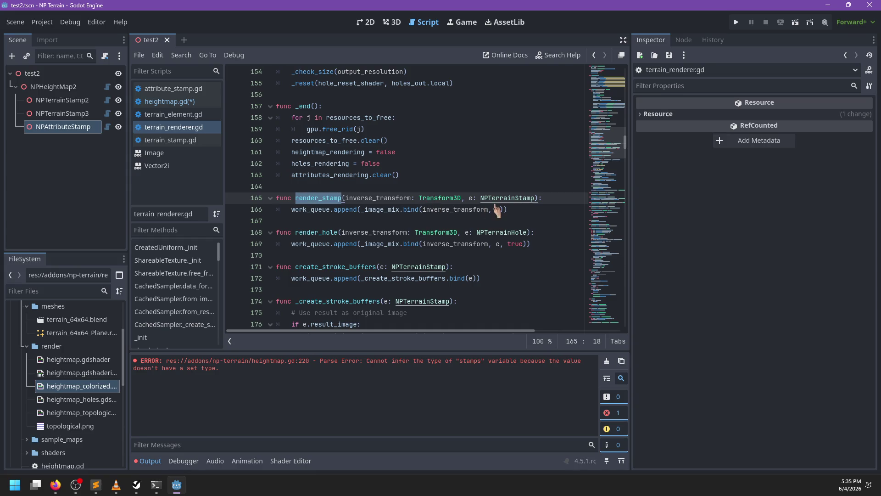
ctrl+click(386, 212)
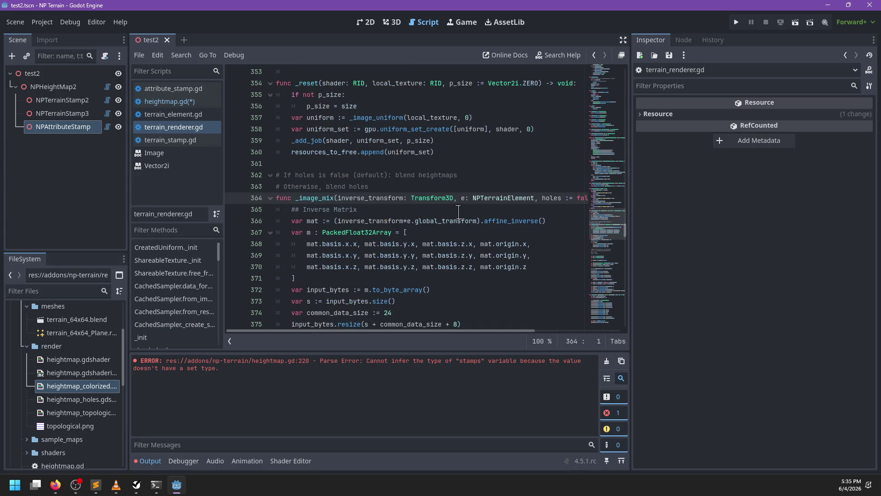
scroll(440, 212, down, 3)
scroll(419, 211, right, 3)
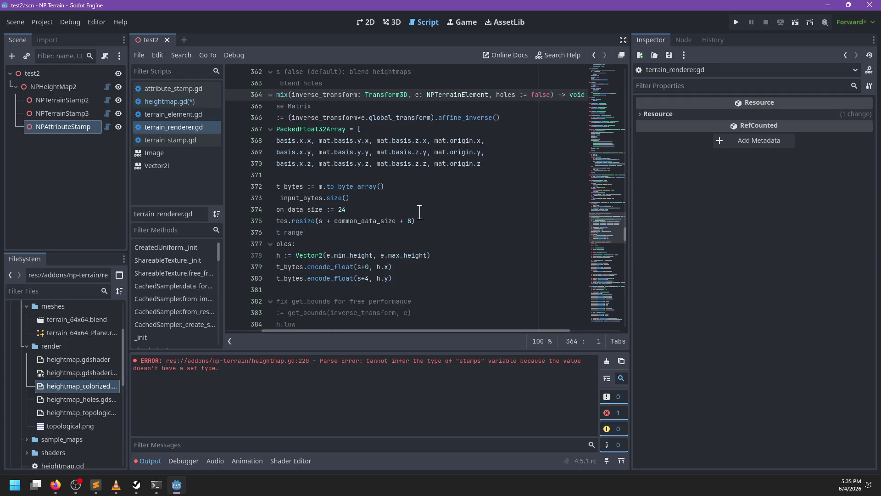
scroll(419, 211, left, 3)
click(95, 484)
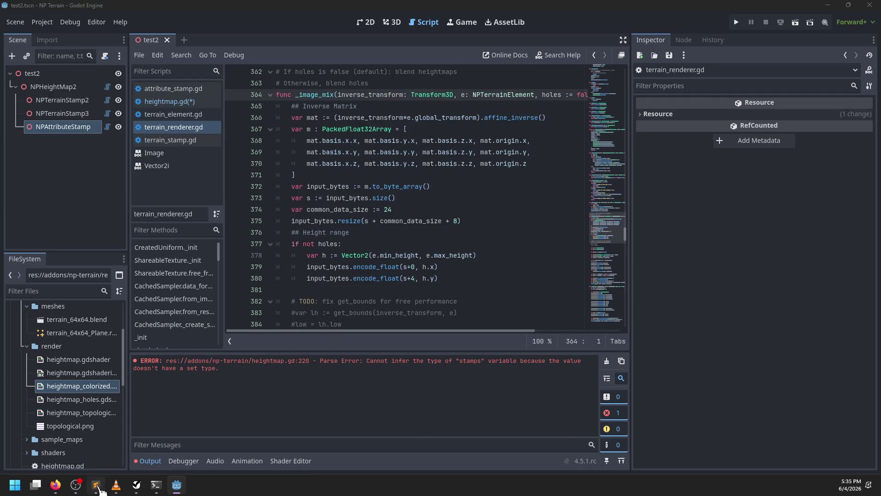
click(354, 64)
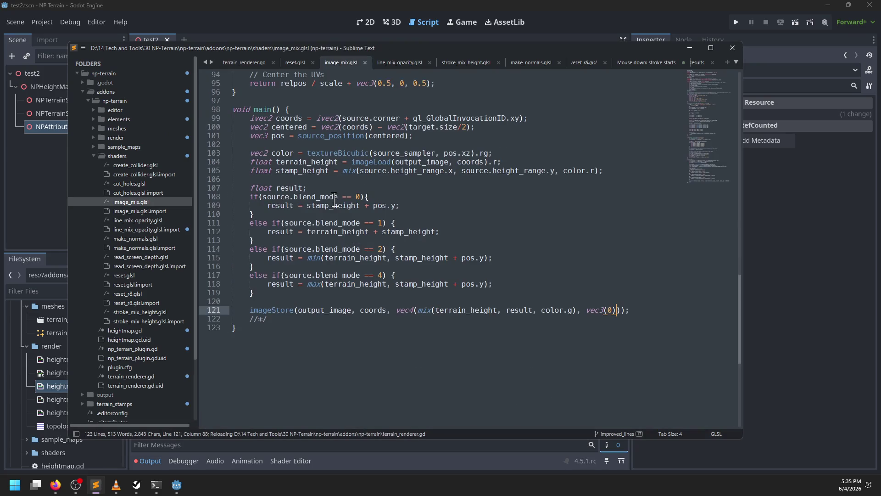
Step: Review image_mix.glsl's bindings and r32f output image, then reload the changed shader in Godot
scroll(333, 200, up, 20)
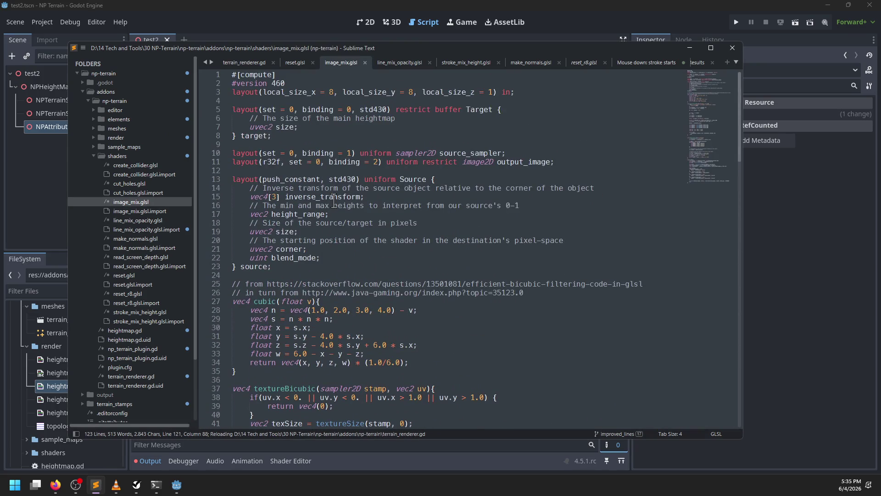
double_click(273, 161)
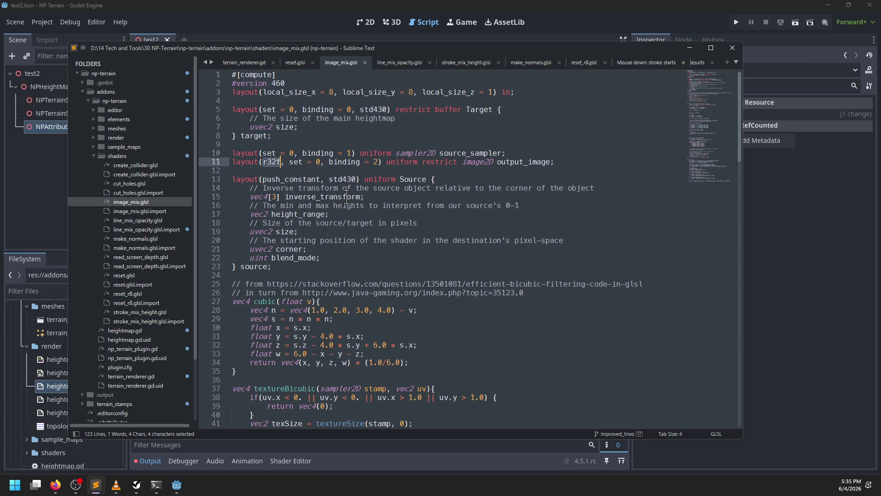
click(318, 168)
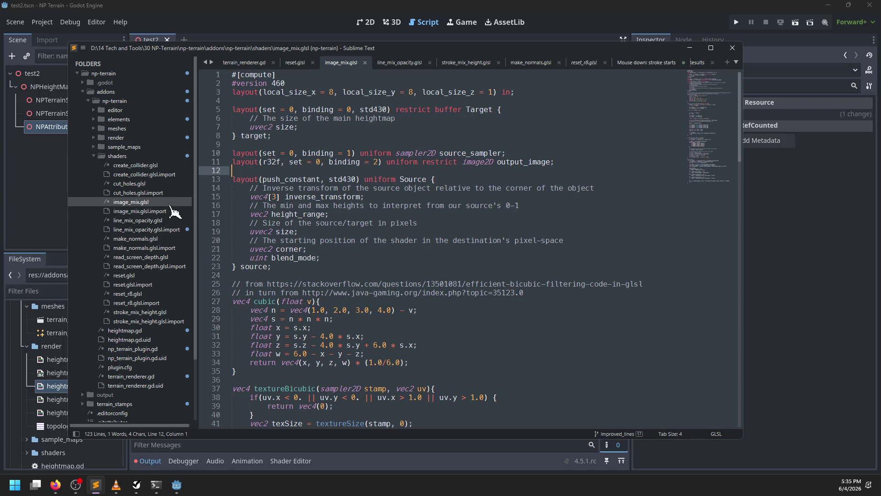
right_click(173, 211)
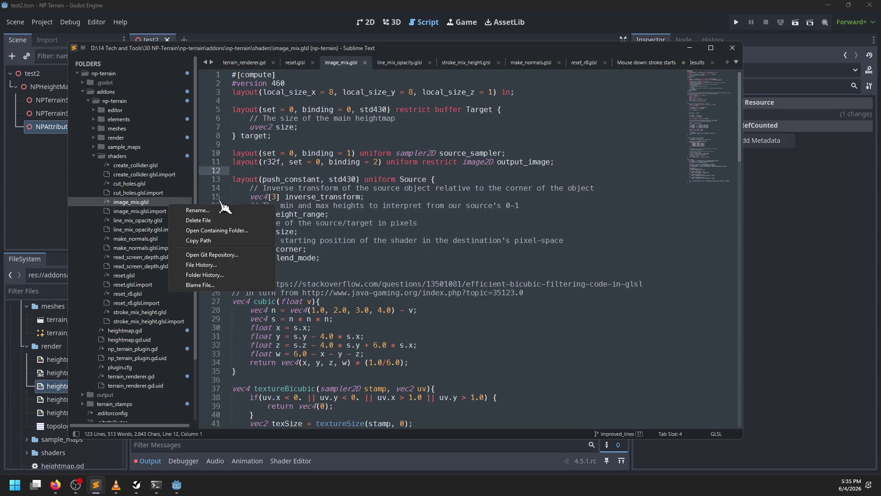
key(Escape)
click(360, 23)
click(457, 262)
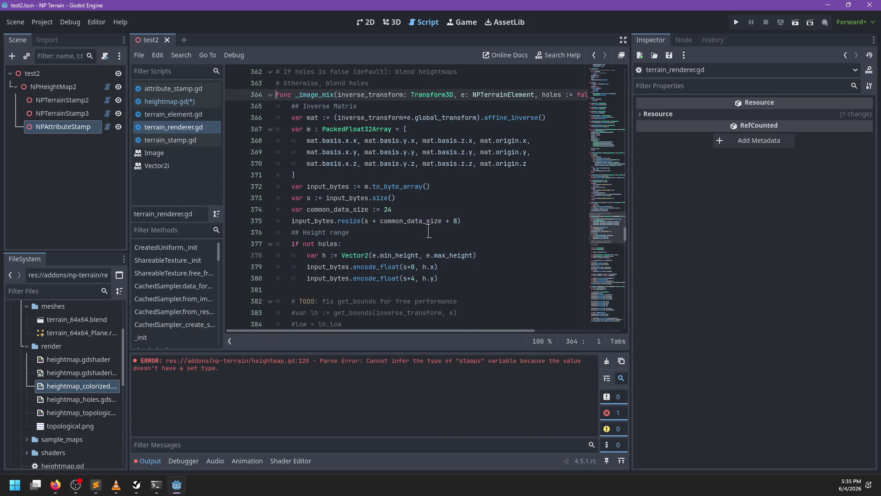
Step: Pass heightmap_shader as the last _image_mix argument in render_stamp
key(ctrl+f)
text(rel)
key(BackSpace)
key(BackSpace)
key(BackSpace)
text(_)
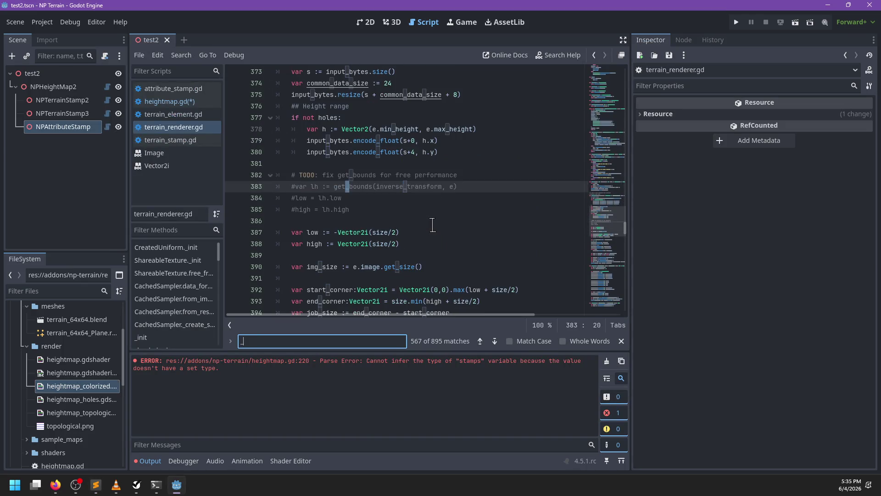
key(BackSpace)
text(render_stamp)
key(Escape)
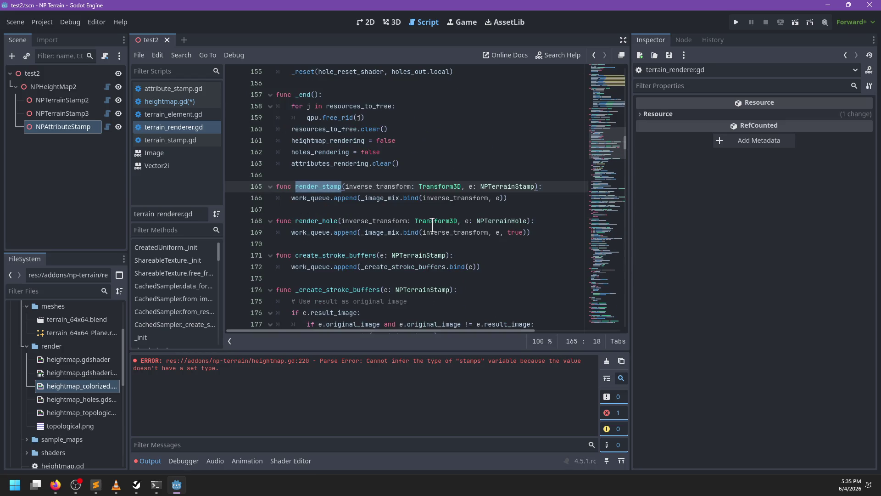
click(503, 201)
text(t)
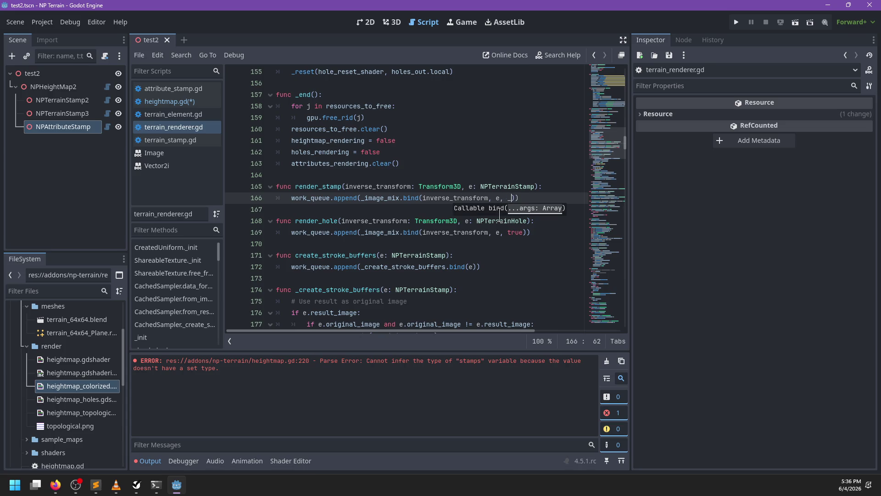
text(eightmap)
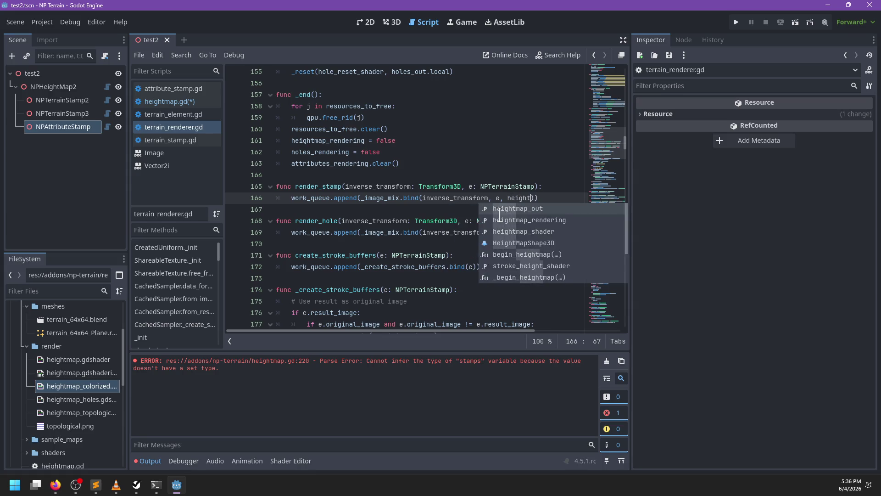
text(_shader)
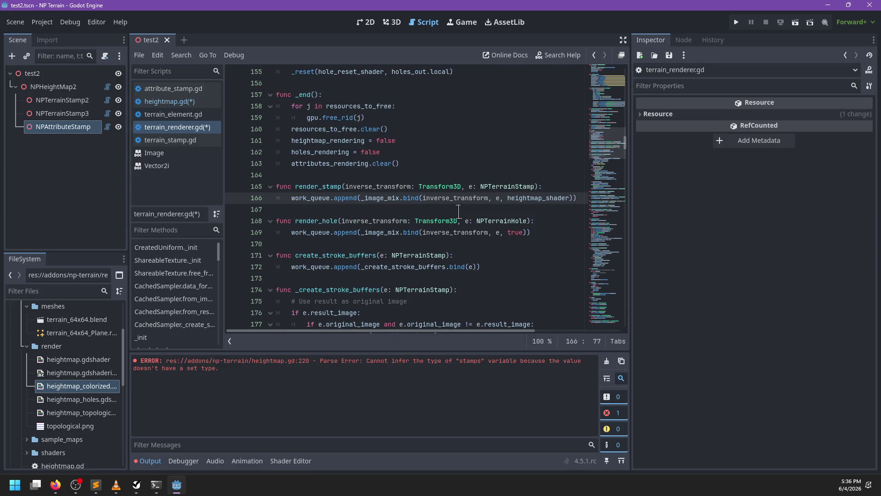
Step: Replace render_hole's true argument with hole_shader
double_click(509, 232)
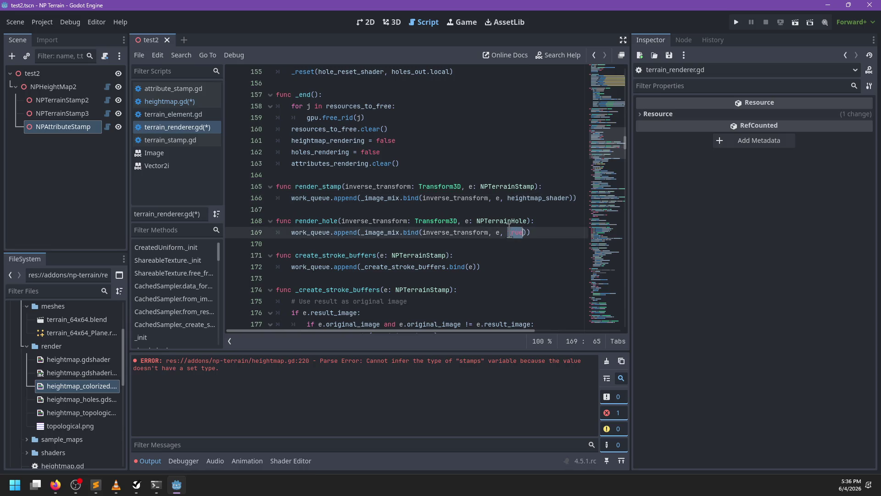
text(g)
key(BackSpace)
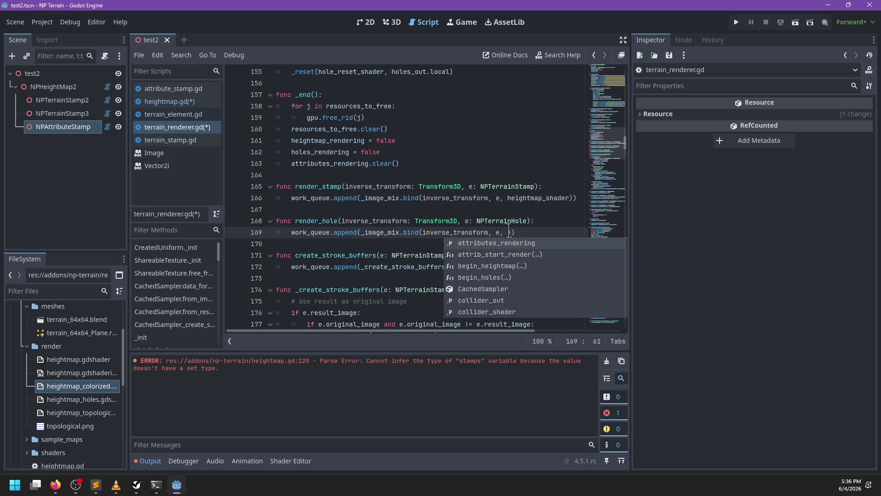
text(holes_)
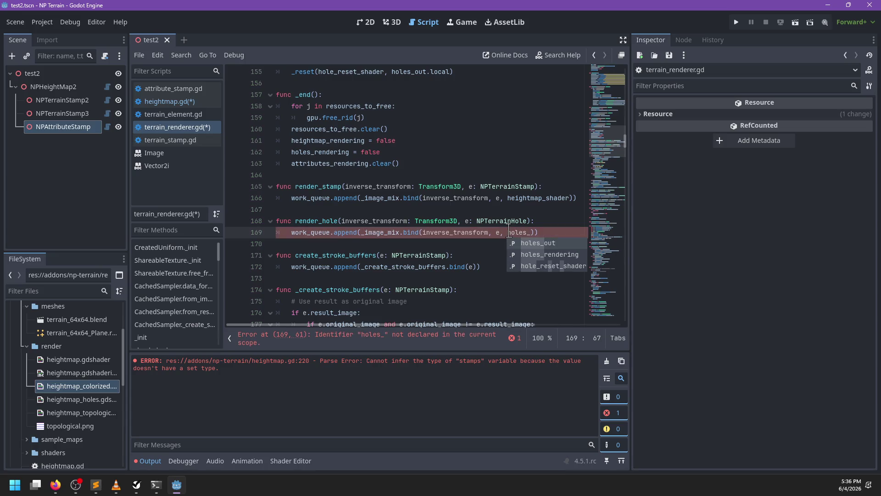
key(BackSpace)
key(BackSpace)
text(_shade)
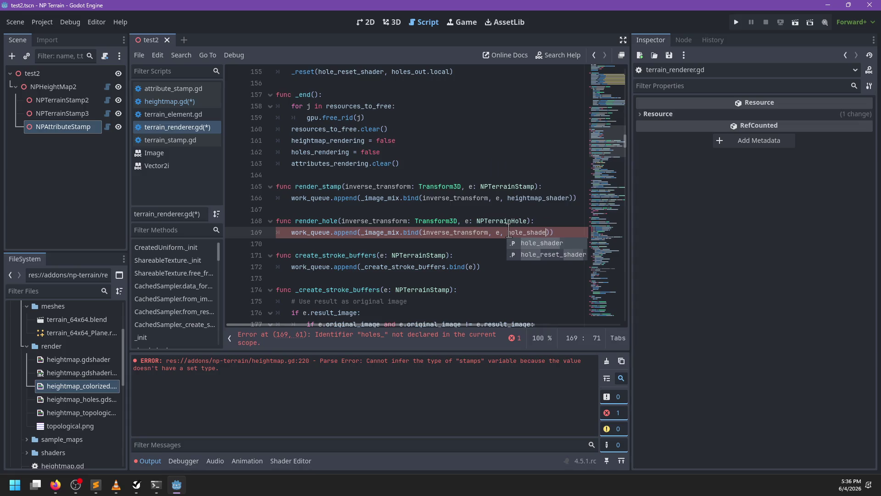
text(r)
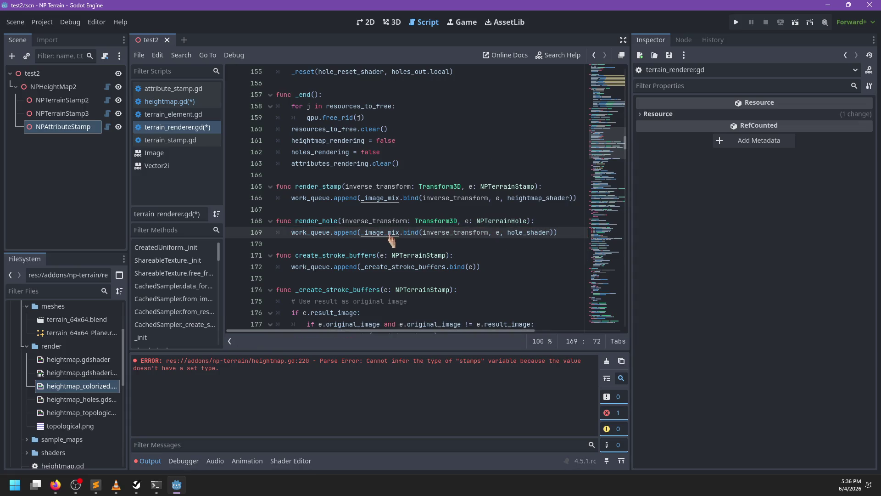
ctrl+click(380, 233)
Step: Replace the 'holes := false' parameter with 'shader: RID' and add 'var holes := shader == hole_shader'
drag(505, 198, 449, 195)
text(shader: RID)
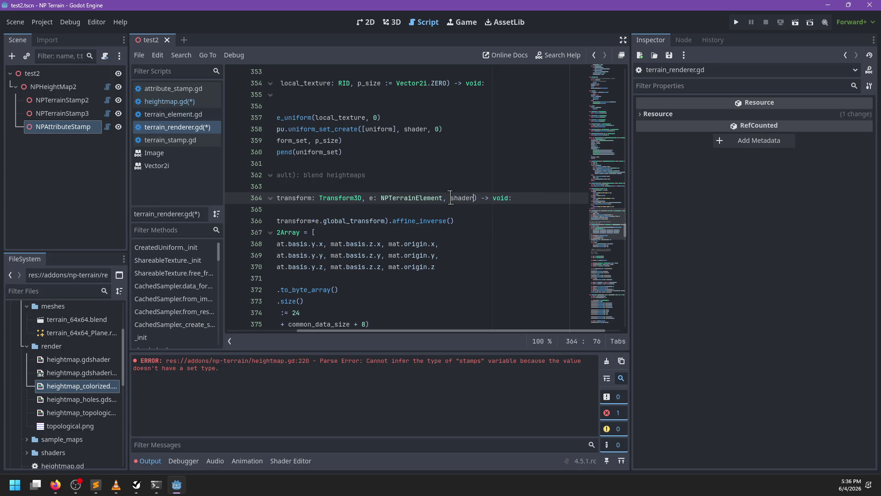
scroll(392, 213, left, 3)
scroll(387, 216, down, 3)
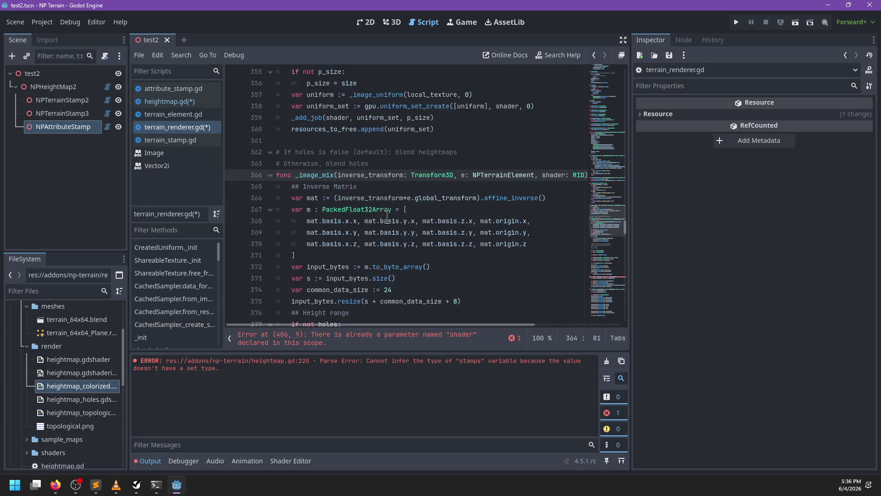
scroll(386, 216, up, 2)
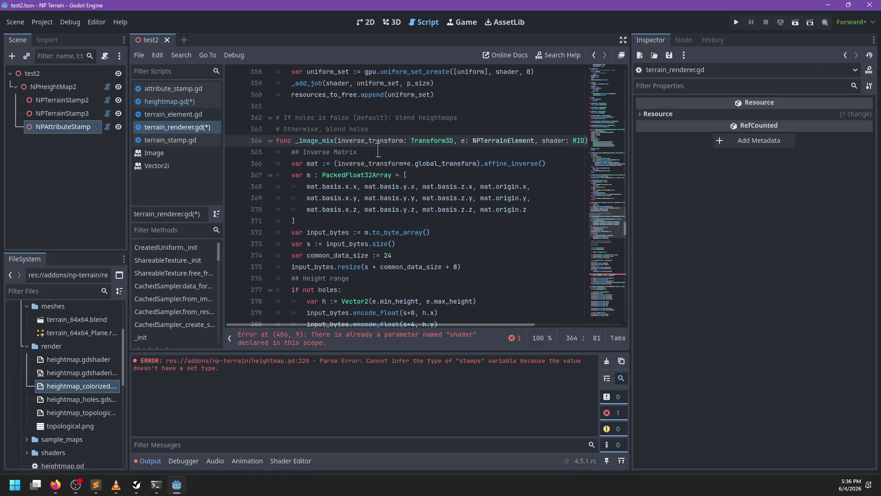
key(Return)
text(var hole)
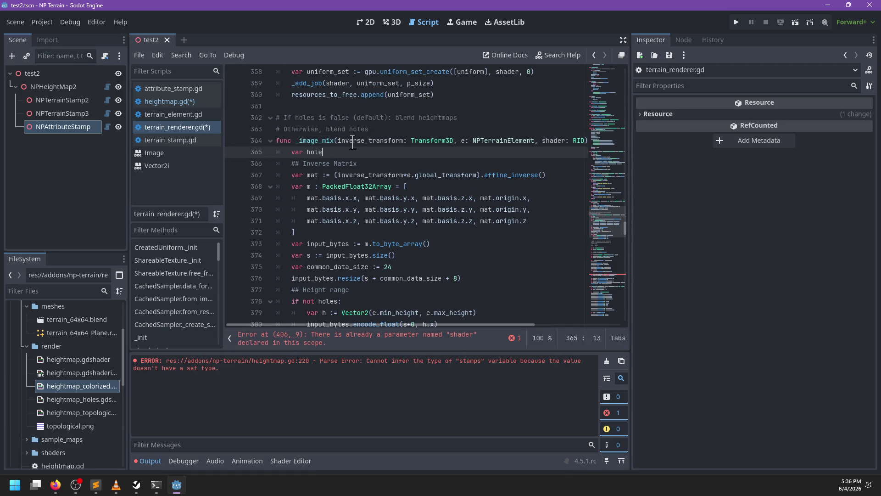
text(s := shader == )
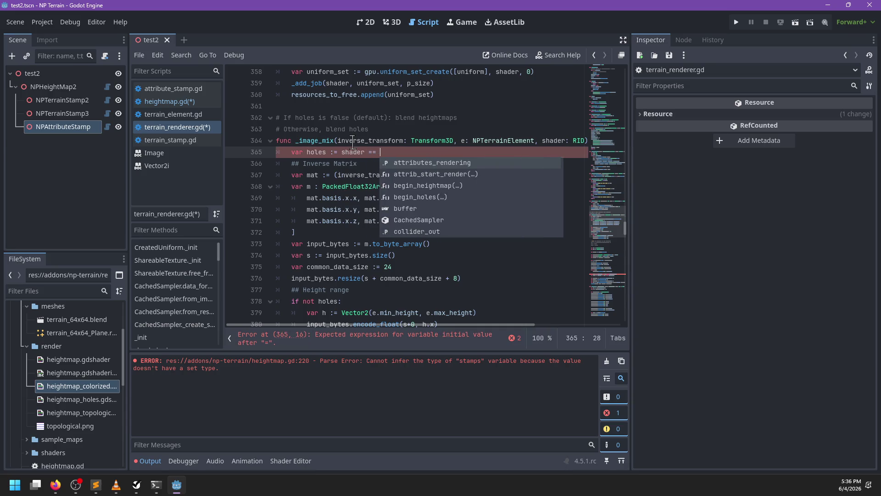
text(hole)
key(Return)
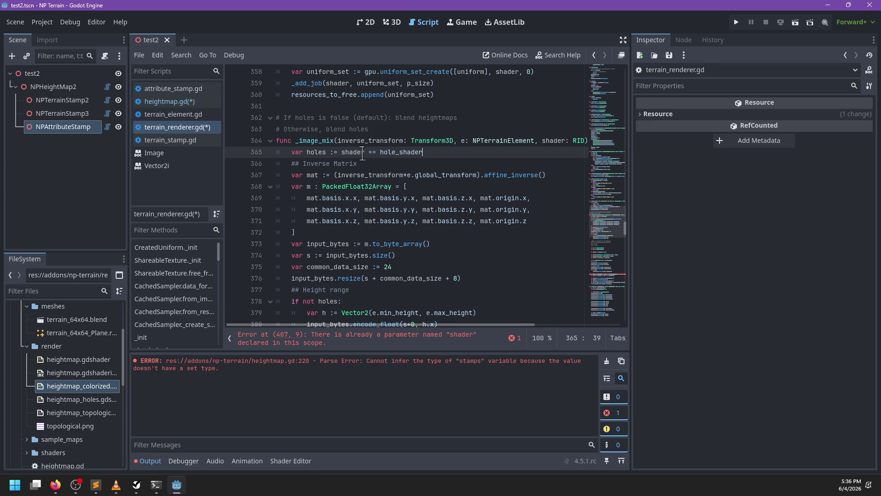
Step: Delete the duplicate shader declaration line from _image_mix
click(358, 338)
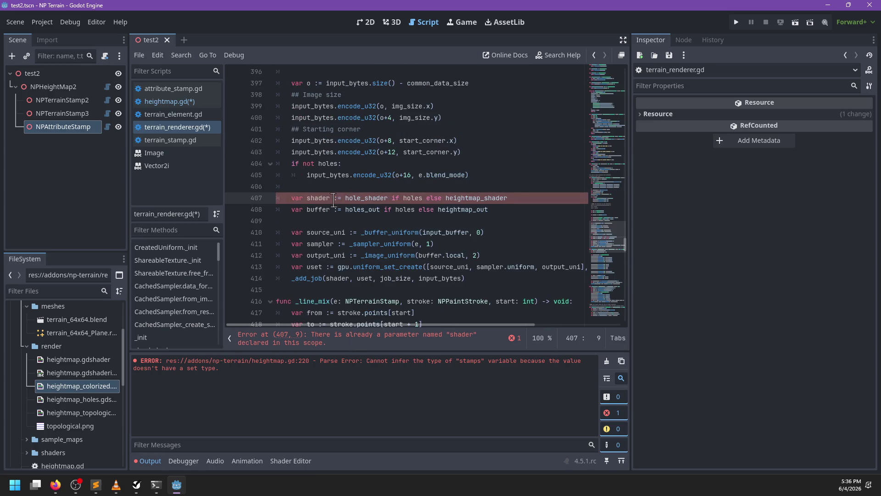
drag(528, 198, 528, 189)
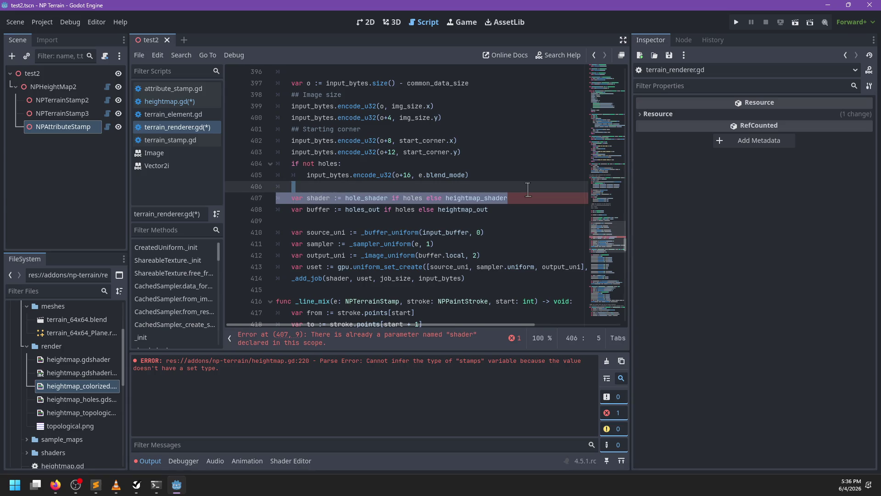
key(BackSpace)
key(BackSpace)
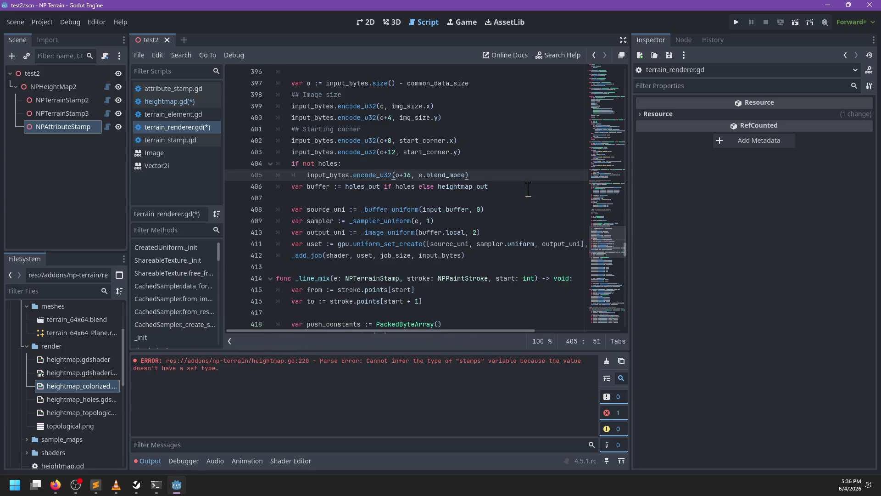
key(Return)
Step: Review the holes_out references in _image_mix
double_click(357, 198)
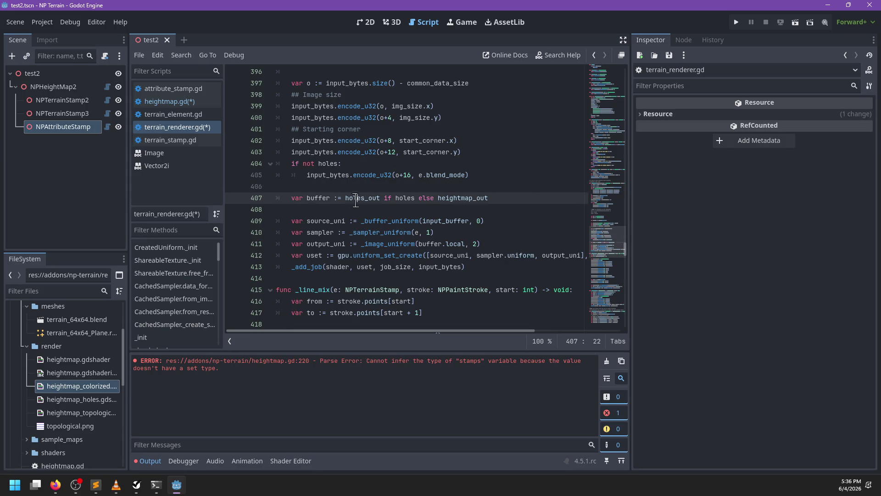
click(493, 197)
scroll(390, 211, up, 9)
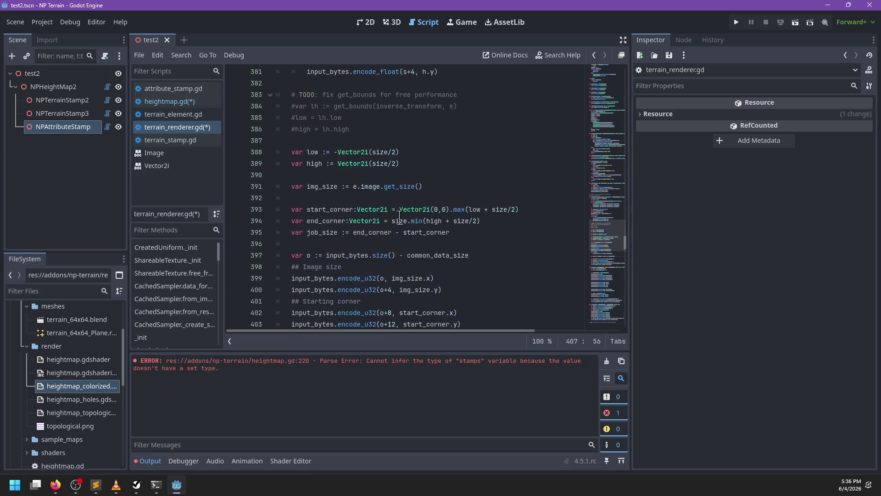
scroll(404, 225, up, 5)
scroll(403, 225, right, 5)
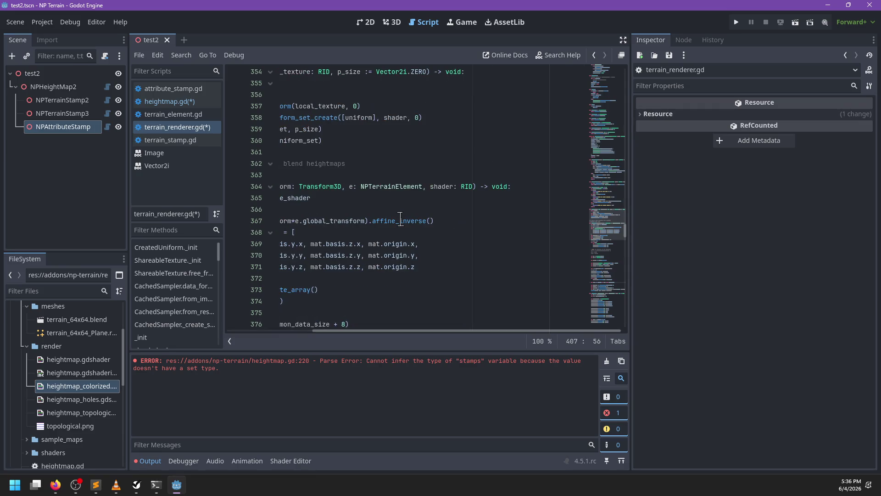
scroll(461, 200, left, 5)
scroll(464, 200, right, 5)
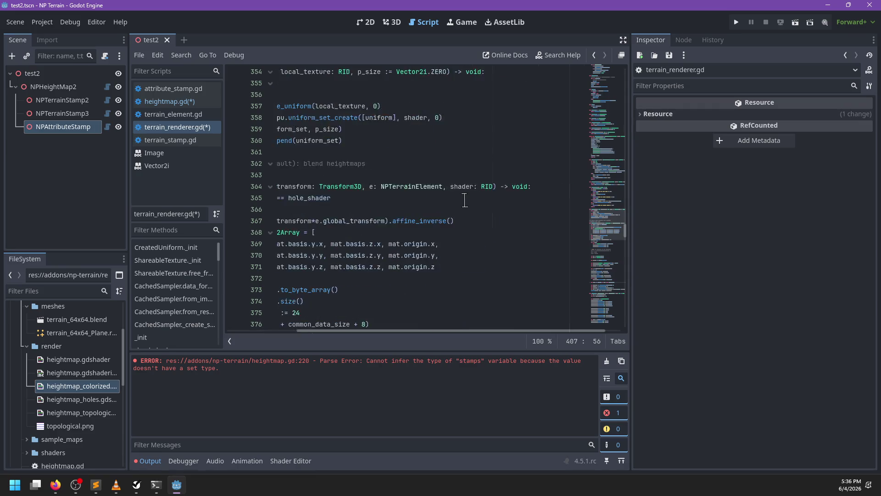
scroll(464, 201, left, 5)
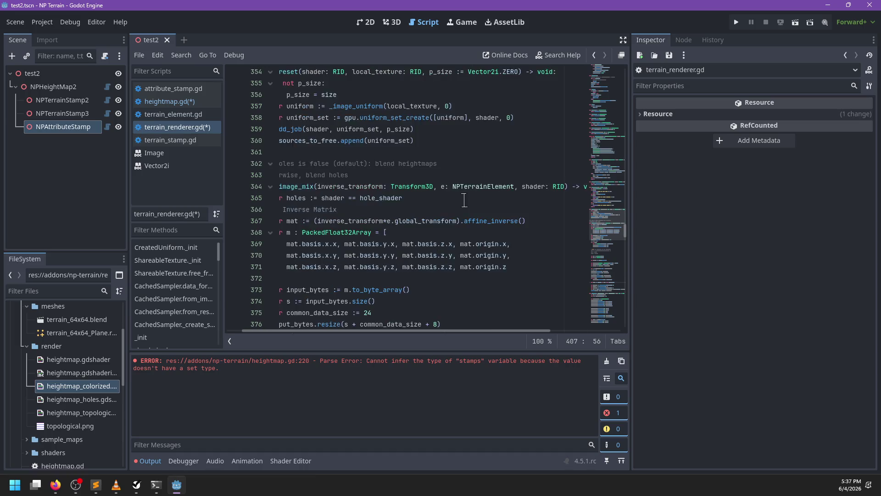
Step: Inspect inverse_transform uses and the NPTerrainElement and RID parameter types
double_click(378, 186)
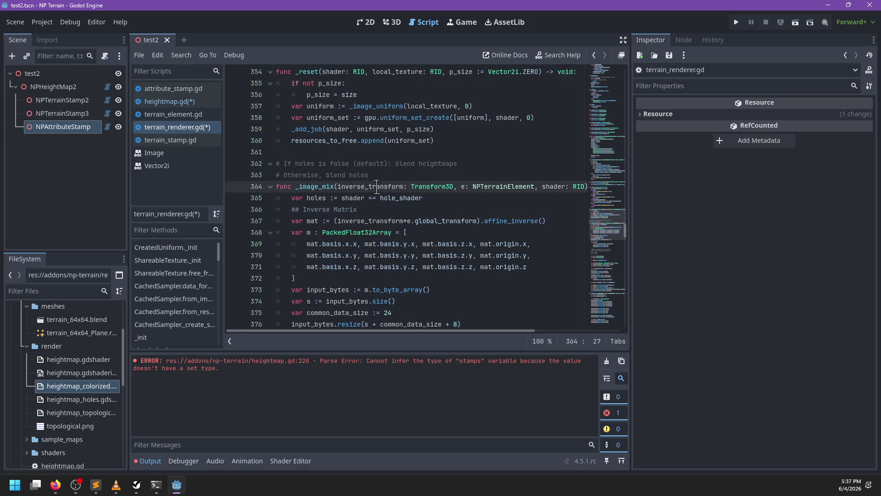
double_click(487, 188)
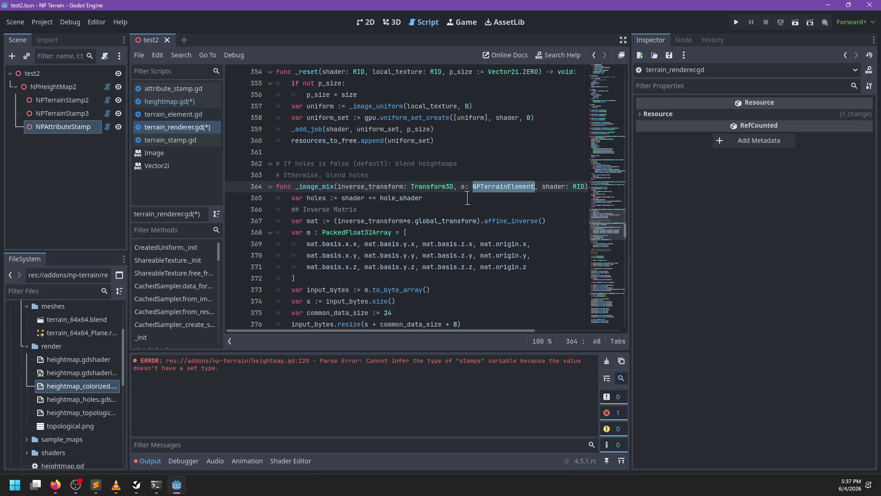
scroll(467, 198, right, 2)
scroll(467, 198, right, 2)
double_click(486, 187)
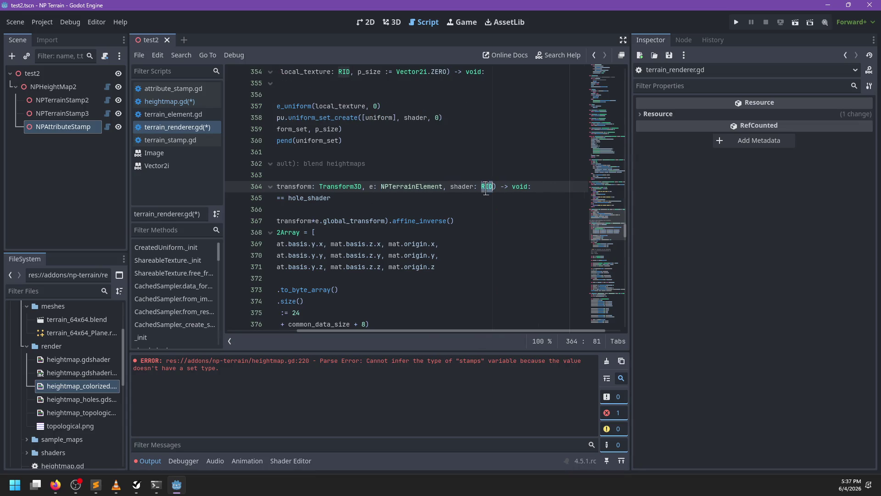
scroll(450, 213, left, 4)
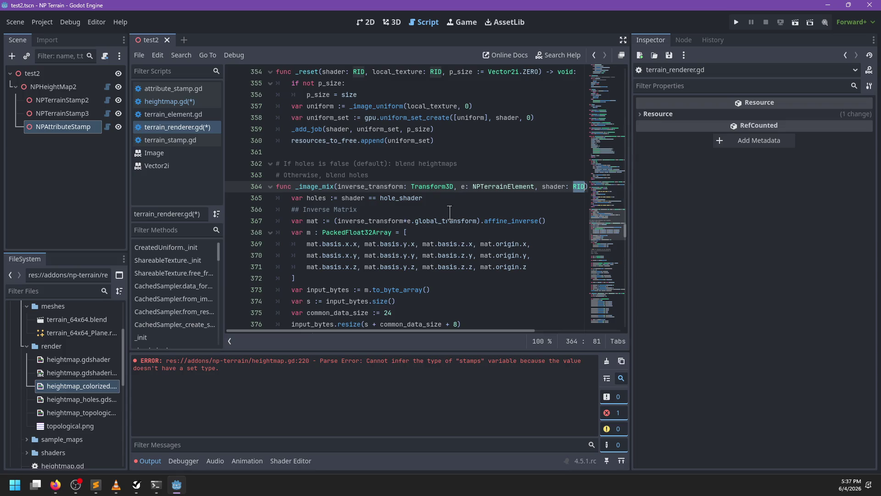
double_click(496, 185)
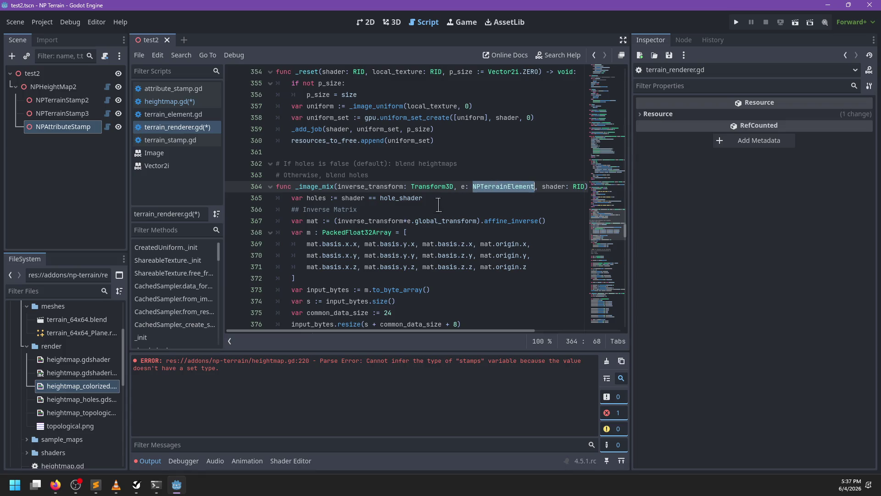
drag(535, 189, 534, 189)
scroll(534, 189, right, 2)
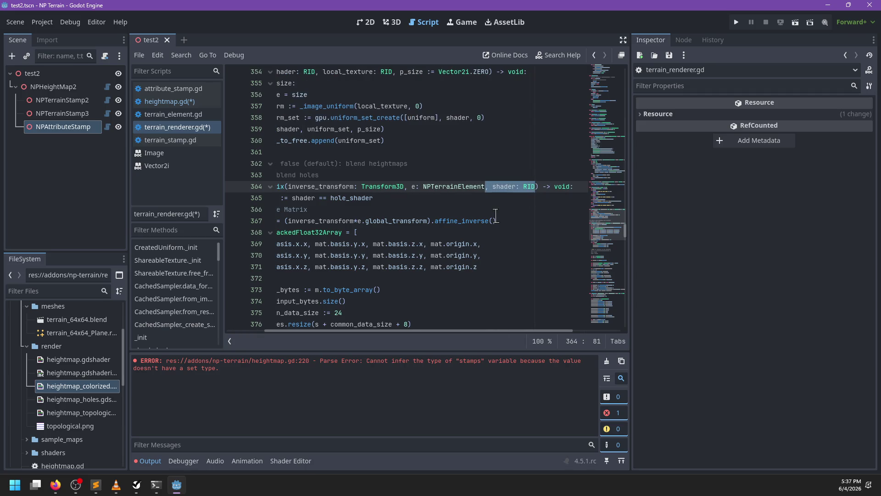
key(F3)
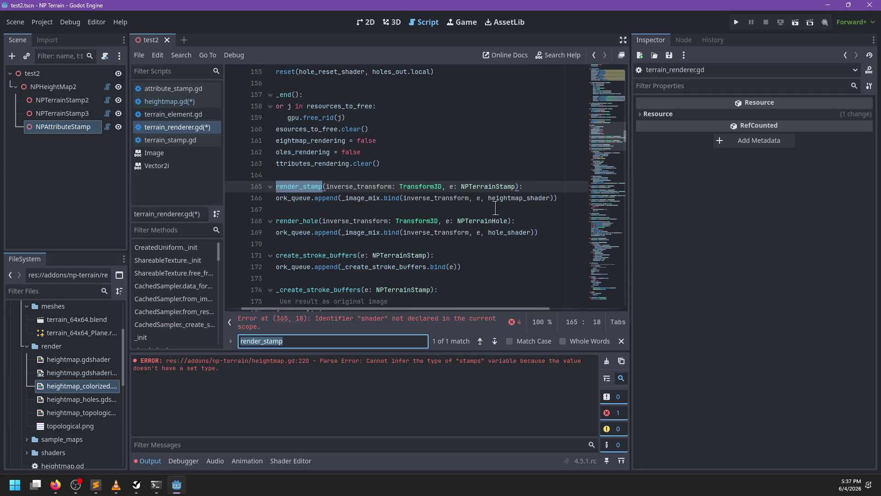
Step: Remove the heightmap_shader and hole_shader arguments from the _image_mix calls
key(Escape)
mouse_move(480, 197)
mouse_down()
mouse_move(558, 193)
mouse_move(551, 198)
mouse_up()
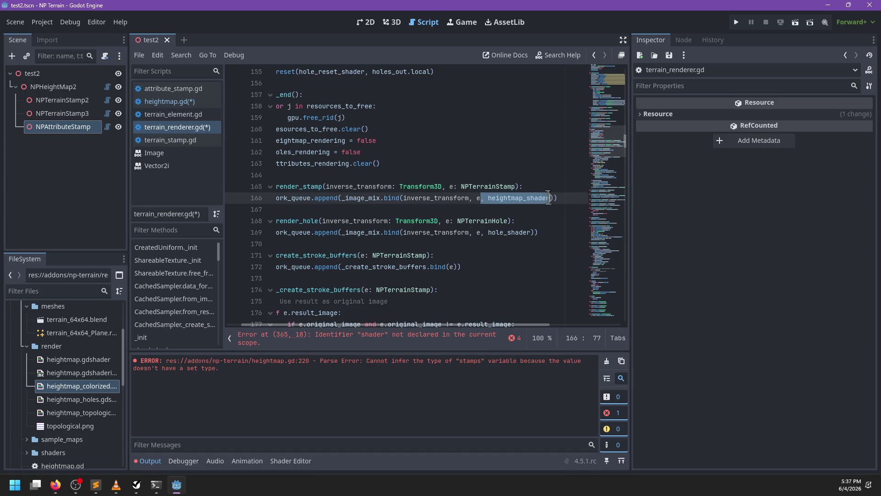
key(BackSpace)
mouse_move(479, 234)
mouse_down()
mouse_move(531, 232)
mouse_move(480, 231)
mouse_up()
key(BackSpace)
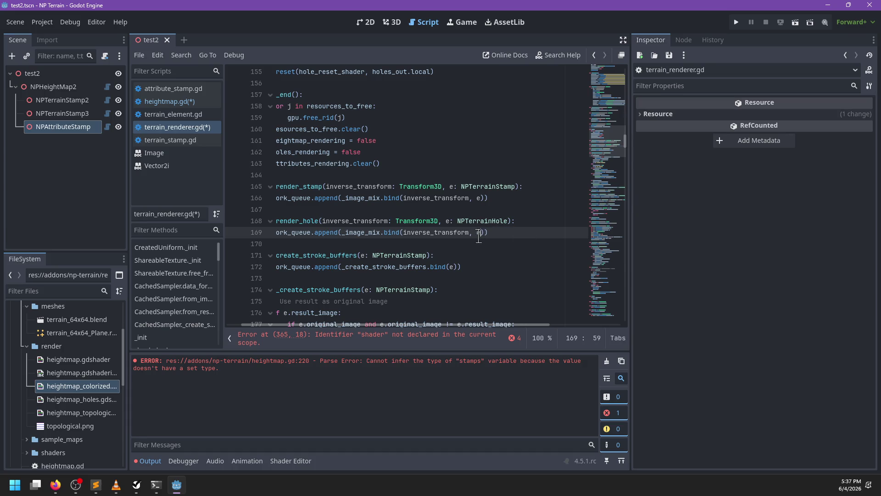
Step: Delete the render_hole function
click(385, 209)
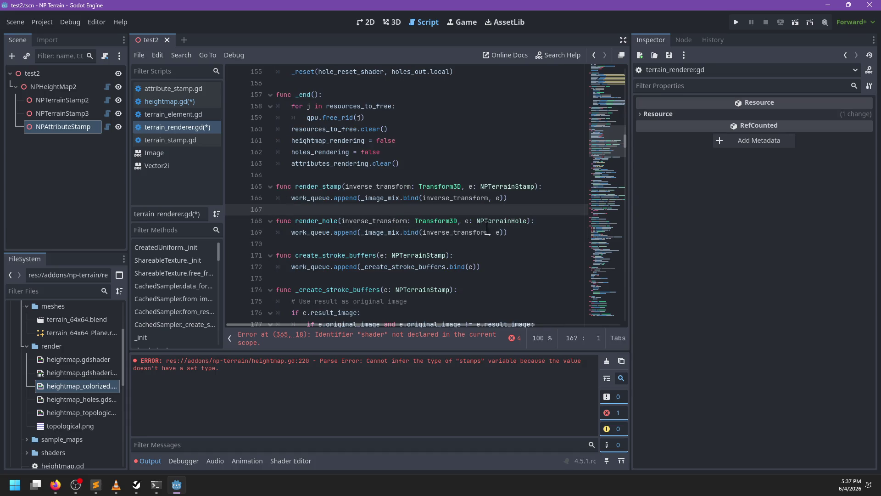
double_click(314, 225)
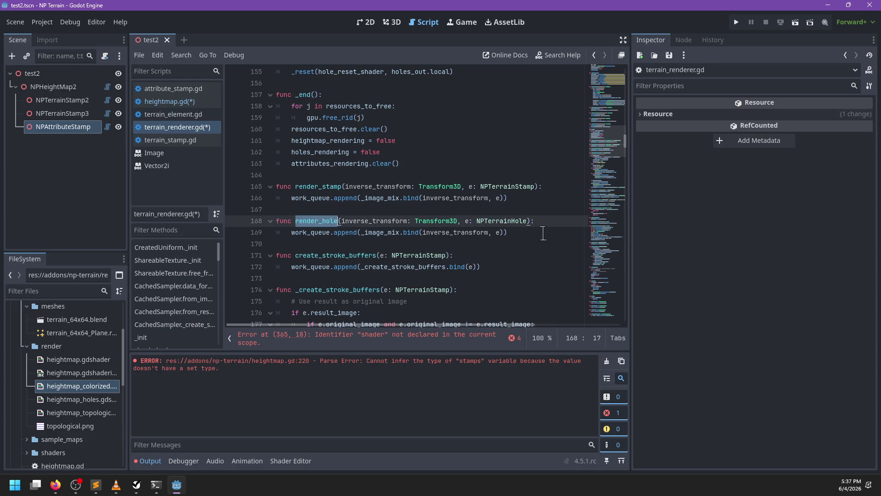
drag(543, 233, 541, 210)
key(BackSpace)
key(BackSpace)
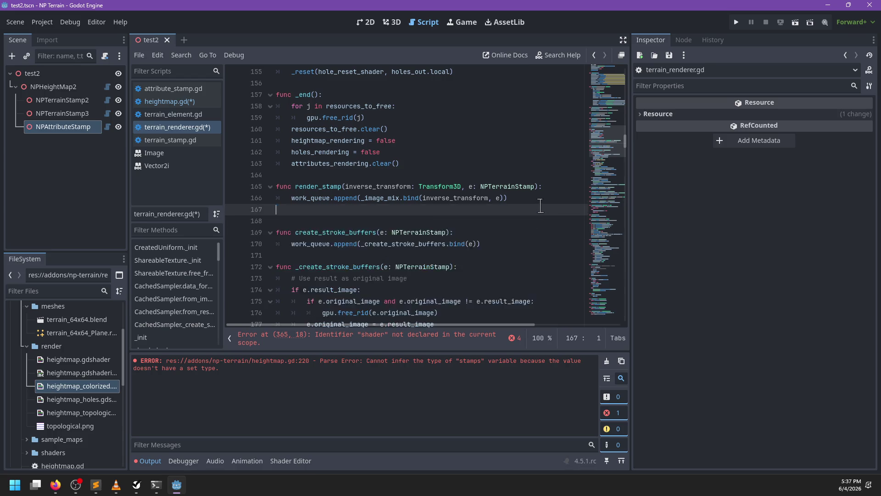
Step: Change render_stamp's parameter type from NPTerrainStamp to NPTerrainElement
double_click(505, 186)
key(BackSpace)
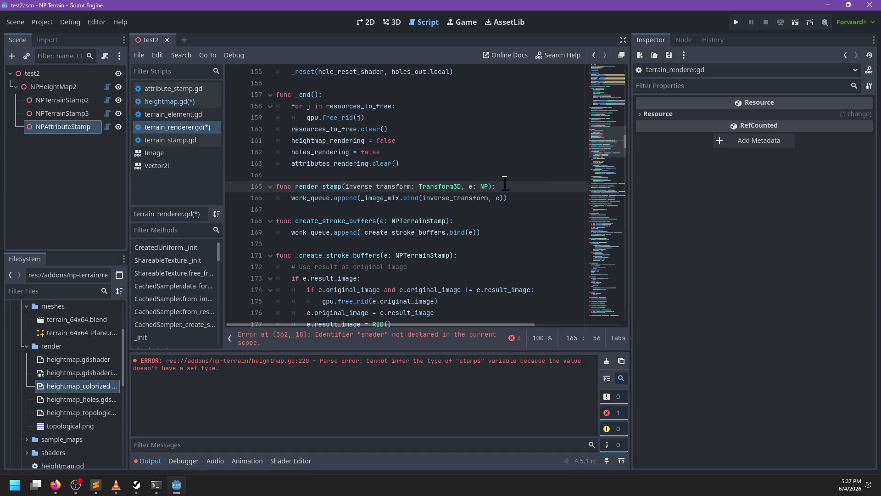
text(NPTerrainEleme)
key(Return)
Step: Change the render_hole call on line 223 of heightmap.gd to render_stamp
click(170, 101)
key(ctrl+f)
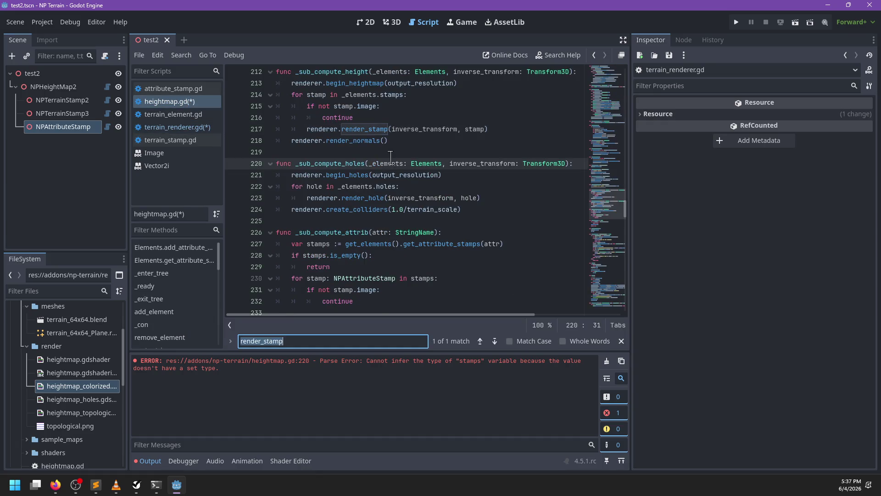
text(render_hole)
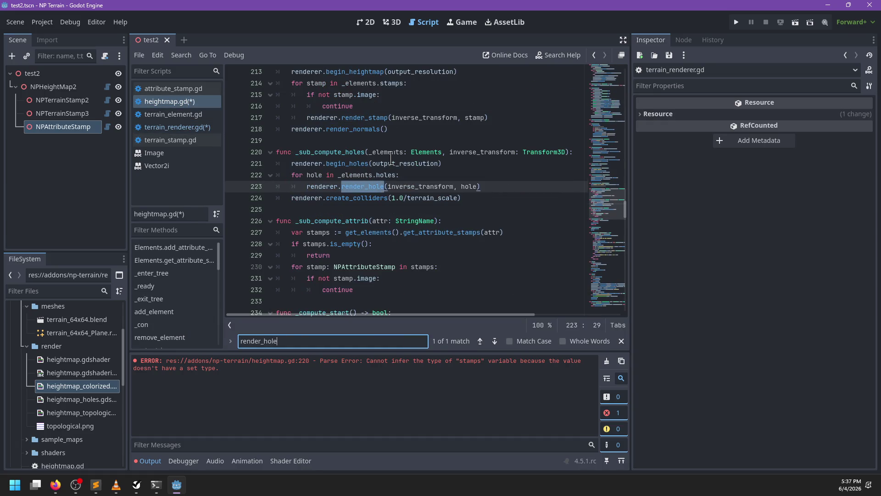
key(Escape)
double_click(359, 186)
text(render_stsamp)
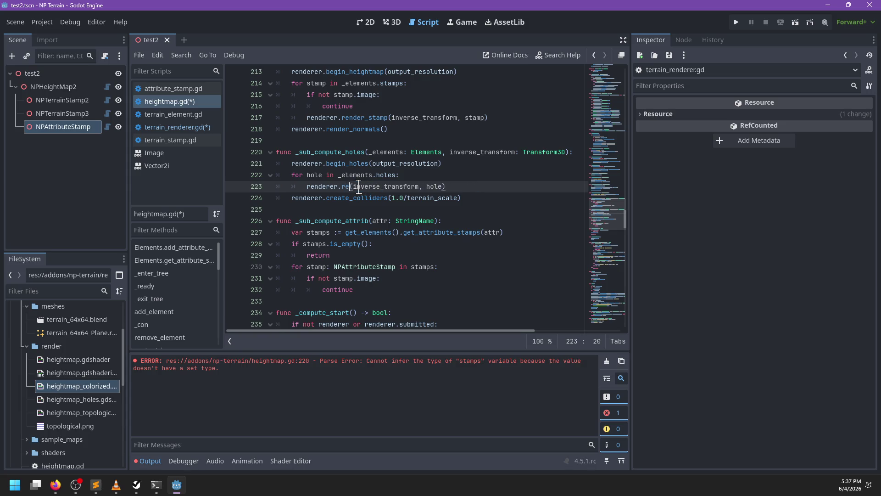
key(BackSpace)
key(BackSpace)
key(BackSpace)
text(render_stamp)
key(Escape)
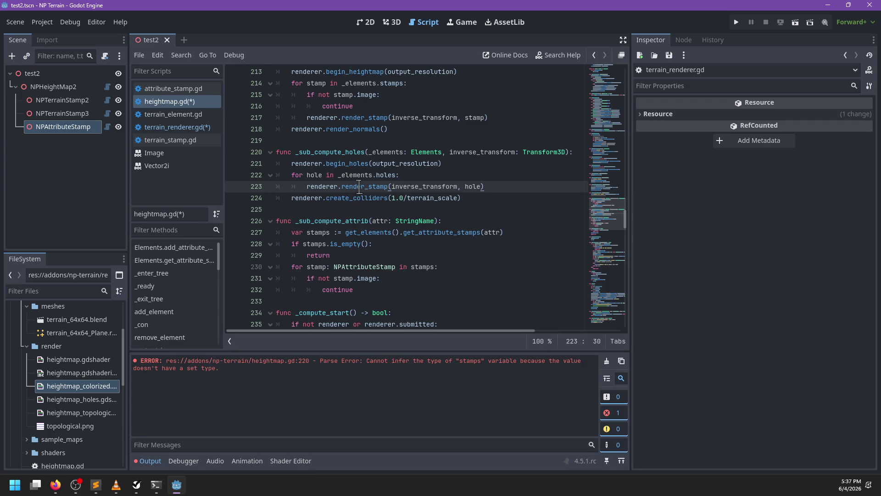
Step: Save heightmap.gd and clear the old errors from the Output log
click(432, 176)
key(ctrl+s)
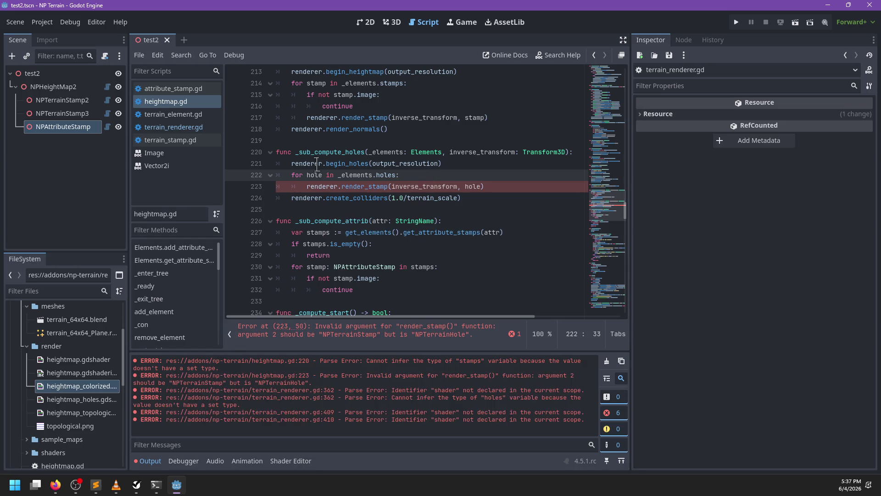
click(607, 361)
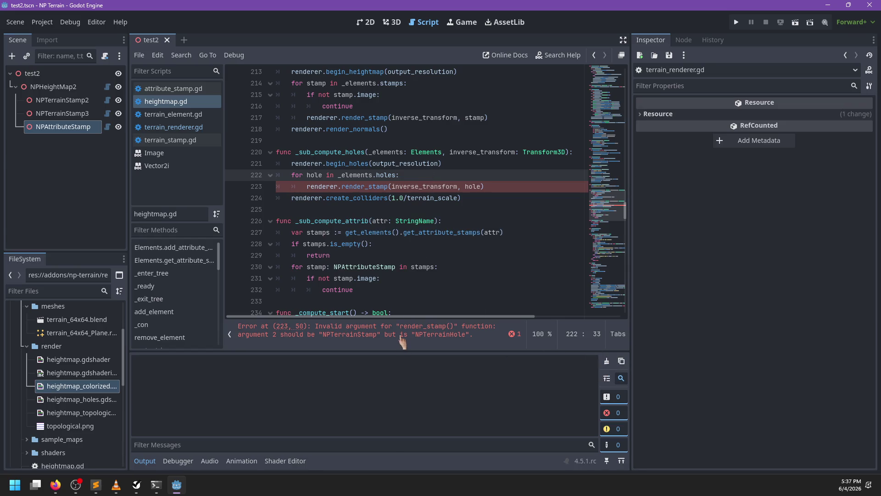
click(381, 186)
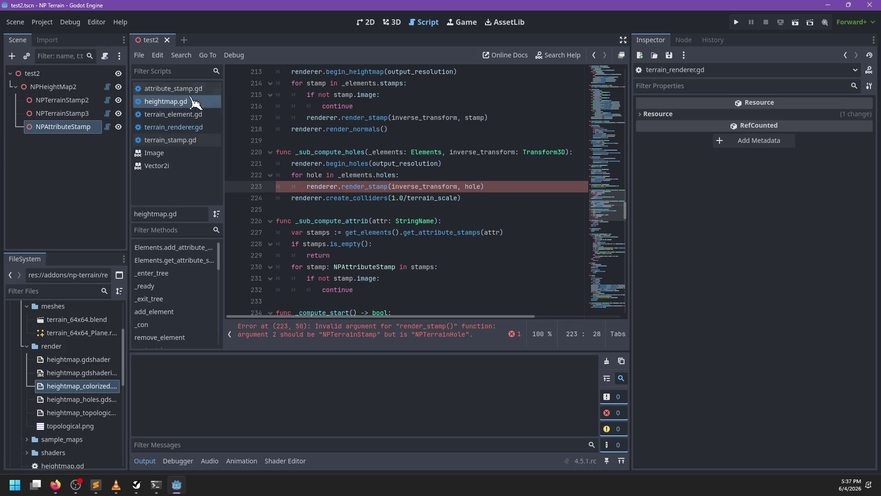
click(191, 127)
Step: Replace 'shader == hole_shader' on line 362 with 'e is NPTerrainHole'
click(379, 342)
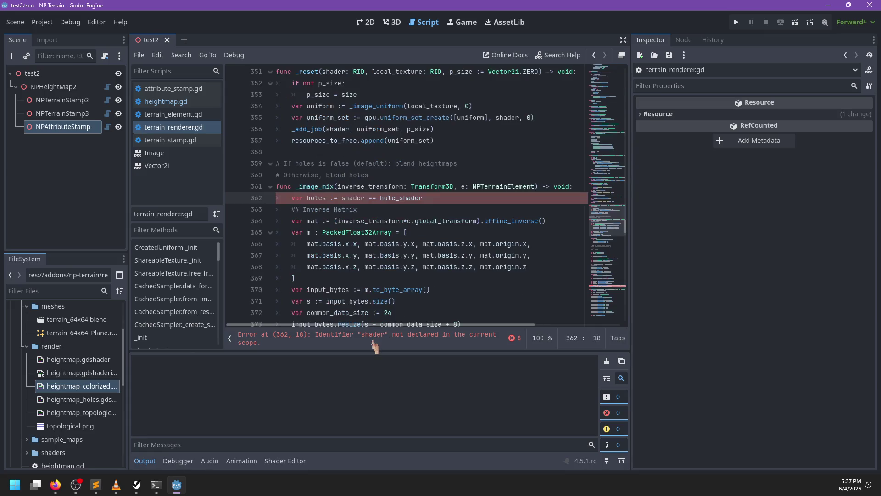
double_click(366, 198)
mouse_move(443, 199)
mouse_down()
mouse_move(293, 199)
mouse_move(341, 198)
mouse_up()
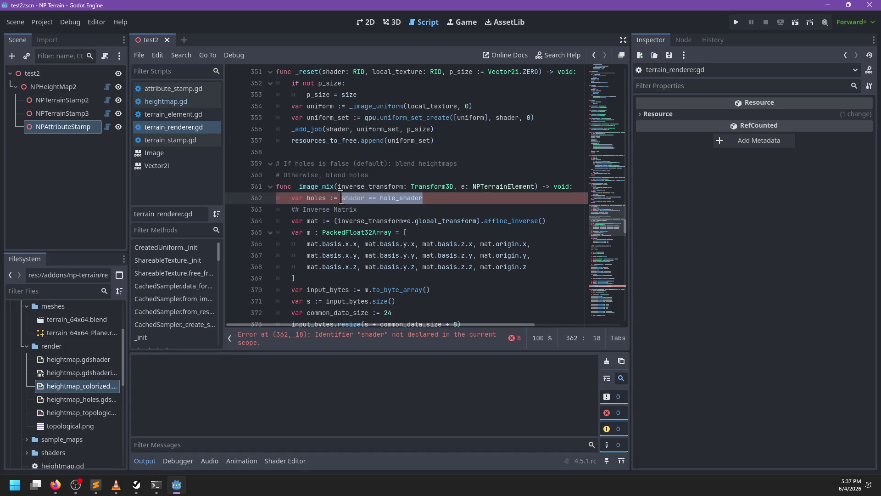
text(e is NPTerrainH)
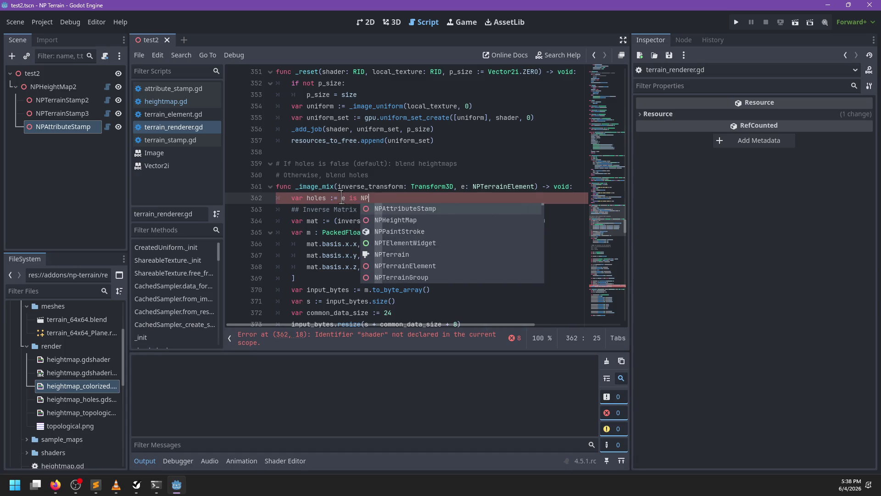
key(Return)
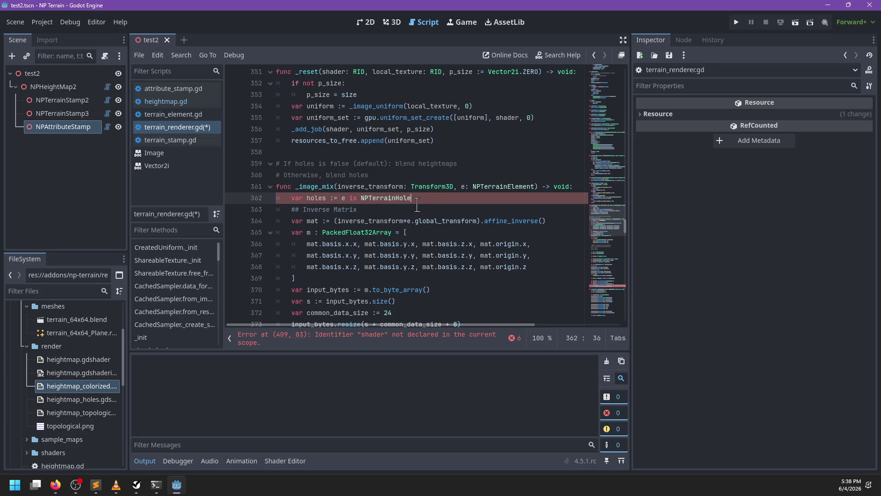
Step: Go to the line-409 error and indent blank line 405
click(390, 340)
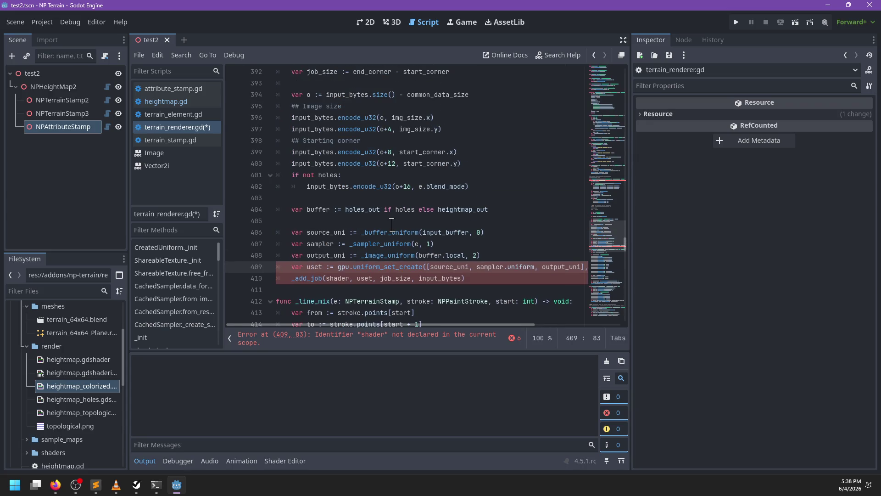
click(381, 222)
key(Tab)
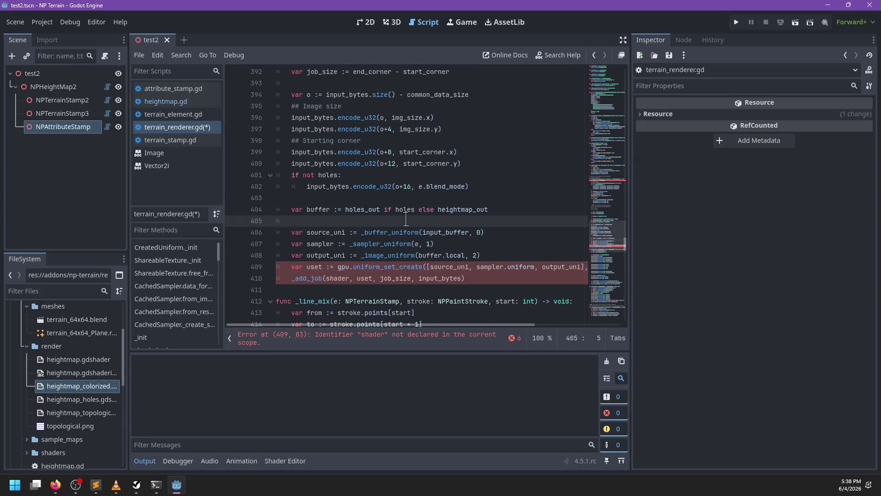
scroll(405, 220, up, 10)
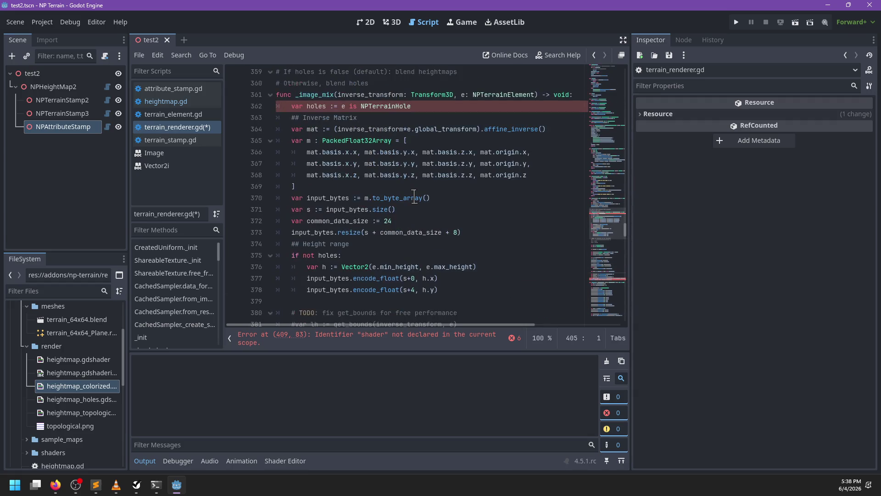
Step: Declare a shader variable and assign hole_shader when the element is an NPTerrainHole
click(428, 106)
key(Return)
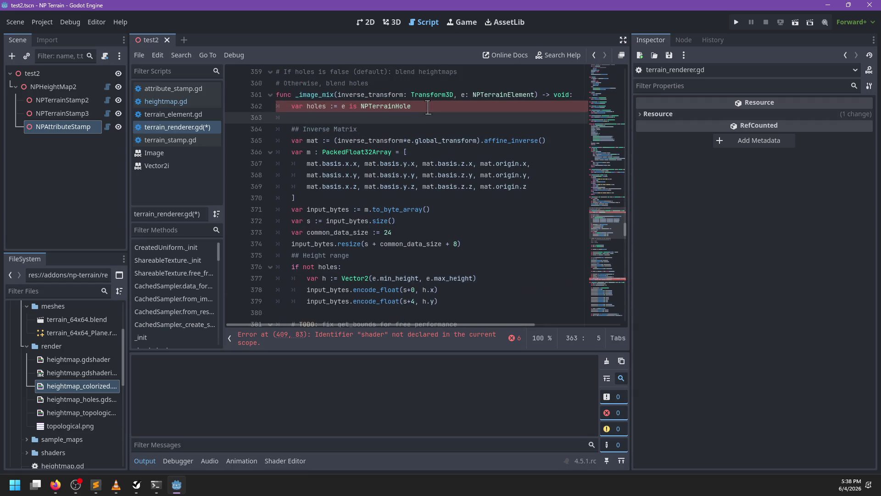
text(var shader: RID)
key(Return)
text(mat)
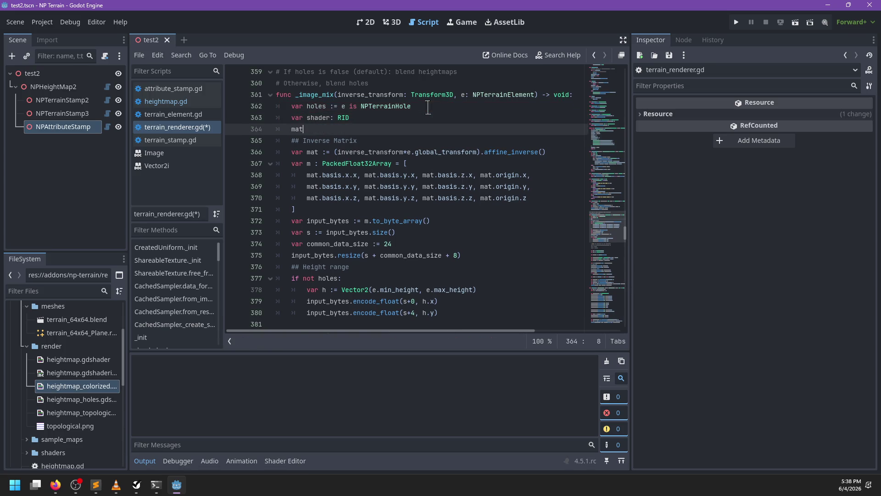
key(BackSpace)
key(BackSpace)
key(BackSpace)
text(if )
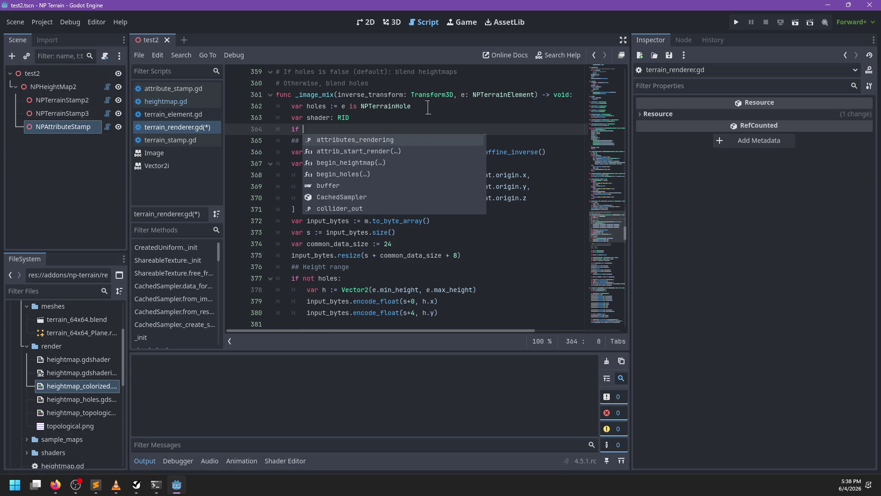
text(e is NPTer)
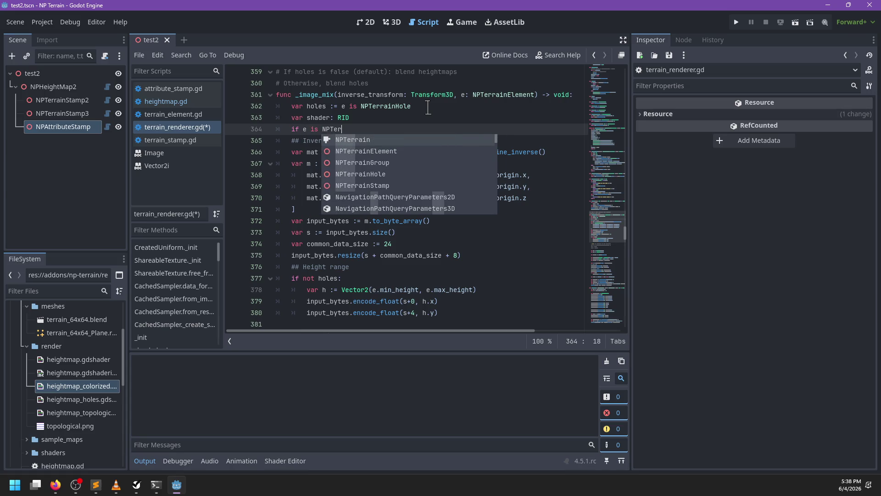
text(rainH)
key(Return)
text(:)
key(Return)
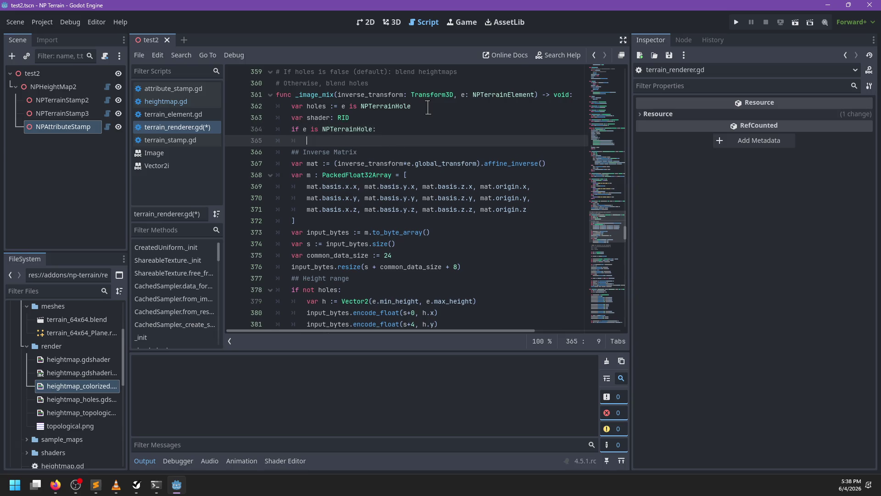
text(shader =hole_shadr)
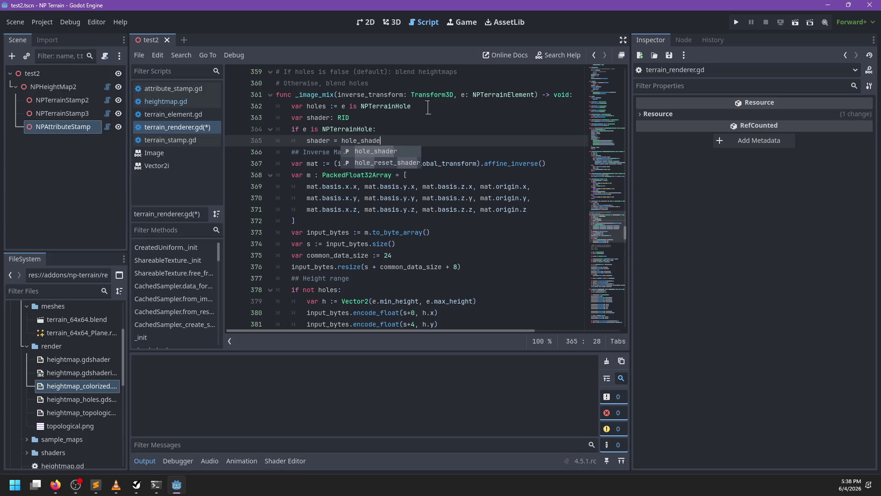
key(Return)
key(Return)
key(BackSpace)
text(elif e i)
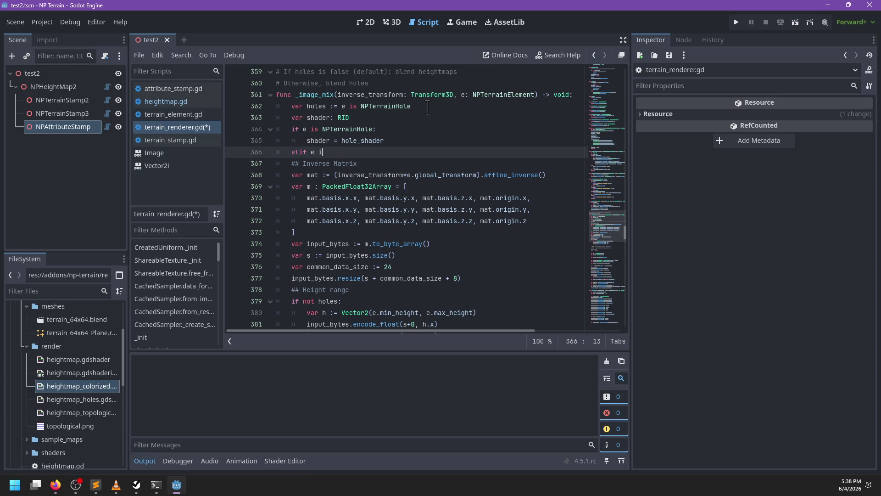
Step: Add an NPAttributeStamp branch that sets shader = RID()
text(s NPAt)
key(Return)
key(Return)
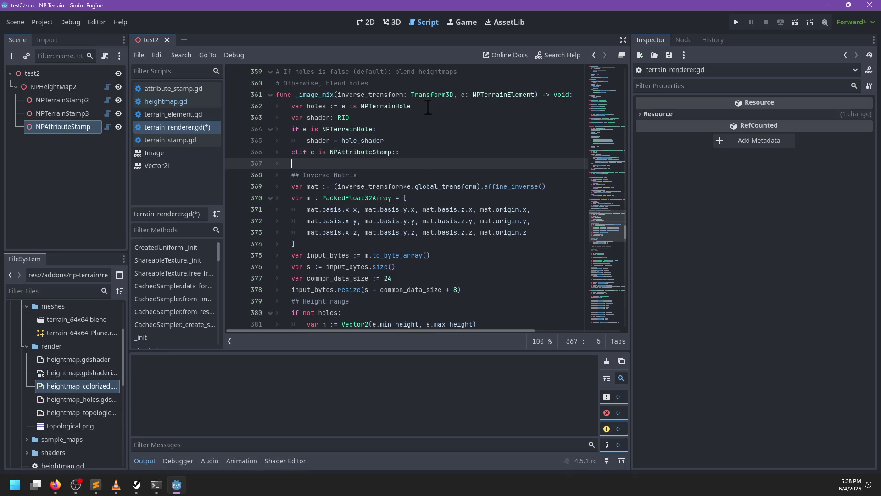
key(BackSpace)
key(BackSpace)
key(BackSpace)
key(Return)
text(shad)
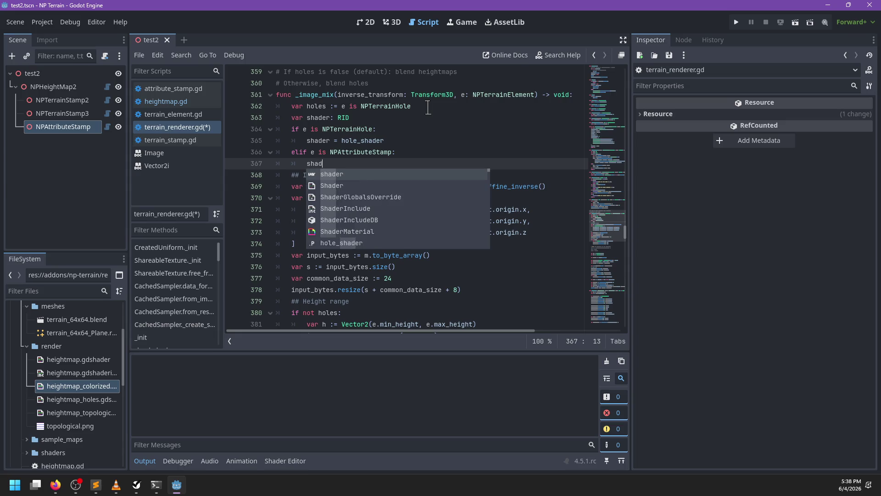
text(er = RID()
key(ctrl+shift+Return)
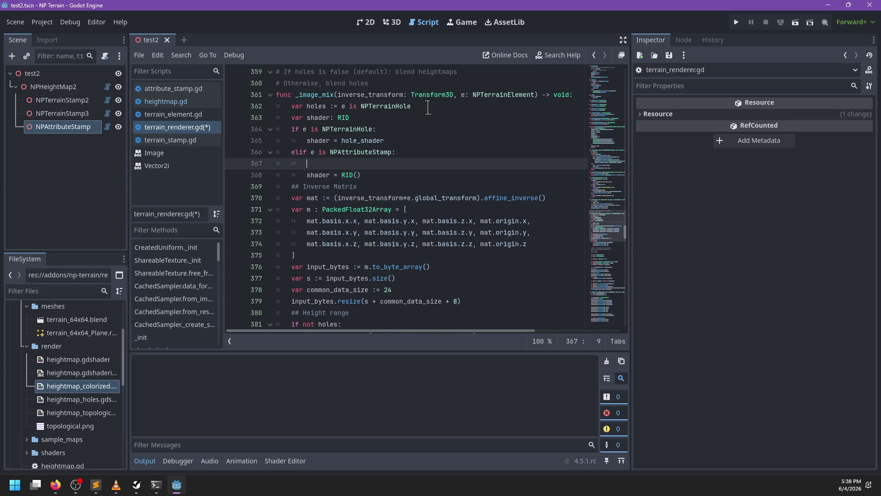
text(## TODO)
key(Down)
key(ctrl+Return)
key(BackSpace)
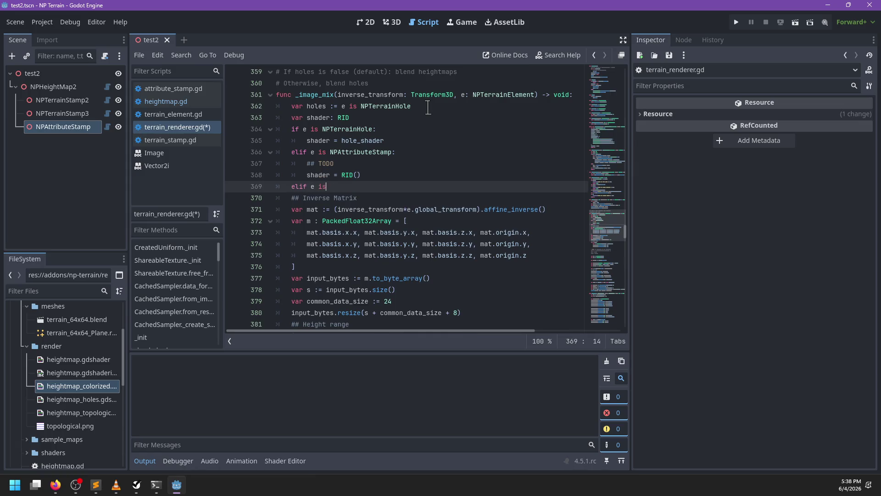
Step: Add an NPTerrainStamp branch that sets shader = heightmap_shader, followed by a blank line
text(Tre)
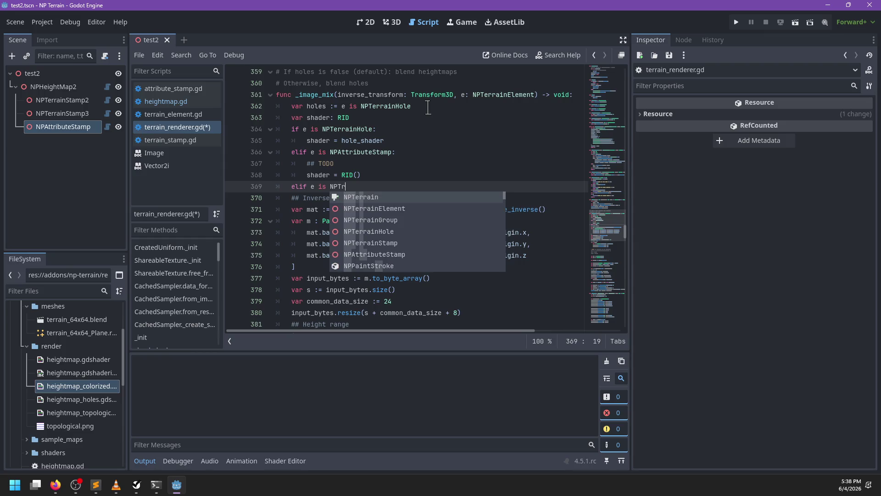
key(BackSpace)
key(BackSpace)
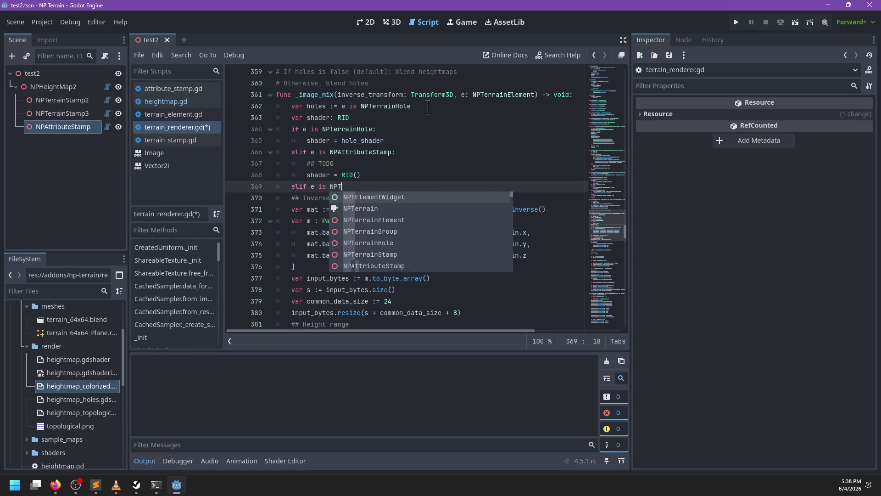
text(errainStamp:)
key(Return)
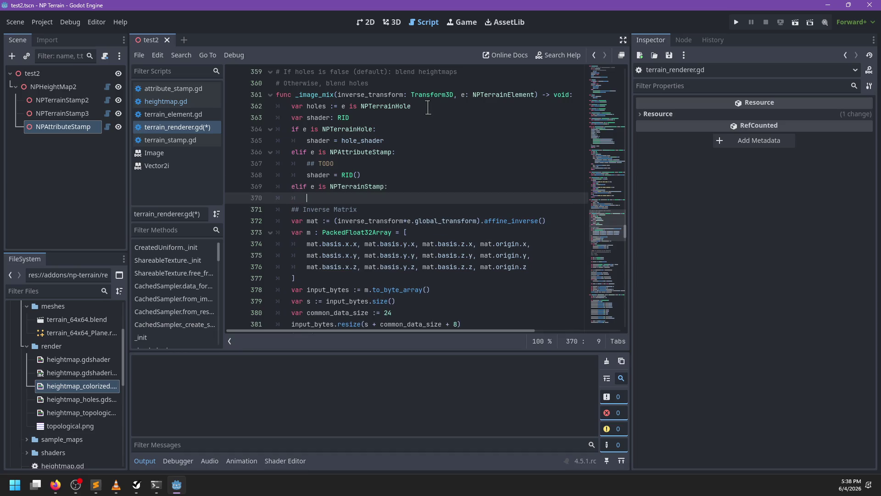
text(shader =he)
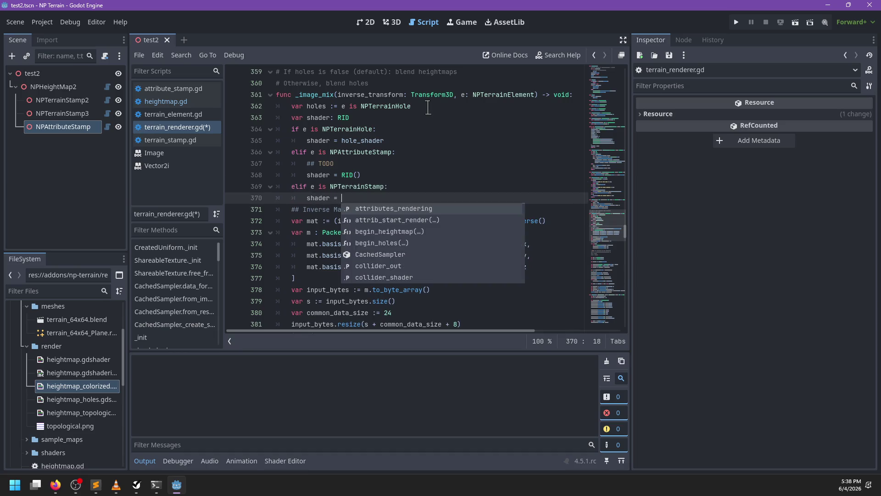
text(ight_sh)
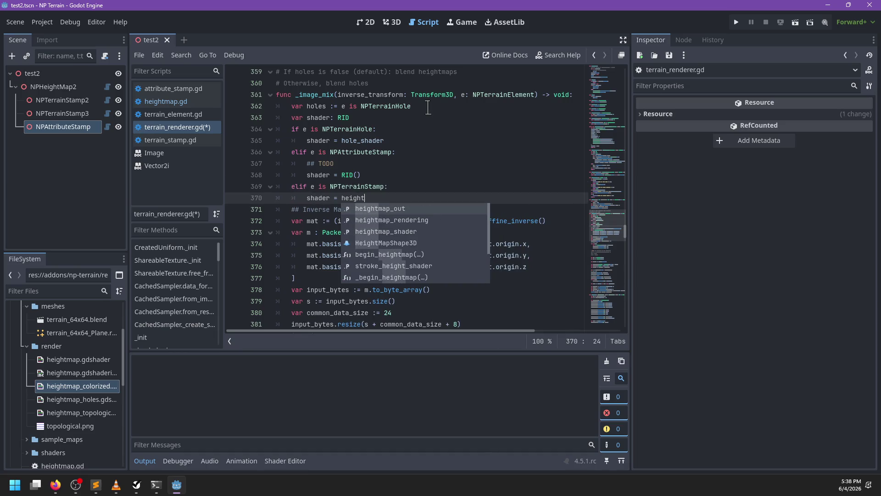
key(Down)
key(Return)
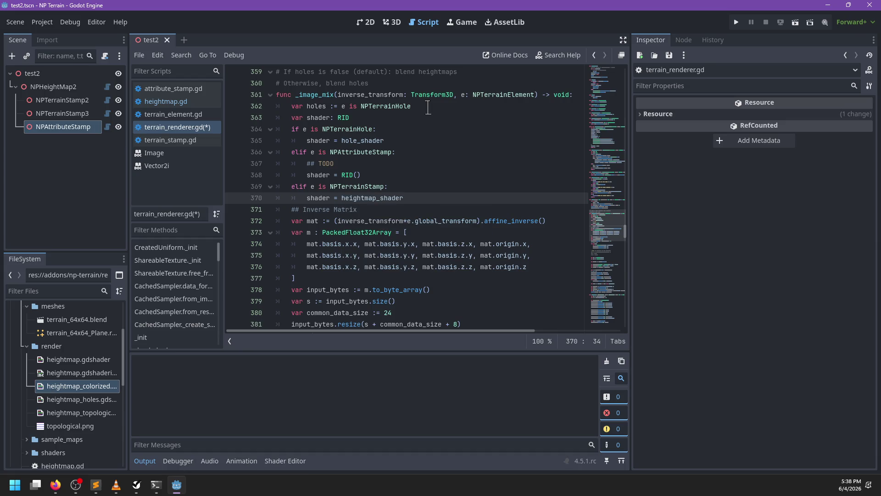
key(Return)
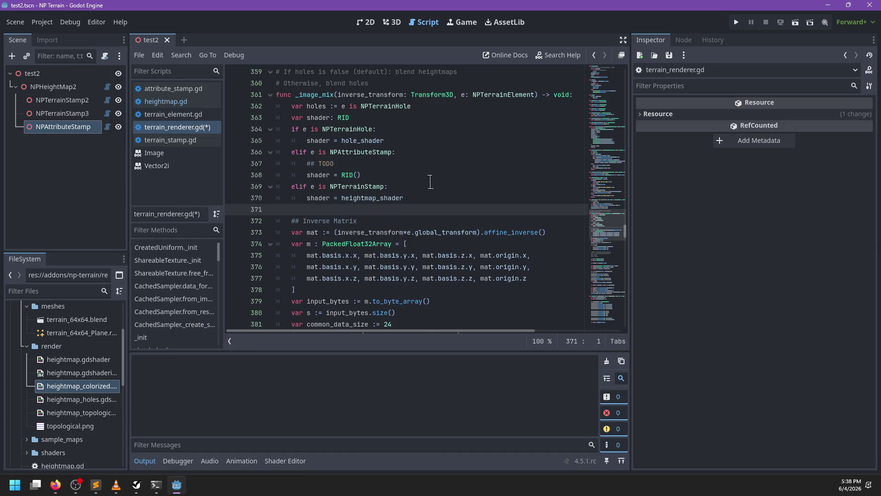
Step: Save the terrain_renderer.gd changes
key(ctrl+s)
scroll(429, 181, down, 15)
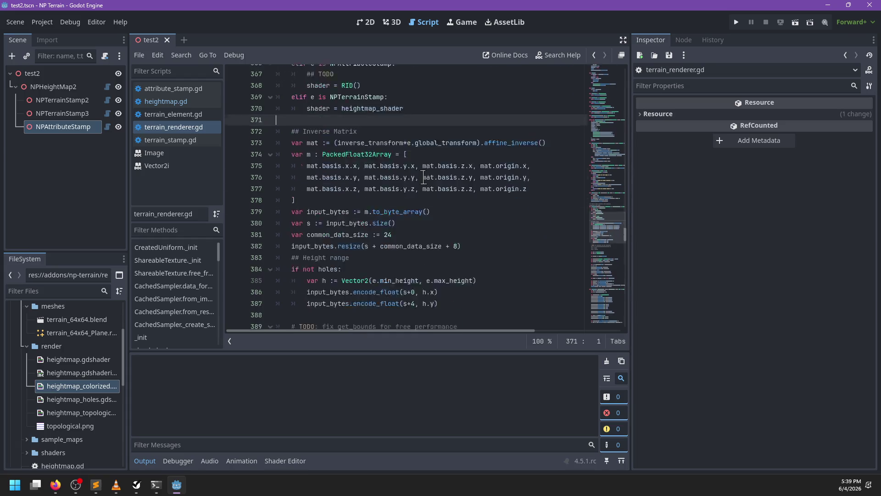
scroll(430, 182, down, 15)
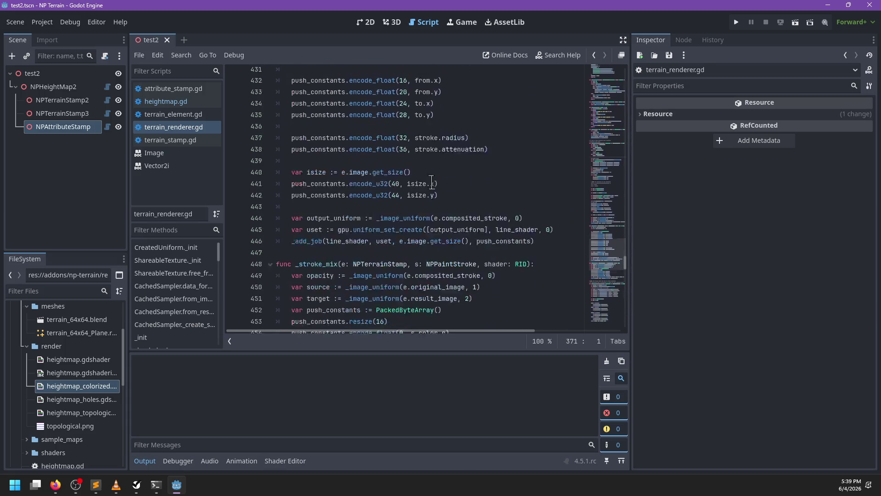
Step: In heightmap.gd, add renderer.reset_attribute(attr) at the top of _sub_compute_attrib
click(152, 102)
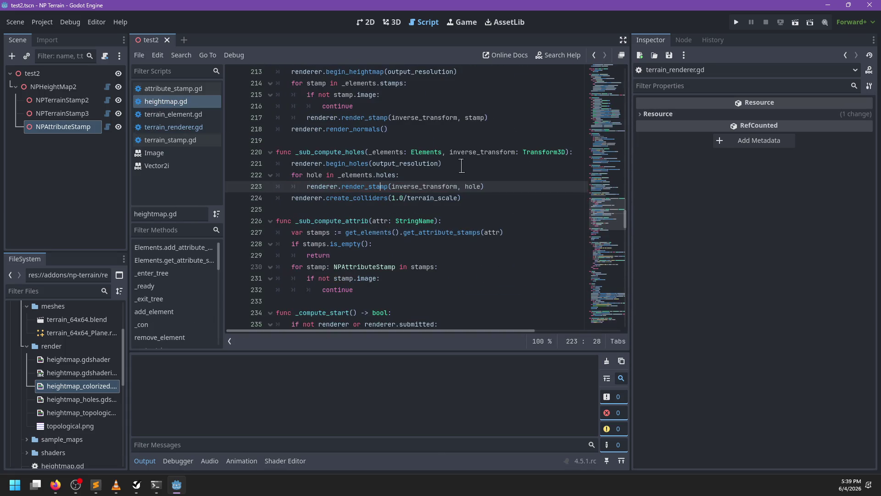
scroll(422, 175, up, 1)
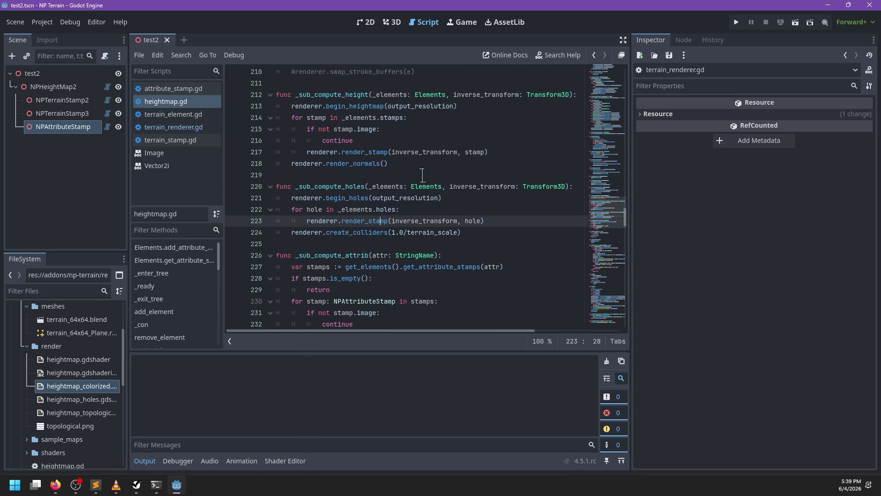
double_click(339, 106)
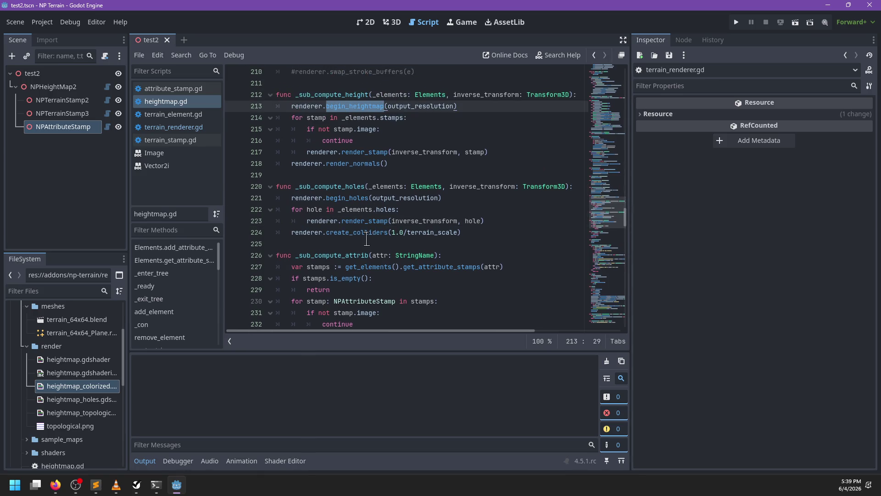
scroll(370, 238, down, 2)
click(471, 184)
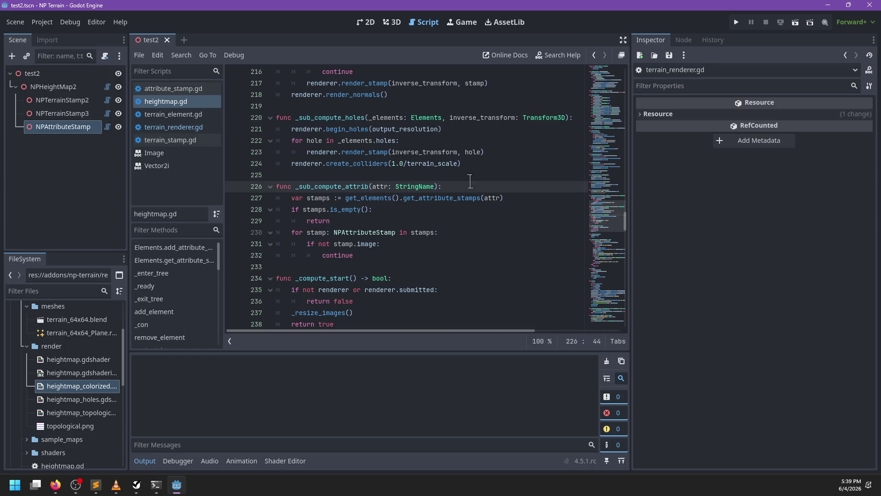
key(Return)
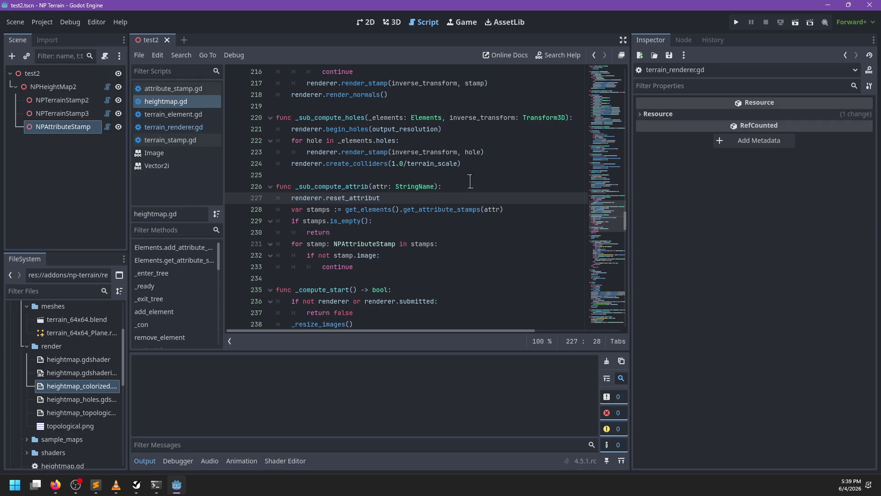
text(e(attr)
drag(351, 232, 310, 221)
Step: Call renderer.render_stamp(stamp) inside the attribute-stamp loop after the image check
click(373, 266)
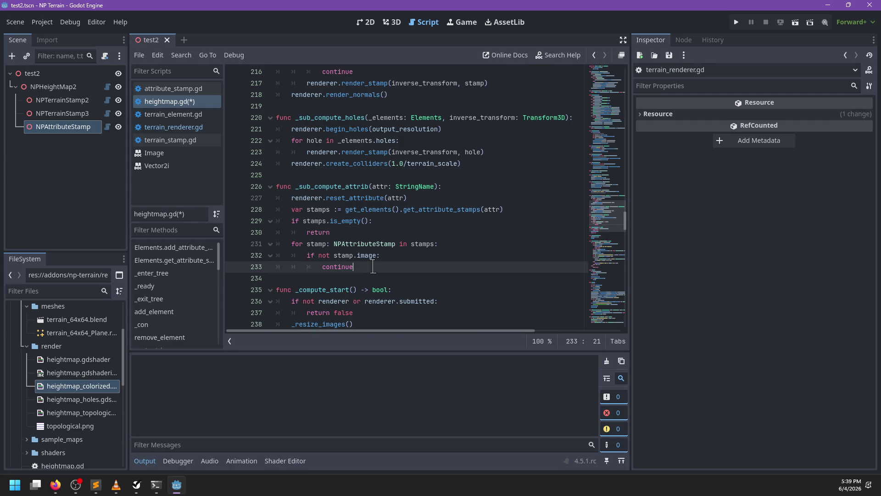
key(Return)
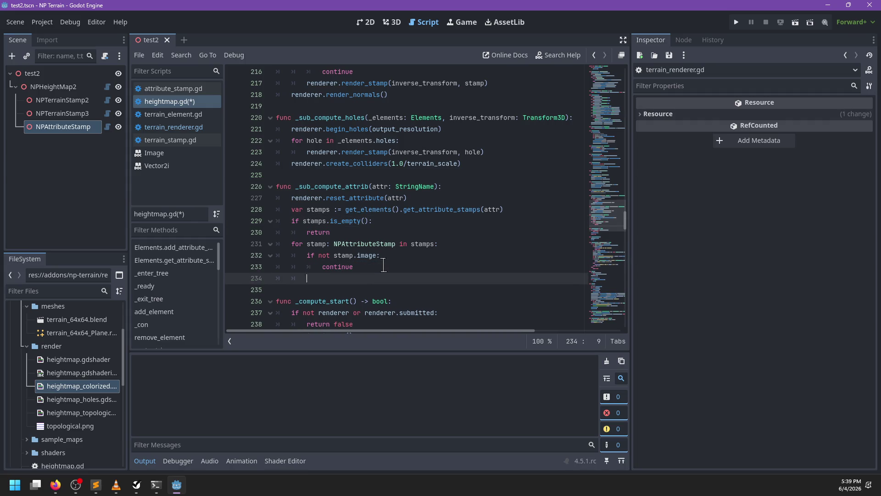
text(rendereer.)
key(BackSpace)
key(BackSpace)
key(BackSpace)
key(BackSpace)
text(render_stamp)
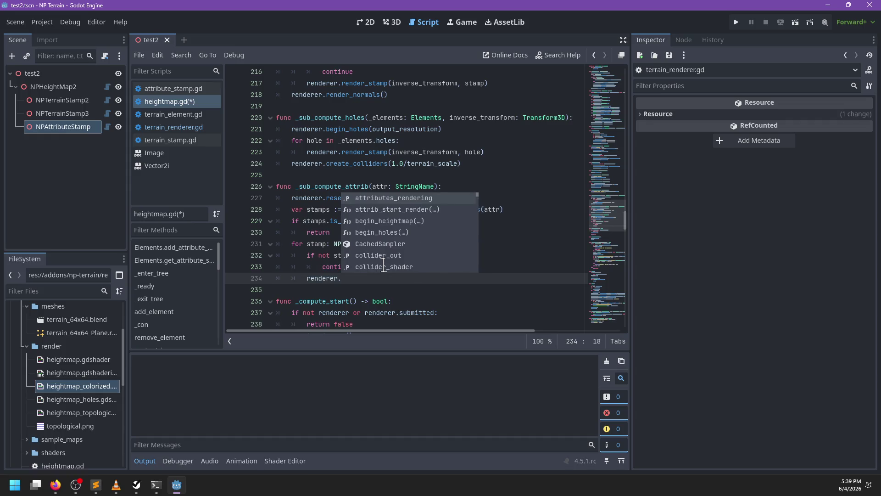
text((st)
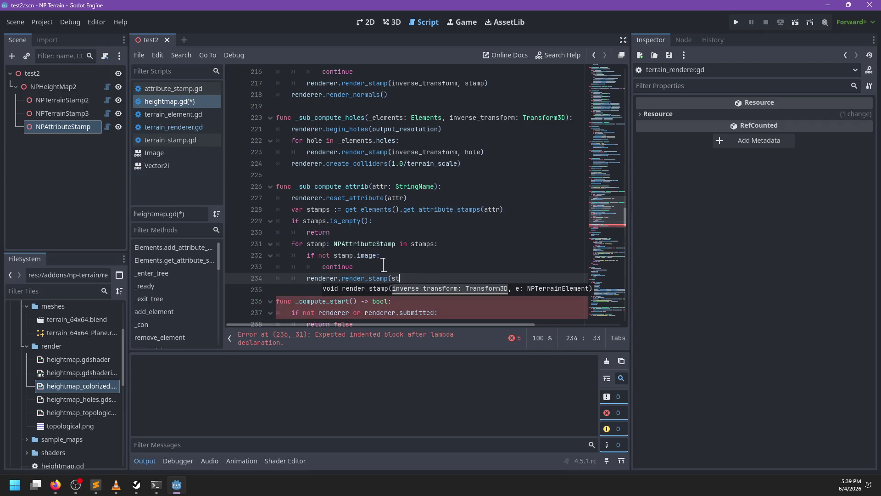
text(amp))
key(shift+Up)
key(shift+Up)
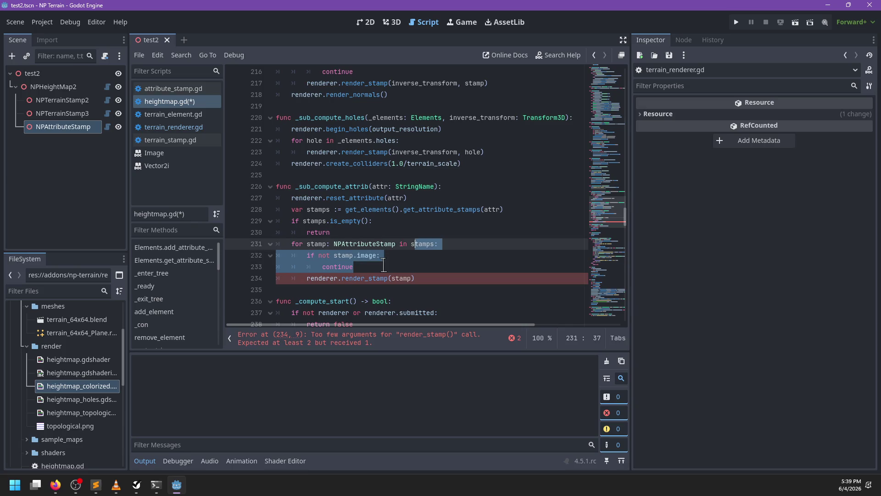
Step: Delete the 'if not stamp.image: continue' checks from the attribute and height stamp loops
key(shift+End)
key(Delete)
scroll(349, 218, up, 2)
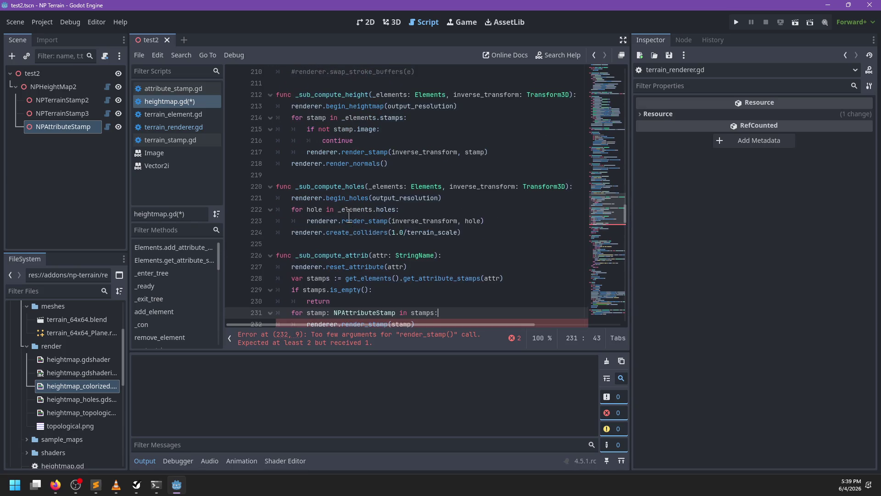
mouse_move(385, 141)
mouse_down()
mouse_move(404, 120)
mouse_move(434, 120)
mouse_up()
key(Delete)
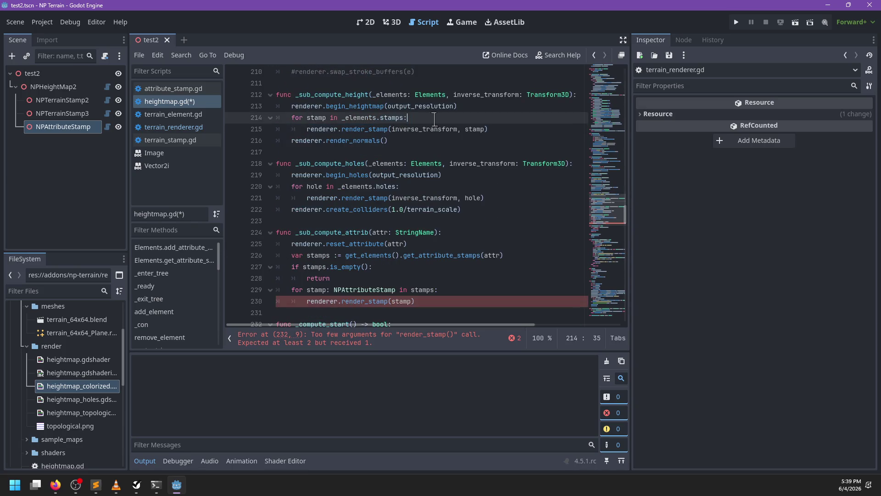
Step: Add an inverse transform argument before stamp in the attribute render_stamp call
click(439, 301)
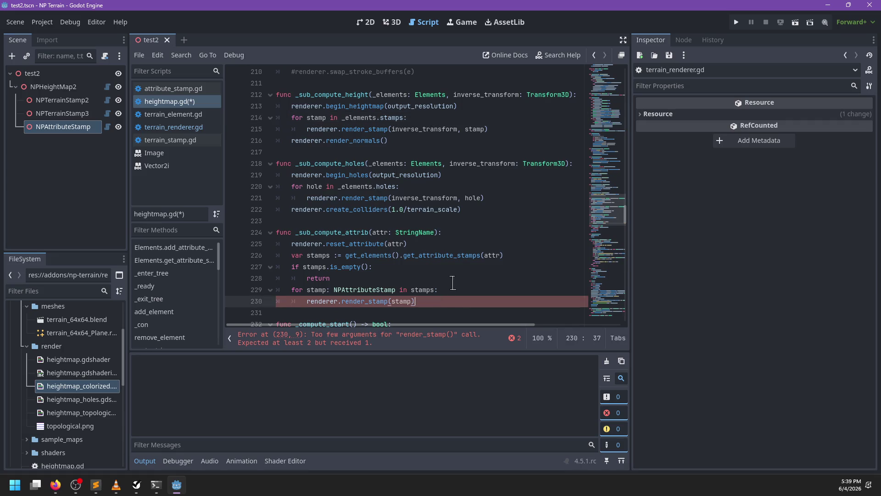
scroll(452, 281, down, 1)
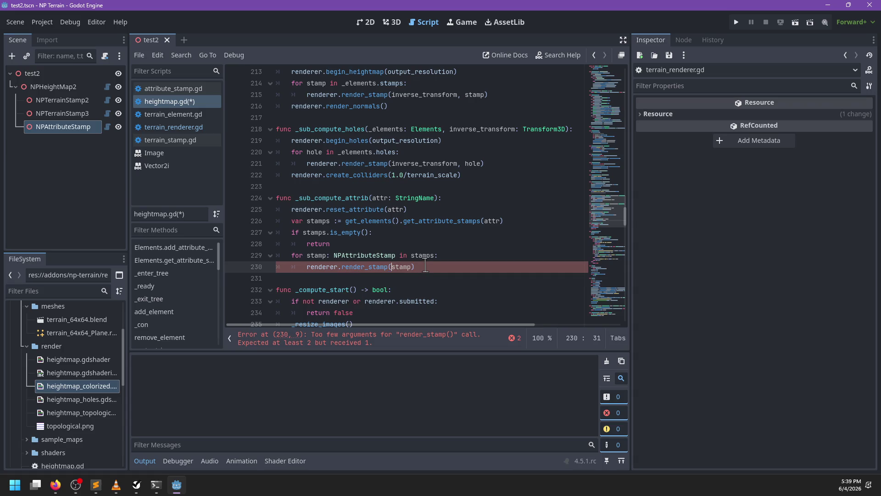
text(inverser_)
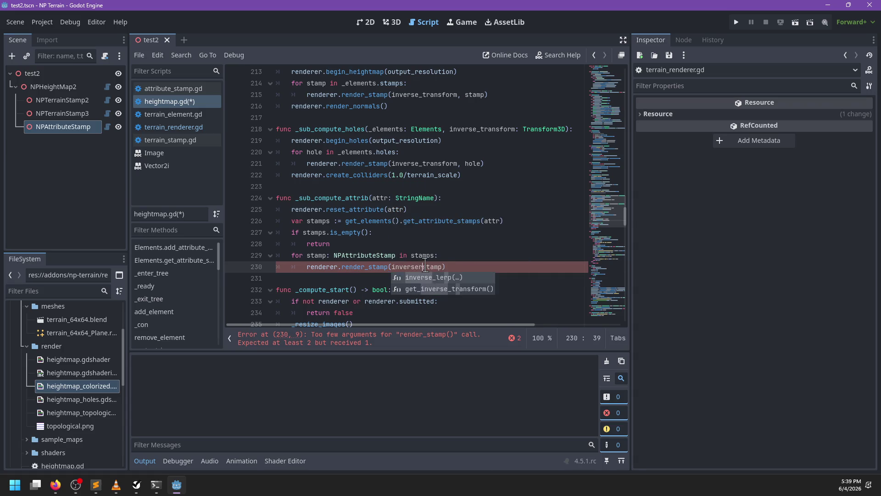
text(transform,)
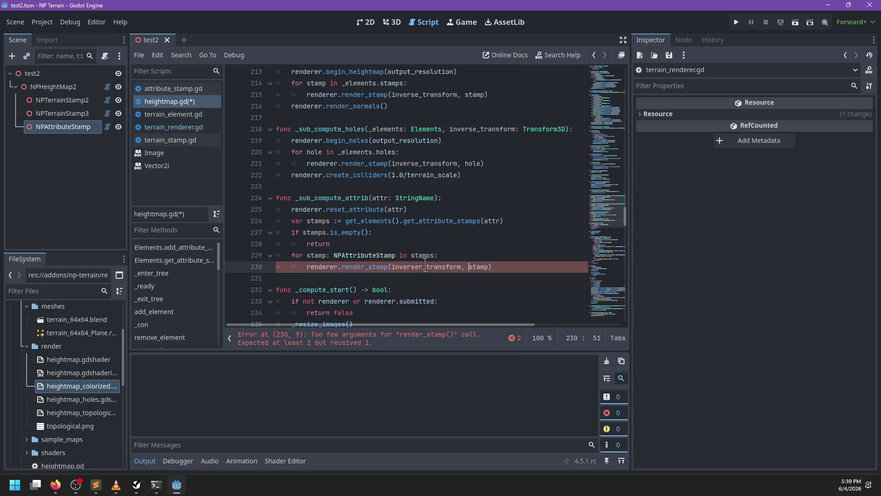
Step: Add _elements and inverse_transform: Transform3D parameters to the _sub_compute_attrib signature
click(373, 196)
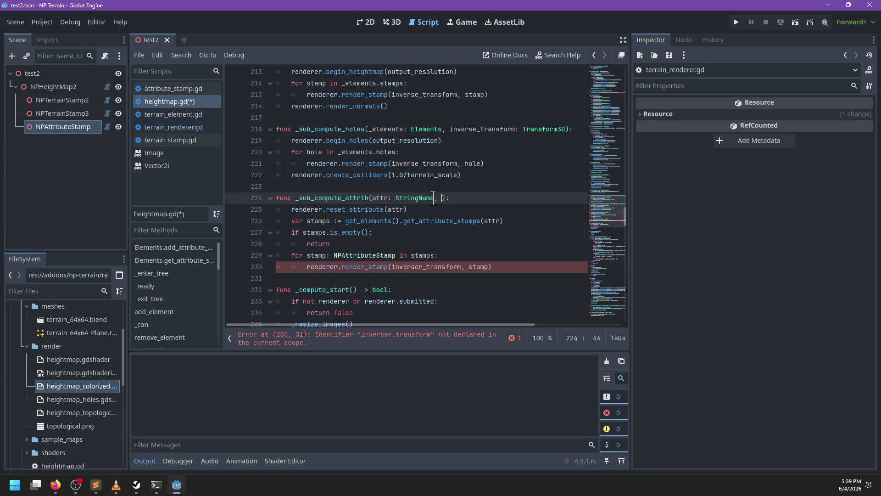
text(ents,)
key(BackSpace)
key(BackSpace)
text(: Elements, )
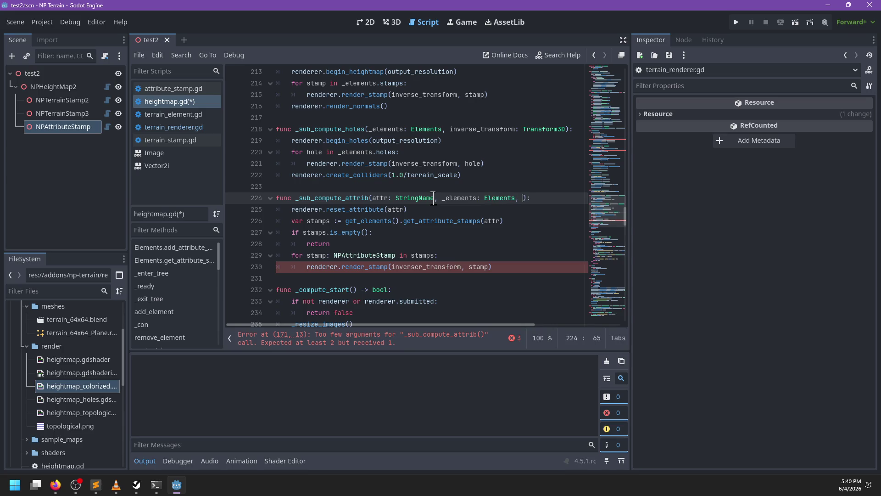
text(verse_t)
text(ransform: Transfor)
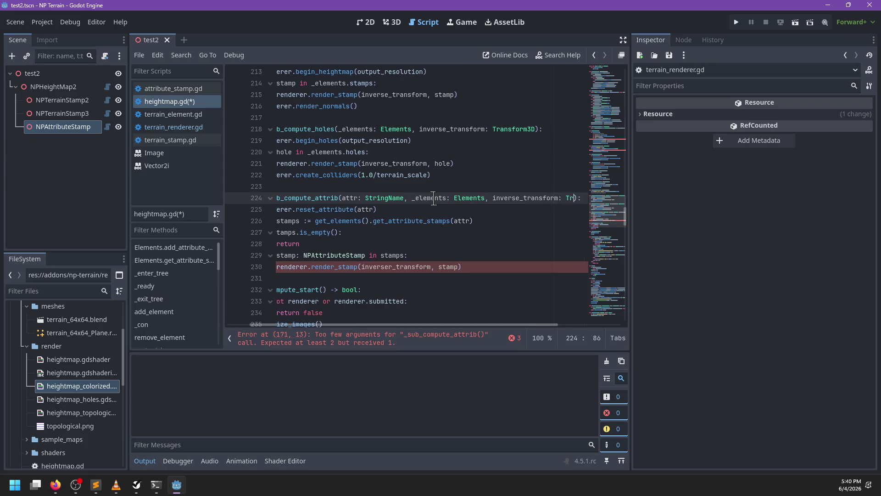
text(m)
key(Return)
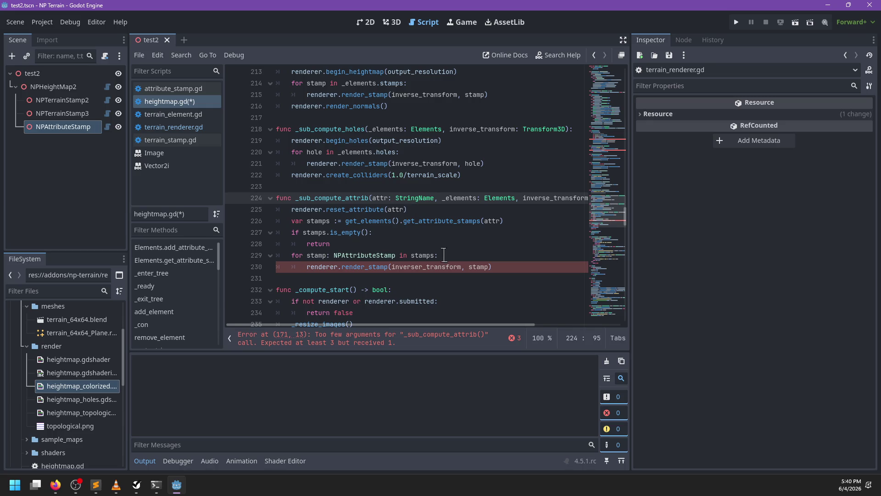
Step: Fix the argument spelling to inverse_transform and replace get_elements() with _elements on line 226
scroll(537, 199, left, 1)
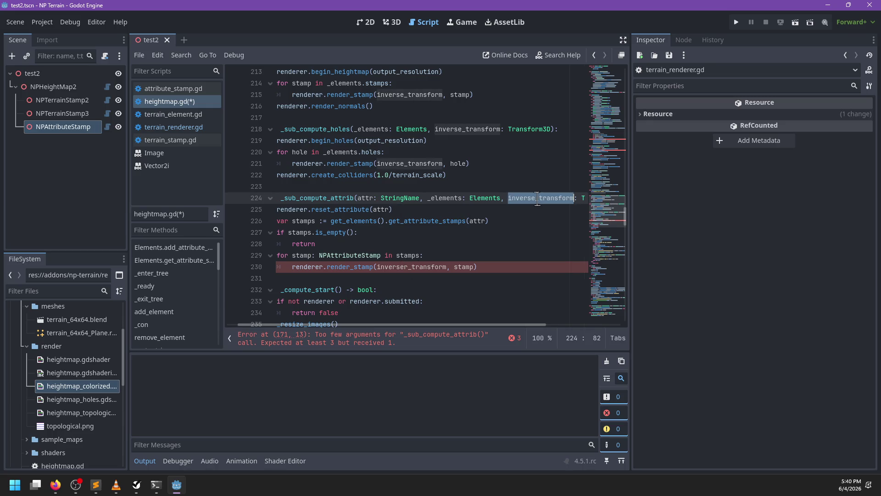
click(415, 267)
key(BackSpace)
scroll(450, 246, left, 1)
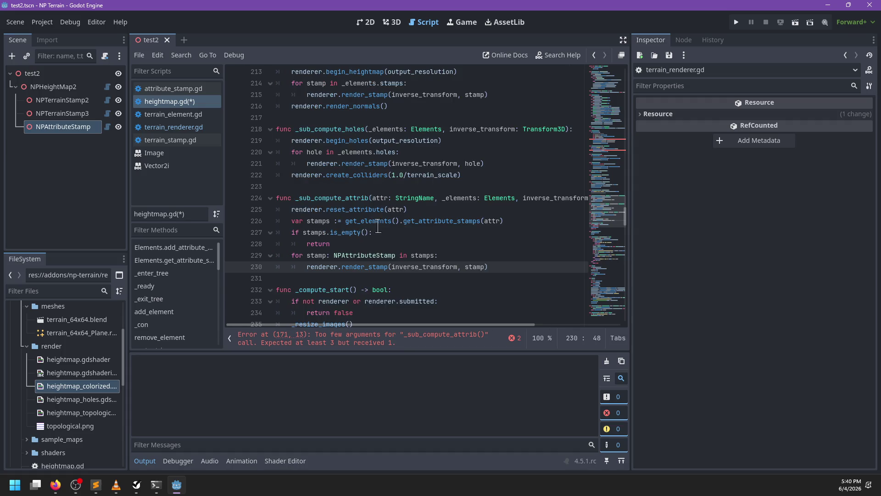
drag(399, 224, 342, 224)
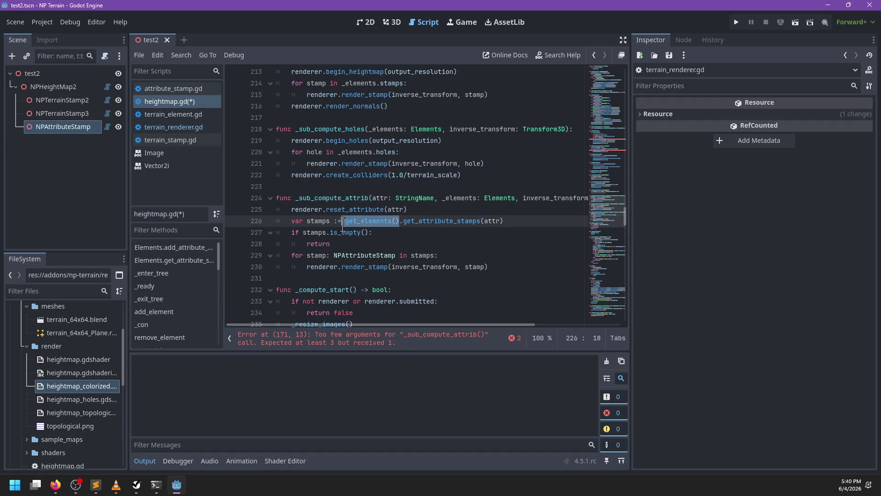
text(_elements)
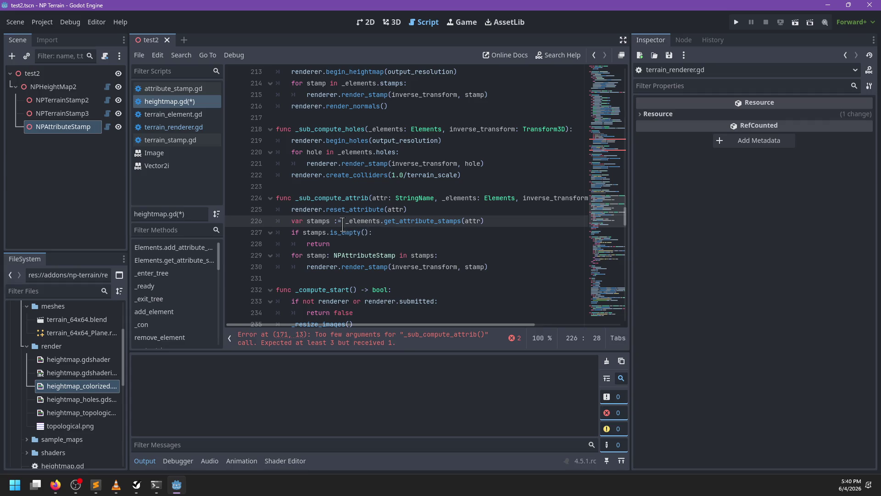
click(351, 342)
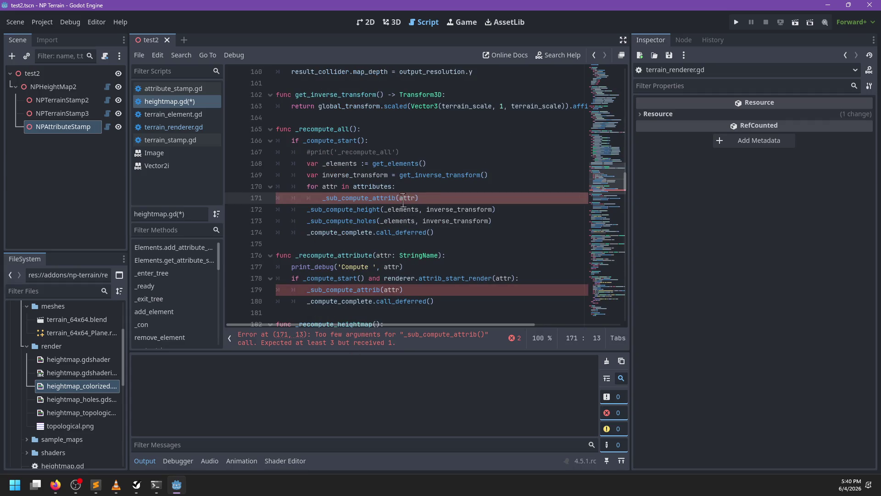
Step: Change the line 171 call to pass (_elements, inverse_transform, attr)
click(500, 202)
key(Right)
key(Right)
key(Right)
key(ctrl+space)
text(, _elements, inverse)
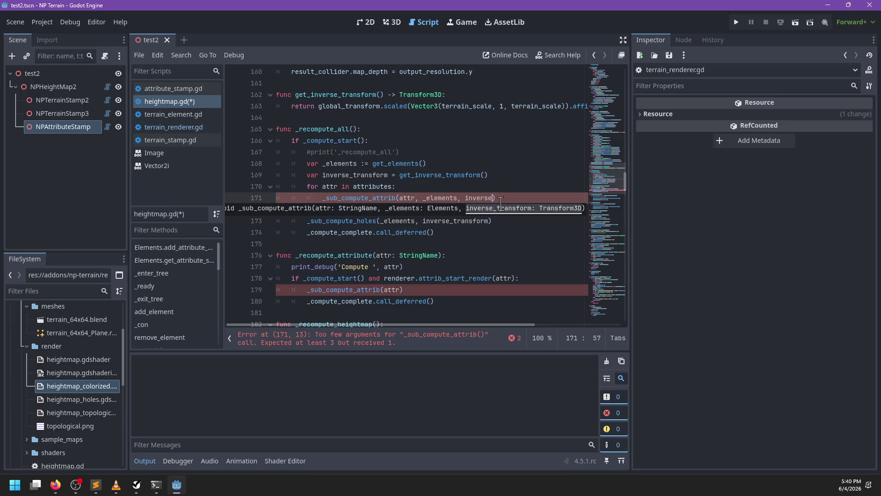
text(_transform)
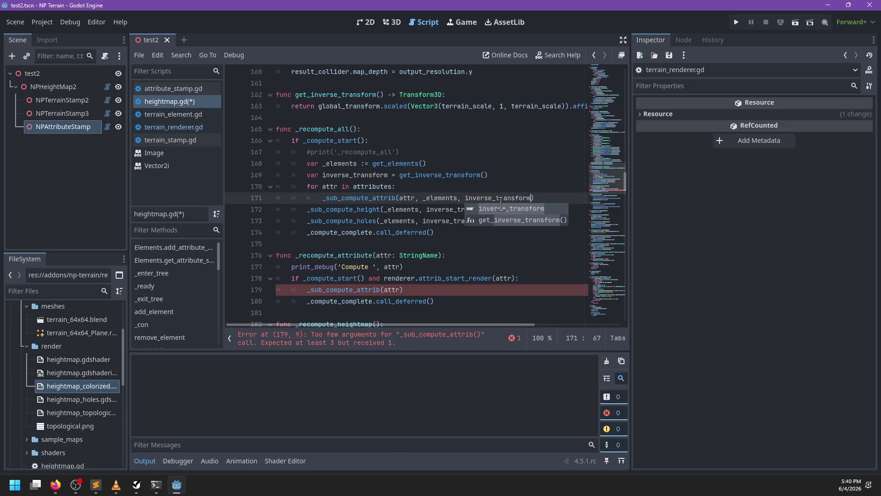
key(ctrl+Left)
key(ctrl+Left)
key(BackSpace)
key(BackSpace)
key(BackSpace)
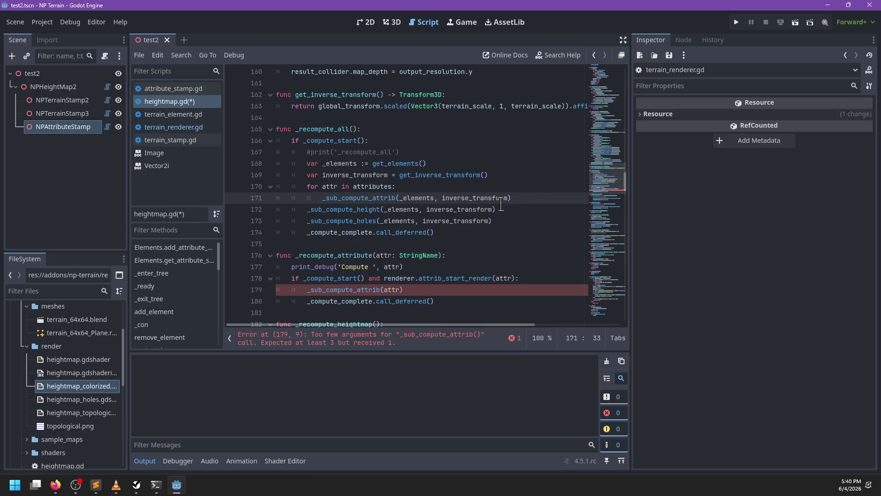
key(ctrl+Right)
key(ctrl+Right)
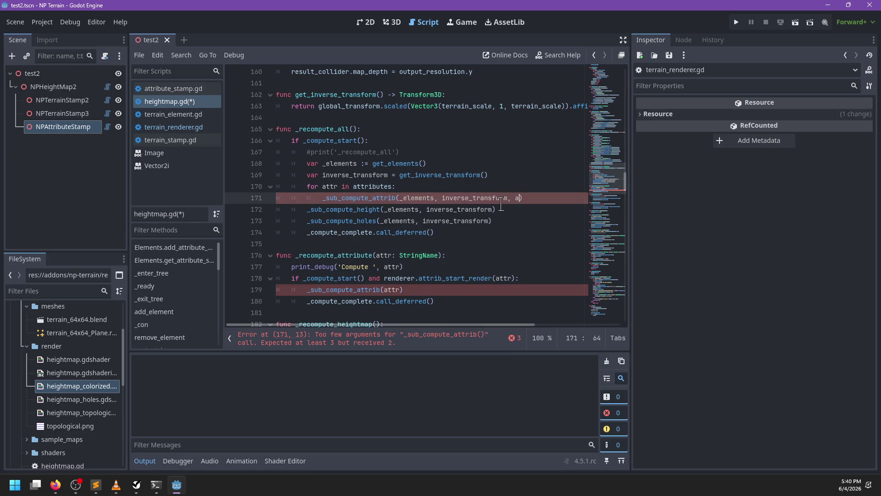
key(BackSpace)
text(ttr)
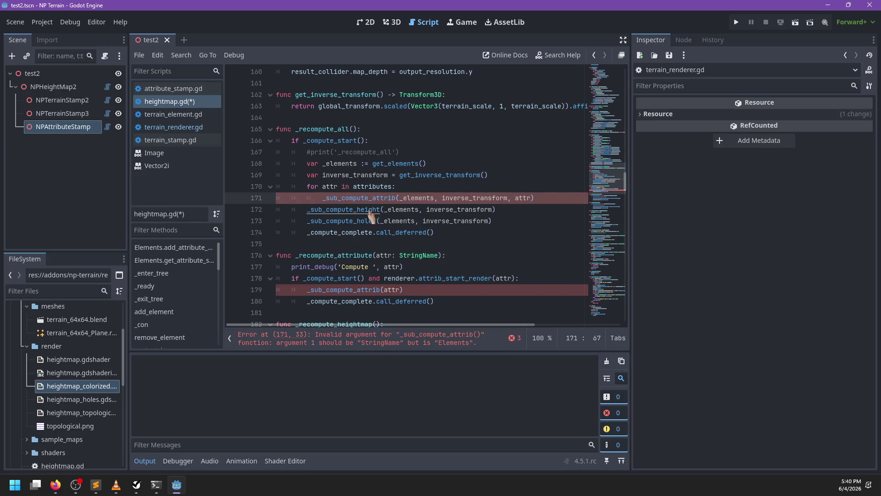
Step: Reorder the _sub_compute_attrib signature so attr: StringName comes last
ctrl+click(373, 199)
drag(372, 199, 433, 199)
key(Delete)
key(Delete)
key(Delete)
key(End)
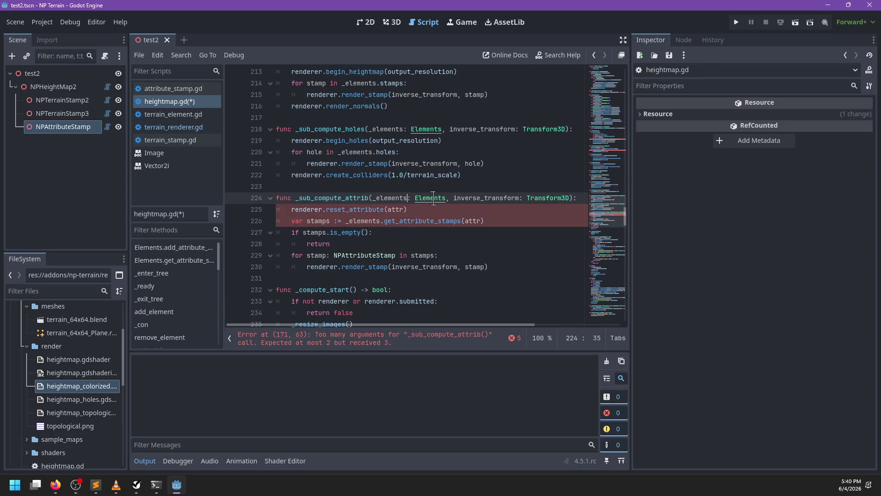
key(Left)
text(, attr:)
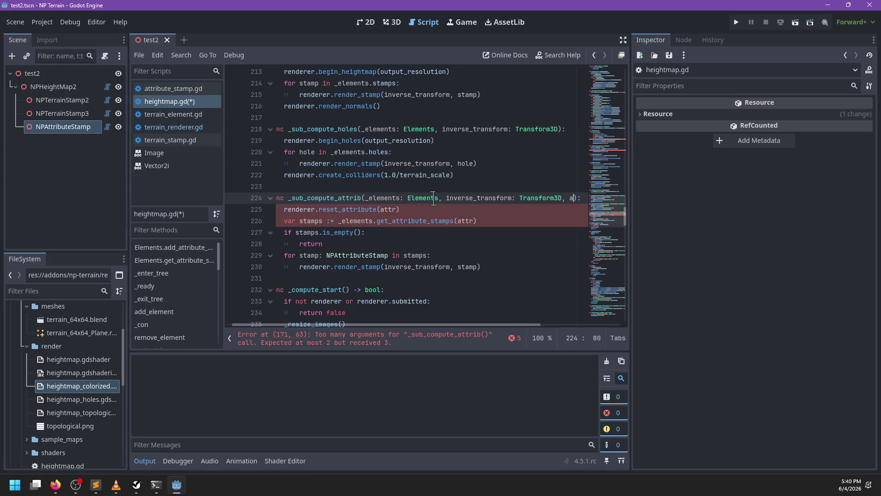
text( StringName)
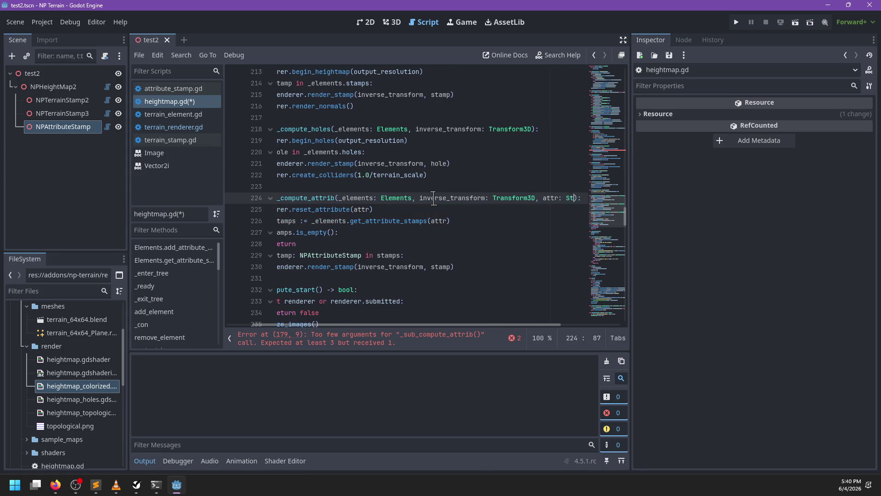
Step: Update the line 179 call with get_elements() and get_inverse_transform() before attr, and save
key(Home)
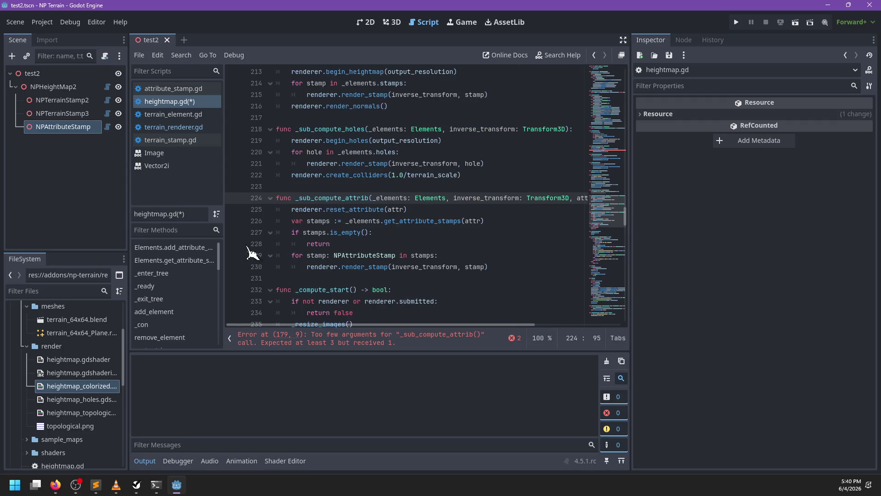
click(388, 342)
click(383, 197)
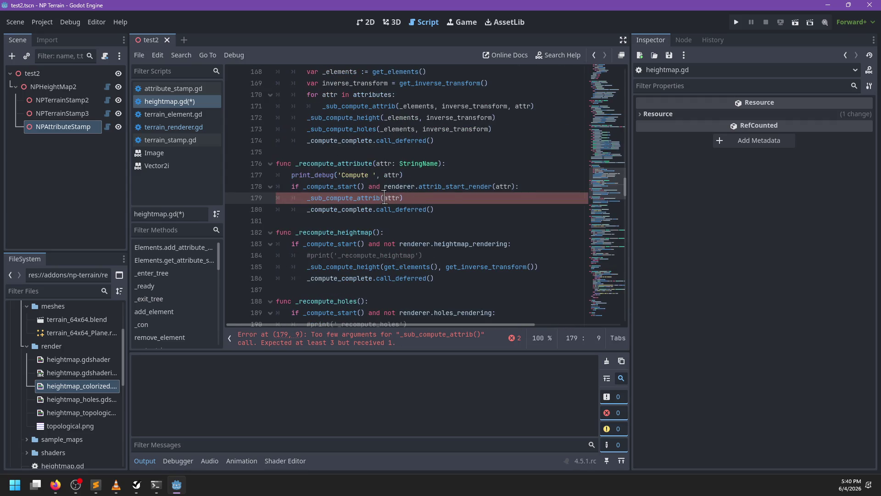
text(elemne)
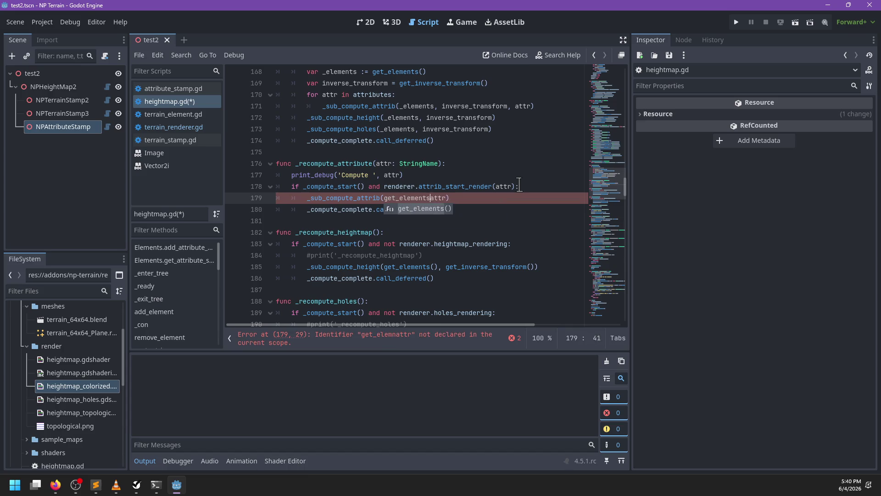
key(Return)
text(, get_)
text(inverse_transf)
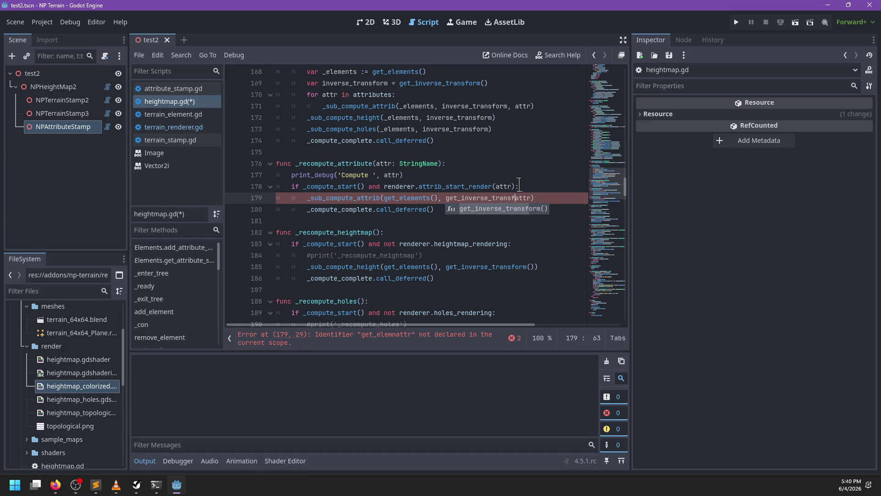
key(Return)
text(,)
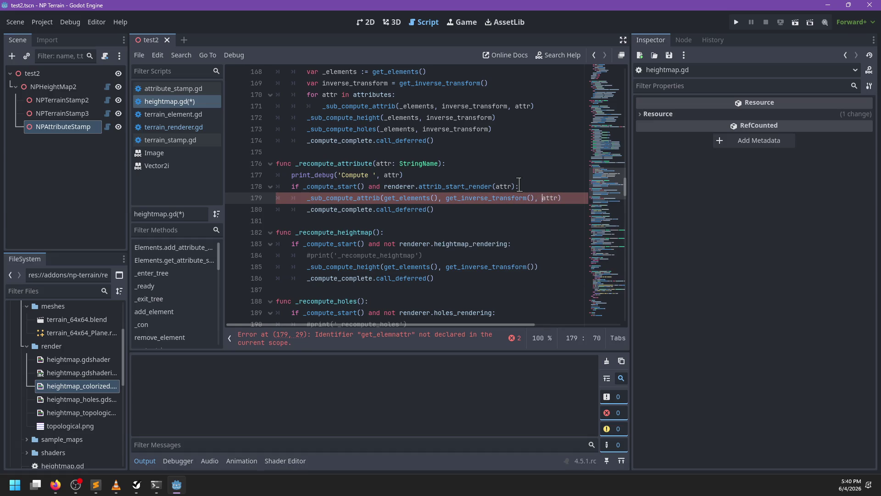
key(ctrl+s)
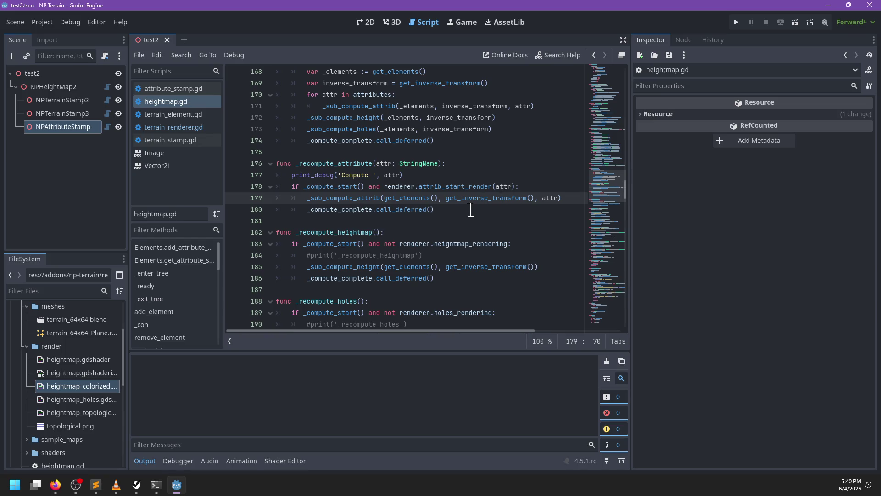
Step: Inspect the render_stamp definition in terrain_renderer.gd from the call on line 230
ctrl+click(376, 200)
click(383, 243)
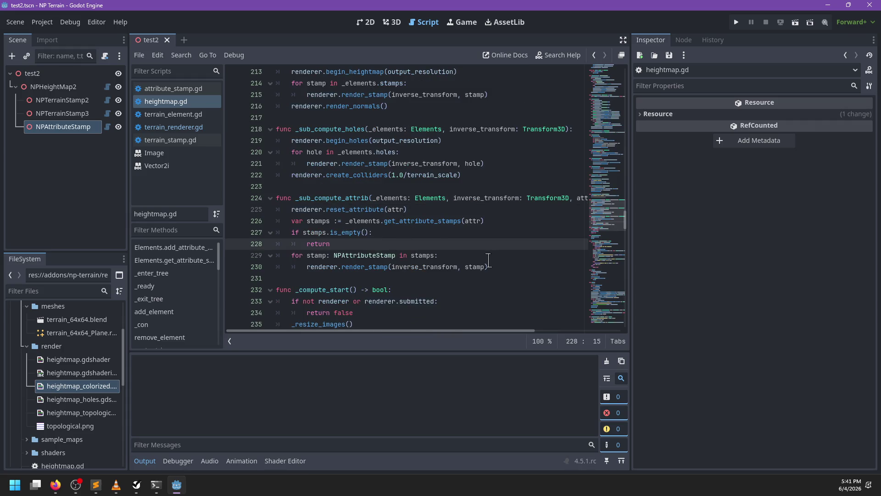
click(333, 268)
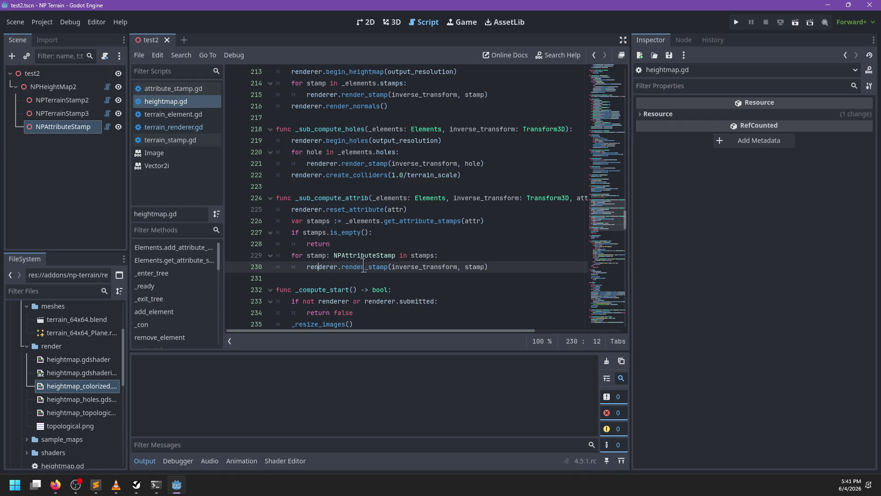
double_click(370, 267)
scroll(379, 258, up, 1)
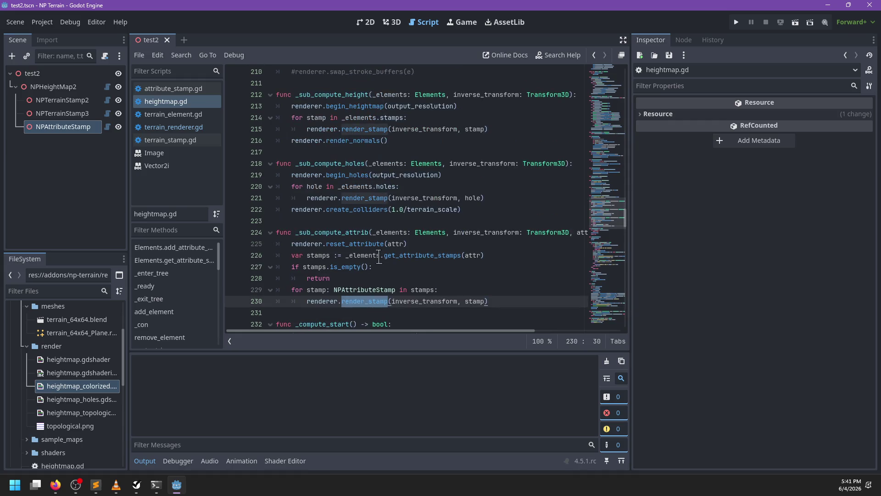
scroll(378, 257, up, 6)
scroll(377, 257, down, 6)
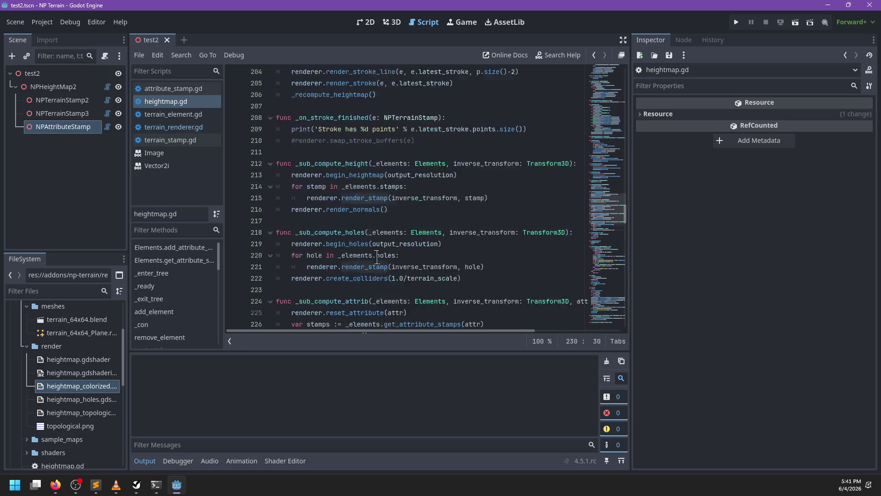
scroll(378, 258, down, 1)
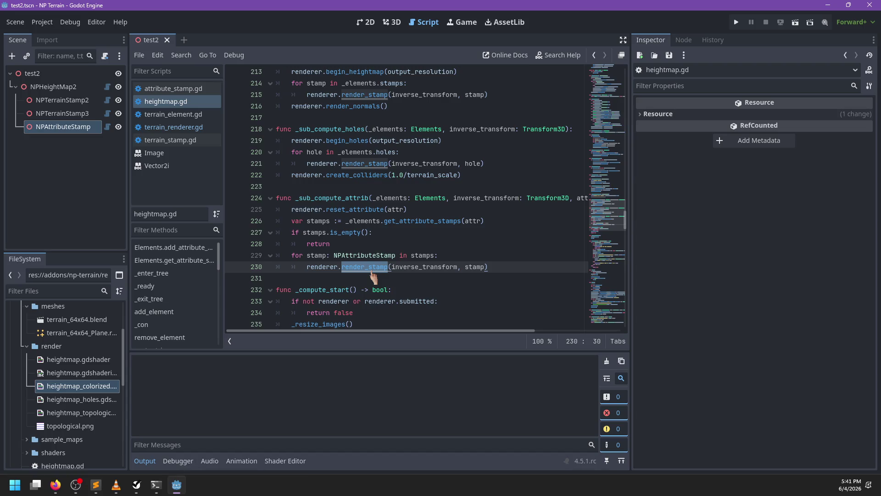
ctrl+click(372, 270)
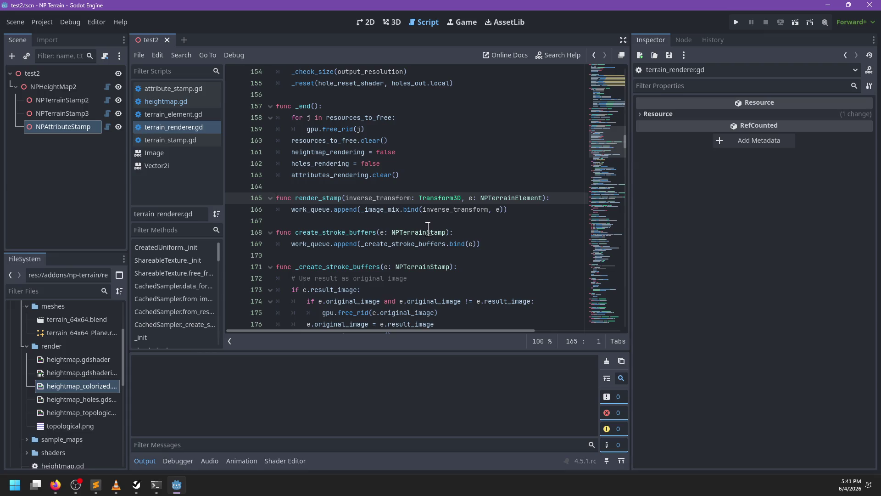
Step: Rename reset_attribute to begin_attribute on line 225 of heightmap.gd and save
click(202, 101)
double_click(355, 210)
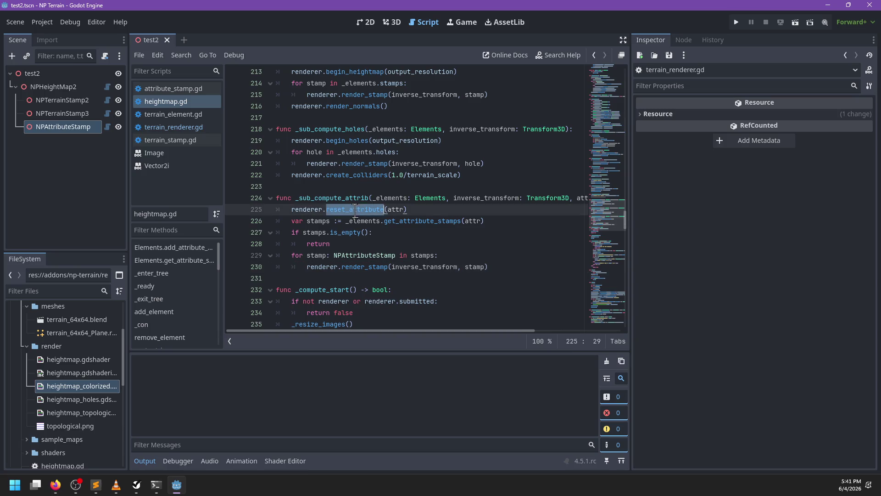
text(begin_att)
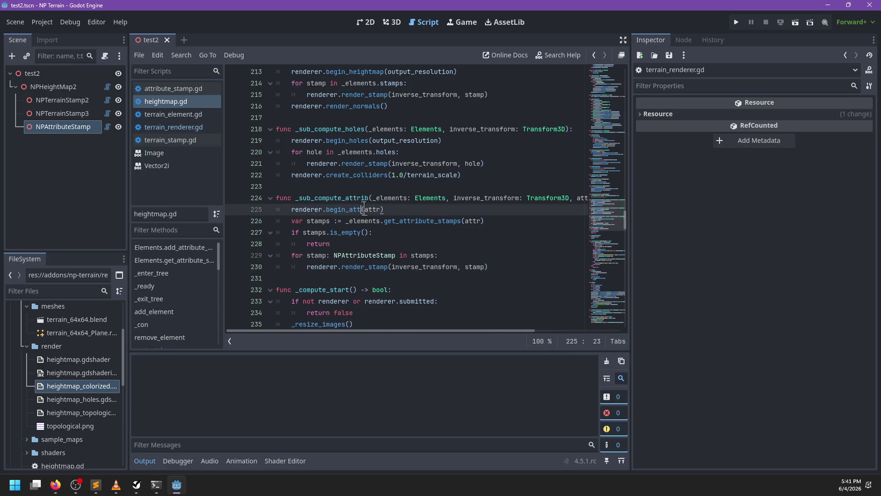
text(ribute)
key(ctrl+s)
key(ctrl+f)
Step: Search heightmap.gd for 'reset' and jump to the _resize_images definition
text(reset)
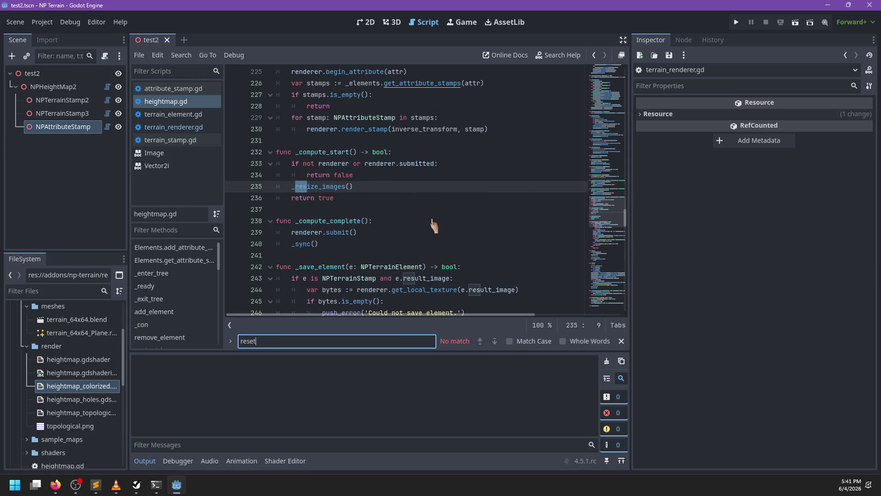
key(Escape)
ctrl+click(329, 186)
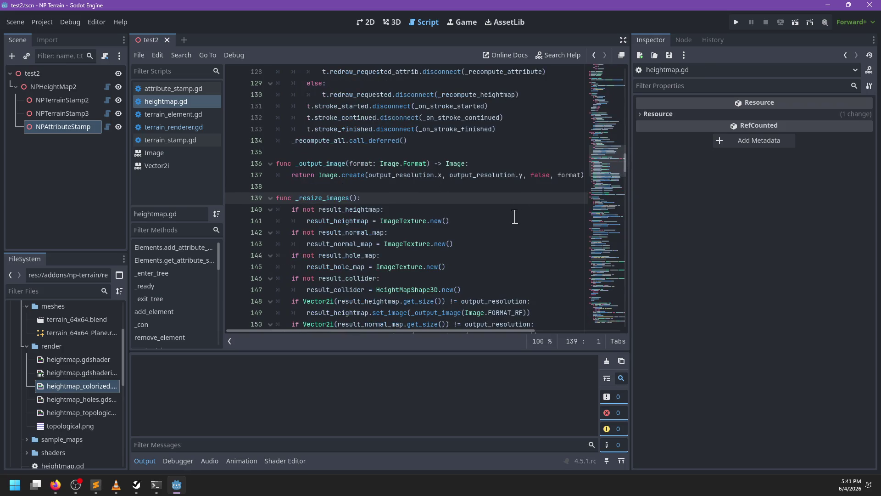
scroll(507, 214, down, 4)
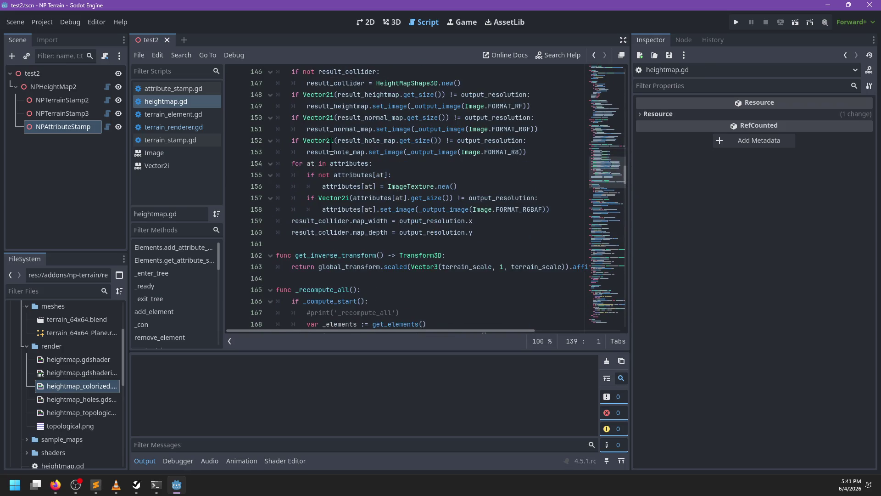
Step: In terrain_renderer.gd, find the 'resize' matches and bring _load_shaders' shader paths into view
click(180, 90)
click(181, 115)
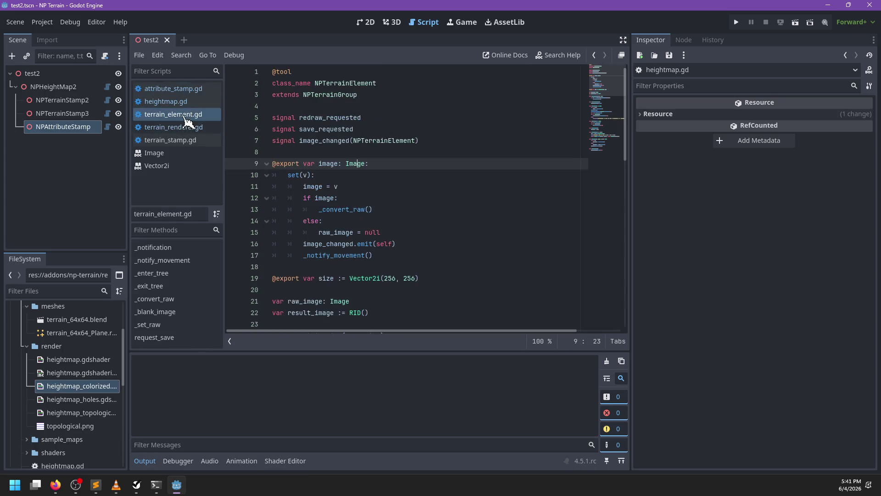
click(186, 128)
click(450, 192)
key(ctrl+f)
text(r)
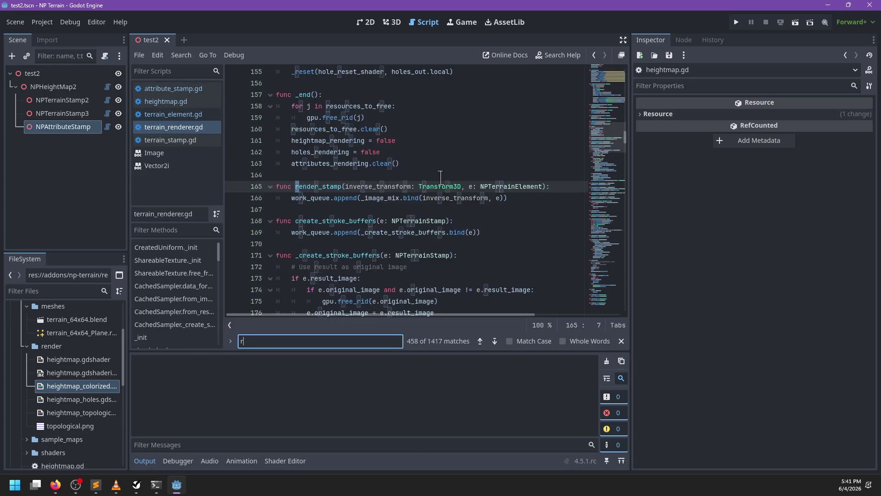
text(esize)
key(Return)
key(Return)
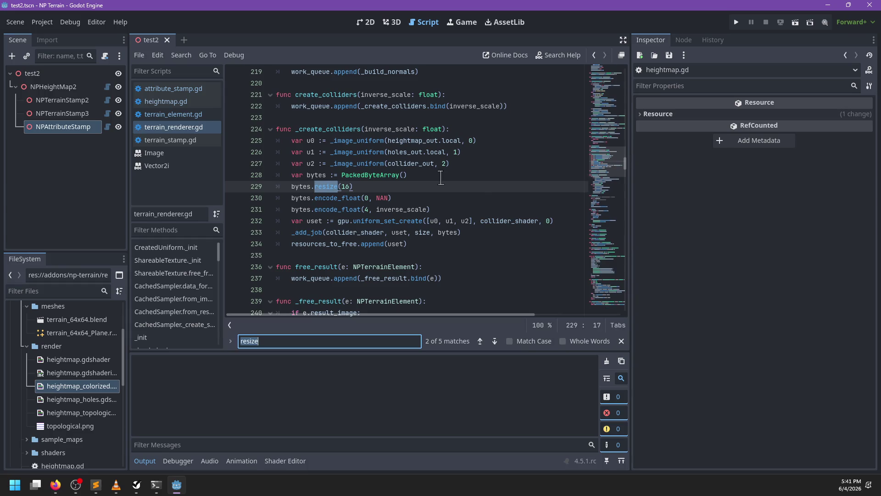
key(Escape)
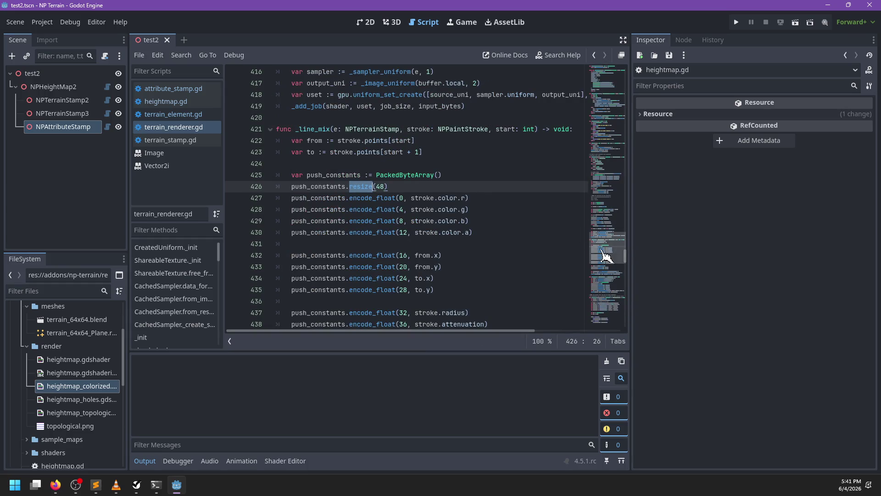
drag(606, 241, 618, 123)
scroll(349, 183, down, 2)
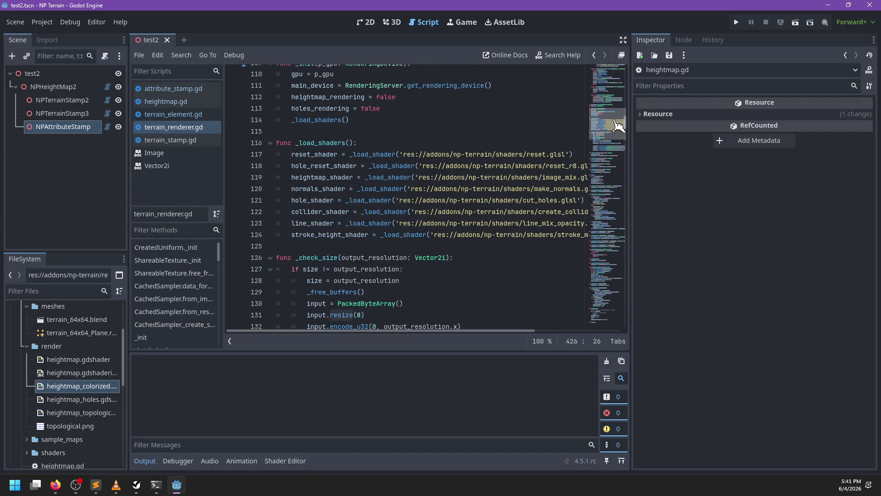
scroll(348, 184, up, 2)
click(97, 490)
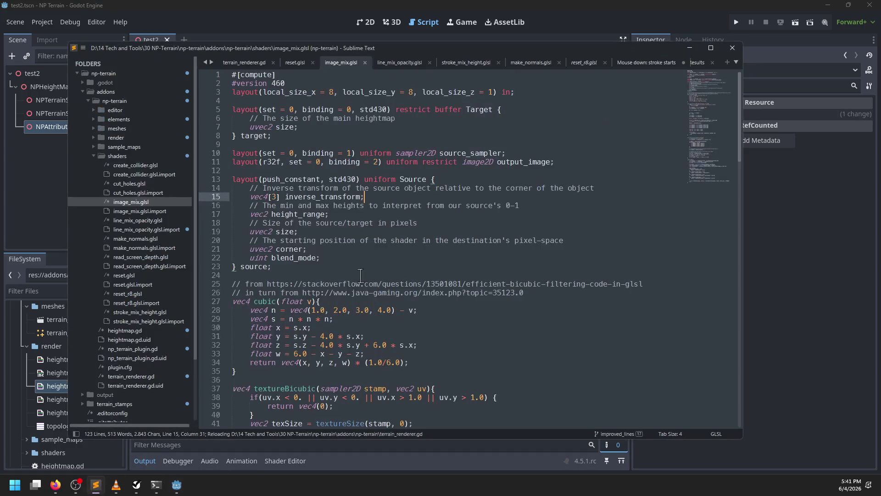
Step: Copy all of image_mix.glsl's code into a new untitled file
key(ctrl+a)
key(ctrl+c)
key(ctrl+n)
key(ctrl+v)
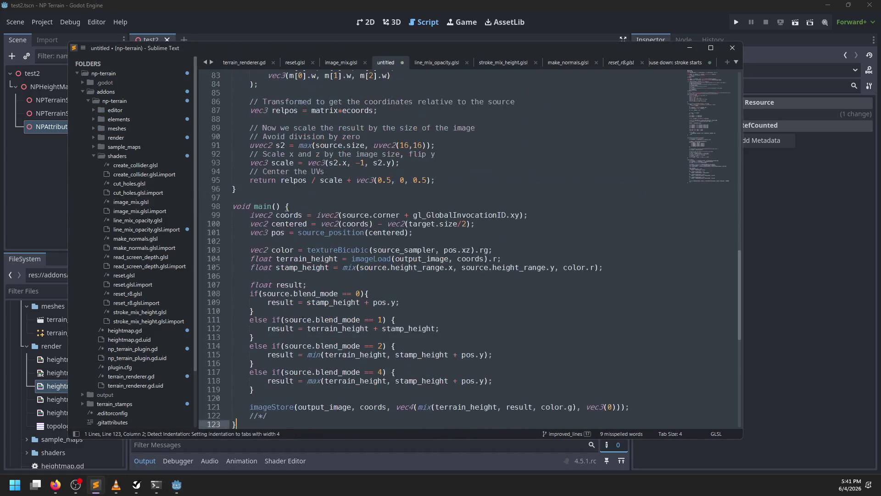
Step: Change the line 11 output image format from r32f to rgba32f and begin saving the copy
scroll(317, 183, up, 20)
click(267, 162)
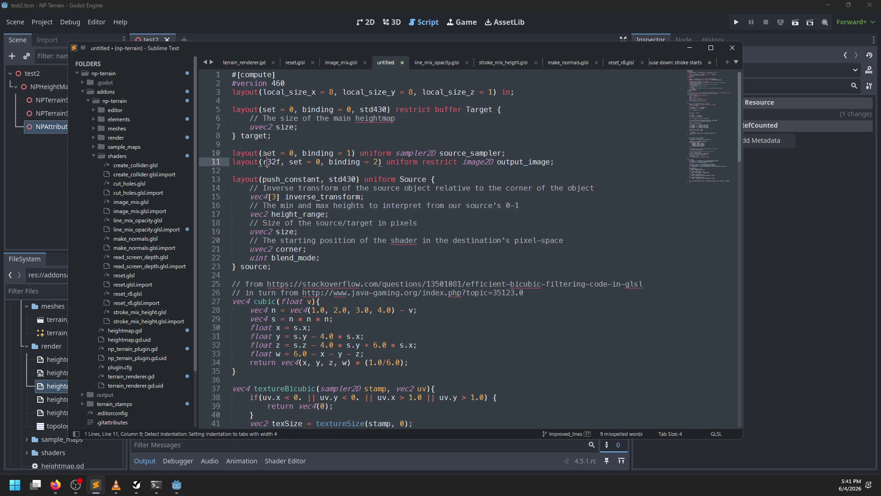
text(gbas)
key(BackSpace)
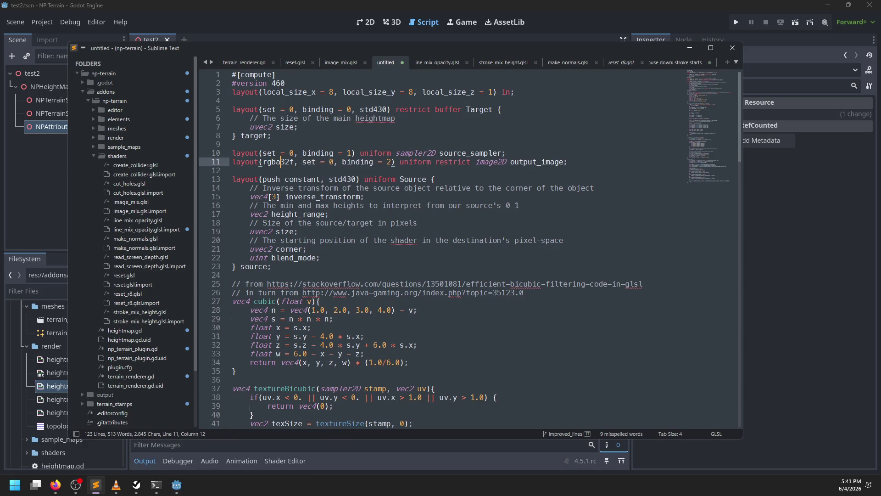
double_click(535, 161)
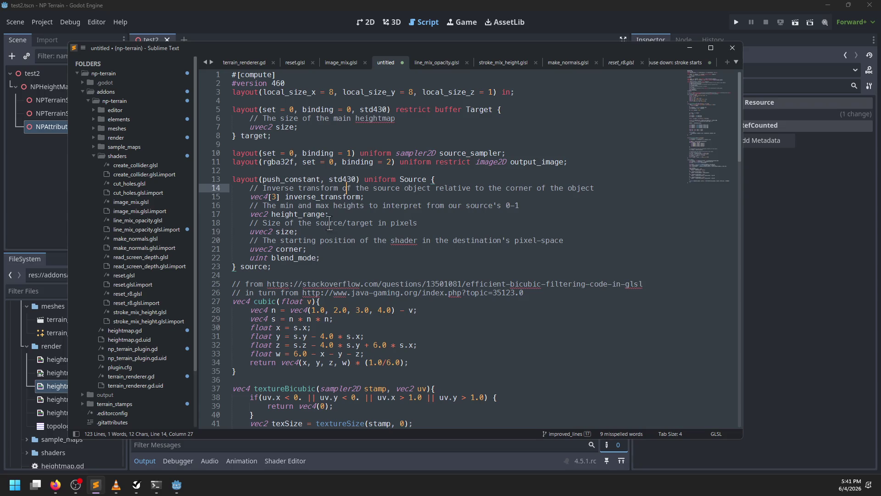
click(384, 259)
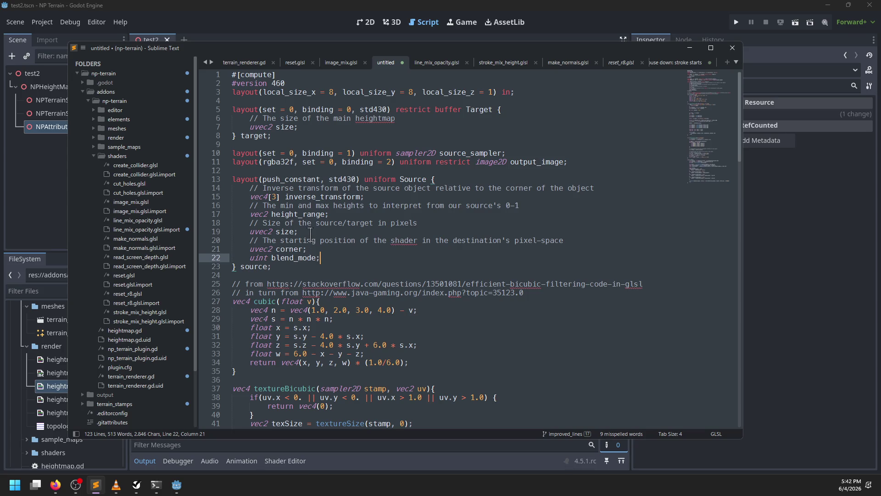
click(341, 214)
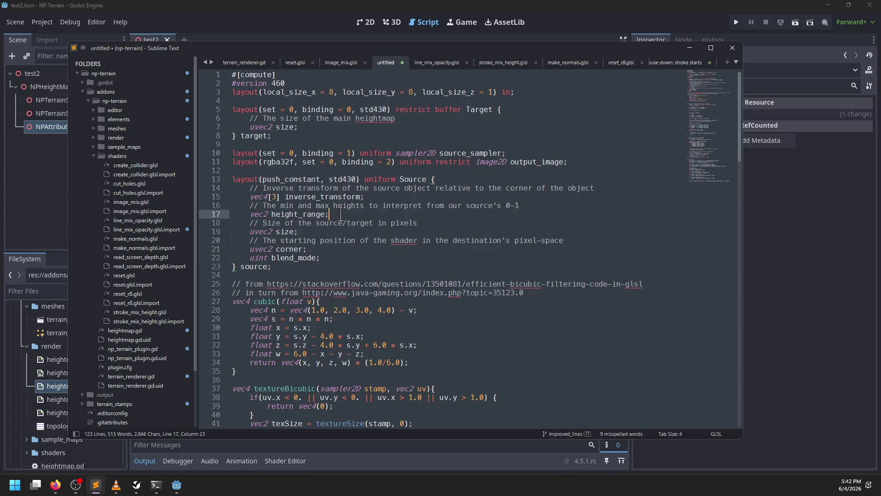
mouse_move(341, 214)
mouse_down()
mouse_move(389, 201)
mouse_move(391, 192)
mouse_move(353, 211)
mouse_up()
key(ctrl+s)
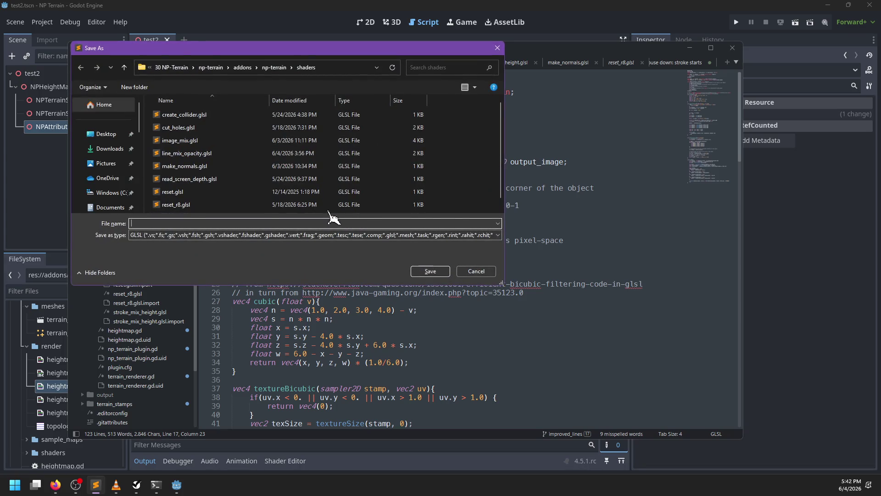
Step: Save the shader copy under the file name image_mix_rgba.glsl
scroll(295, 190, down, 1)
text(image_)
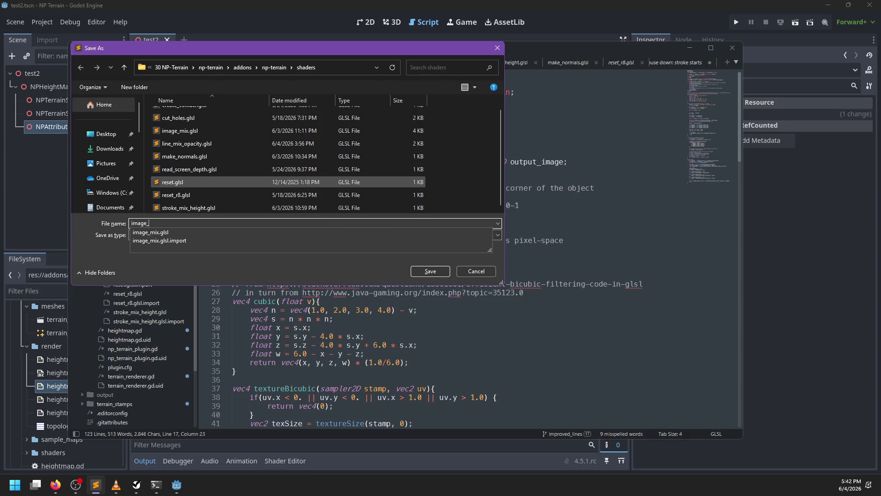
text(mix_rg)
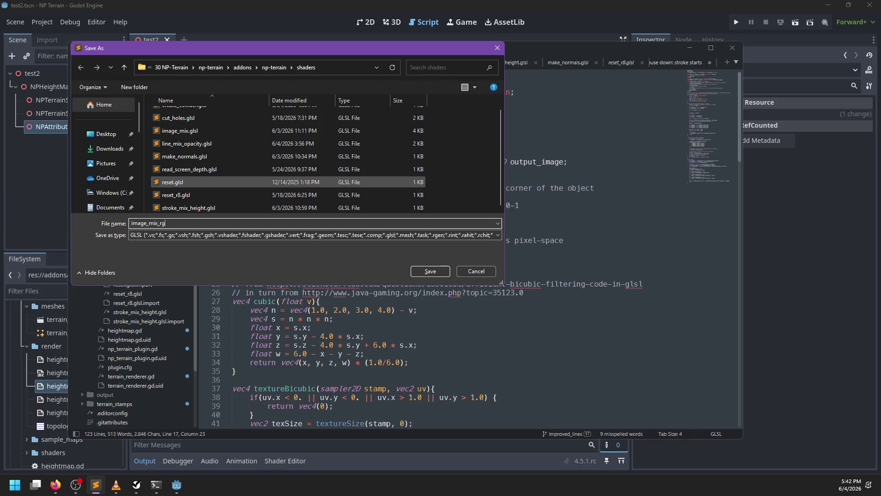
text(ba.glsl)
key(Return)
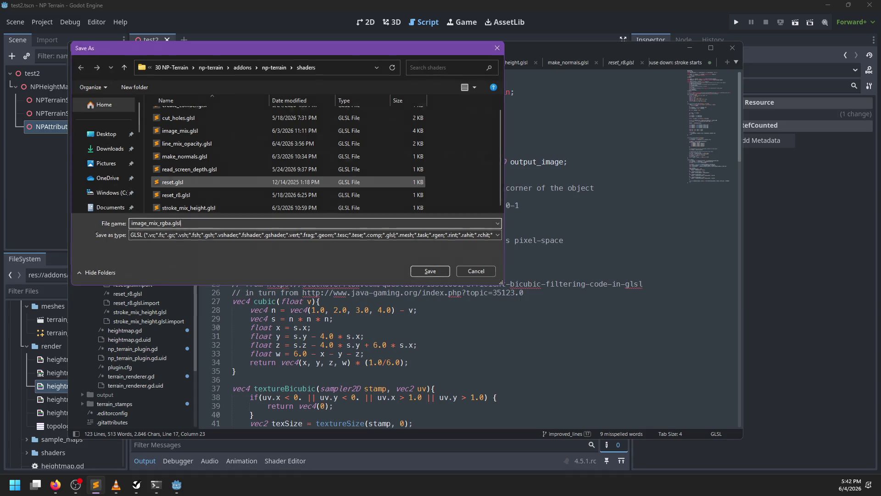
Step: Cancel a rename of image_mix.glsl in Sublime, then filter Godot's FileSystem for 'mage_'
click(138, 202)
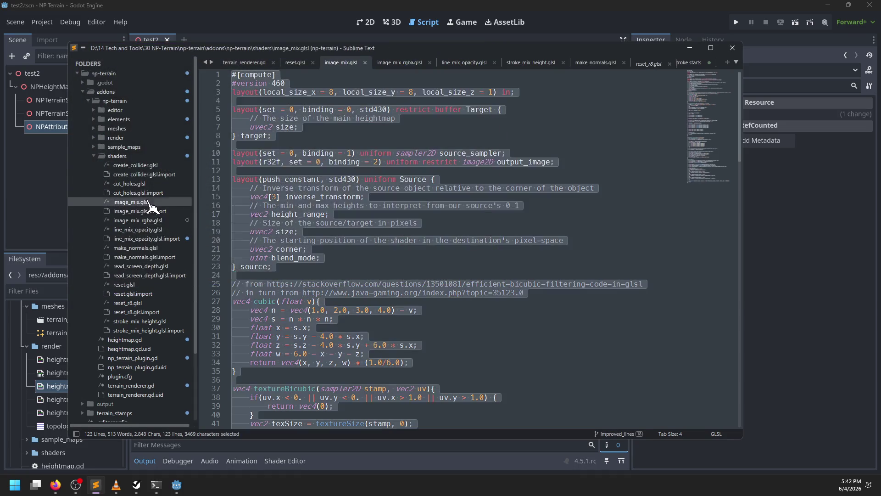
right_click(146, 202)
click(178, 205)
key(Home)
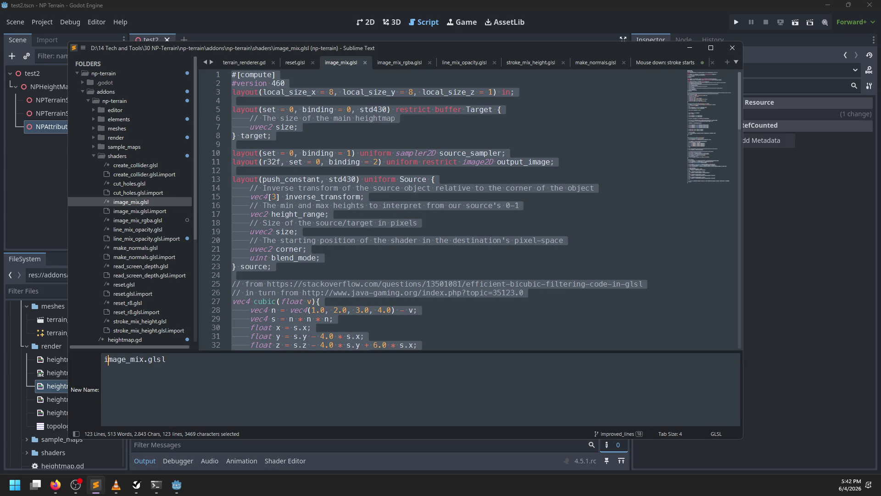
key(Escape)
click(64, 294)
text(mage)
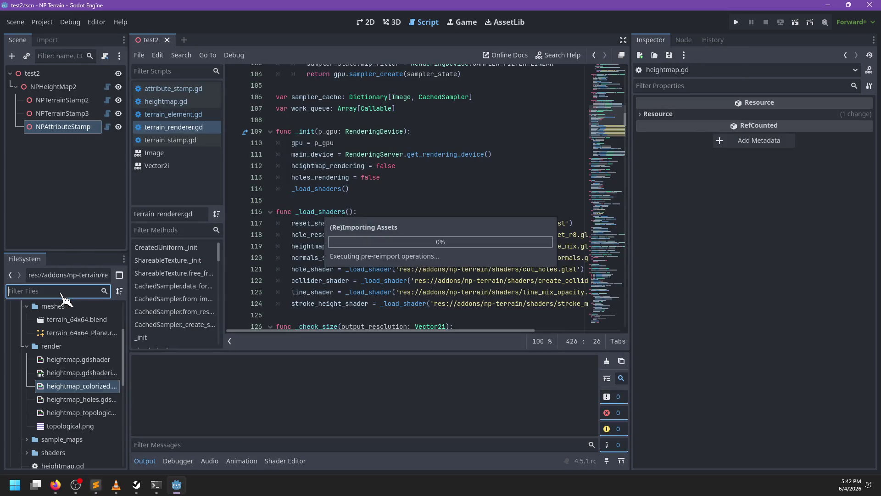
text(_)
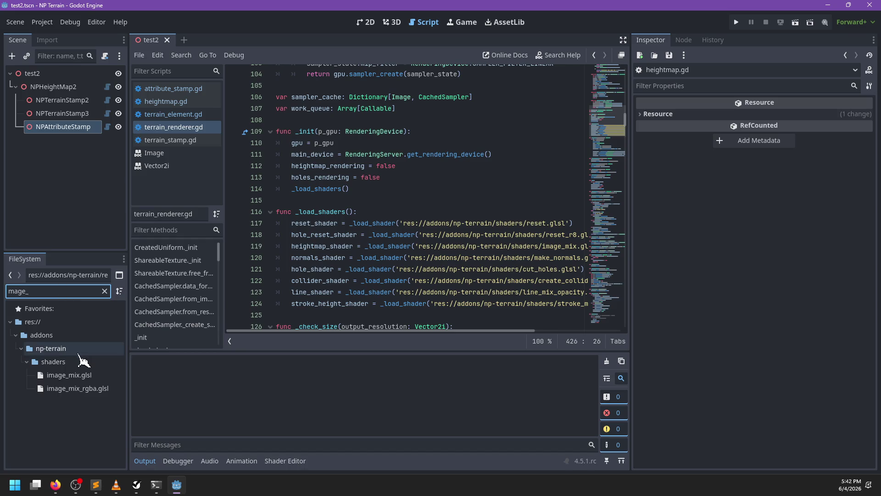
Step: Rename image_mix.glsl to image_mix_rg.glsl in the FileSystem dock
right_click(82, 376)
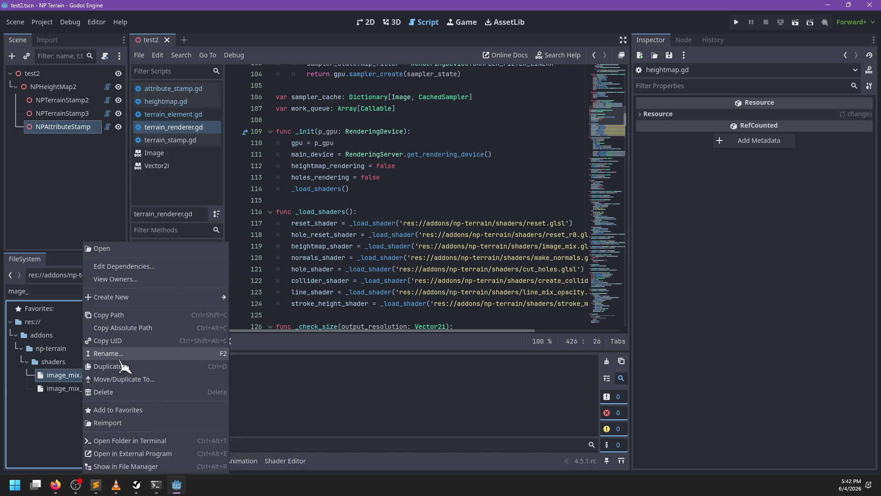
click(118, 370)
key(Right)
text(_rg)
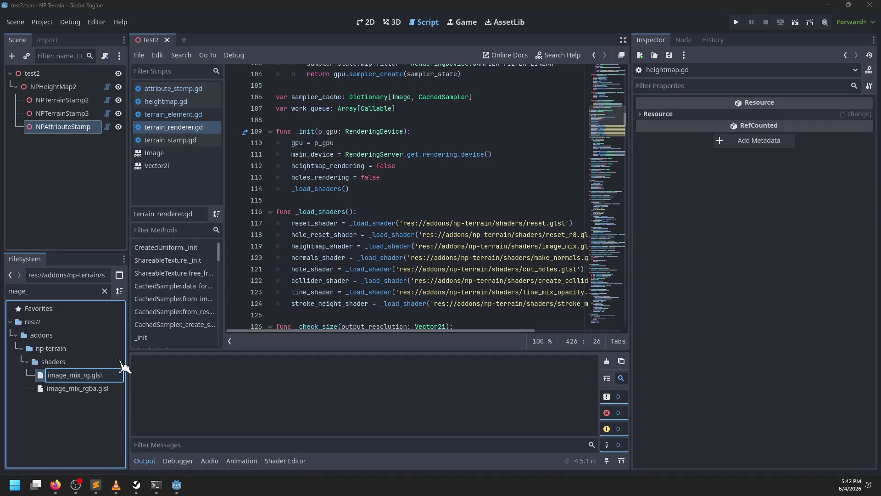
key(Return)
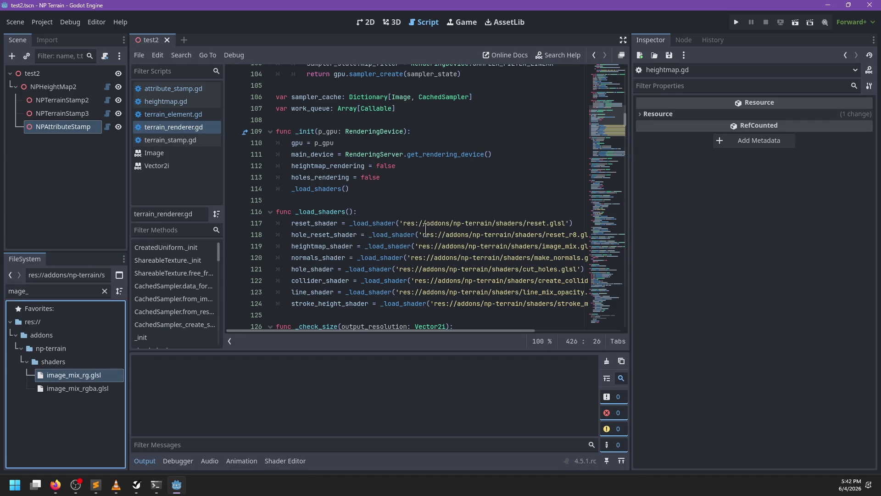
Step: Point line 119 of terrain_renderer.gd at image_mix_rg.glsl and save the script
scroll(411, 255, down, 3)
scroll(410, 254, right, 3)
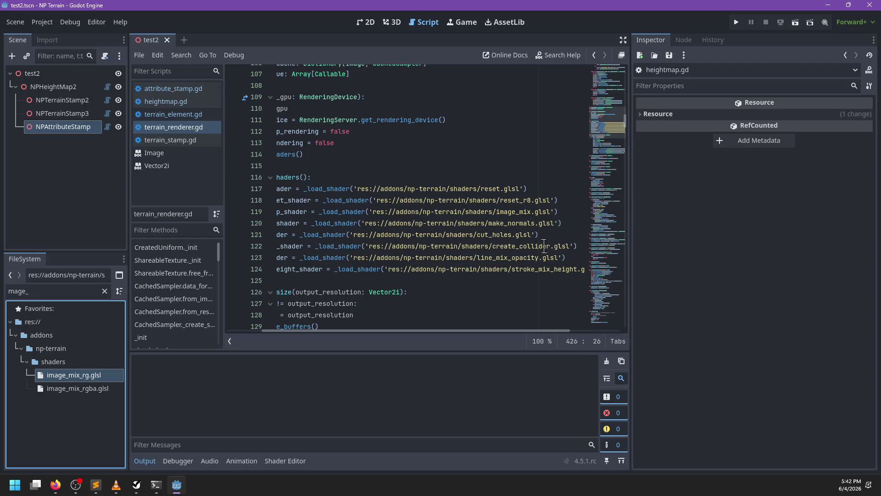
click(535, 211)
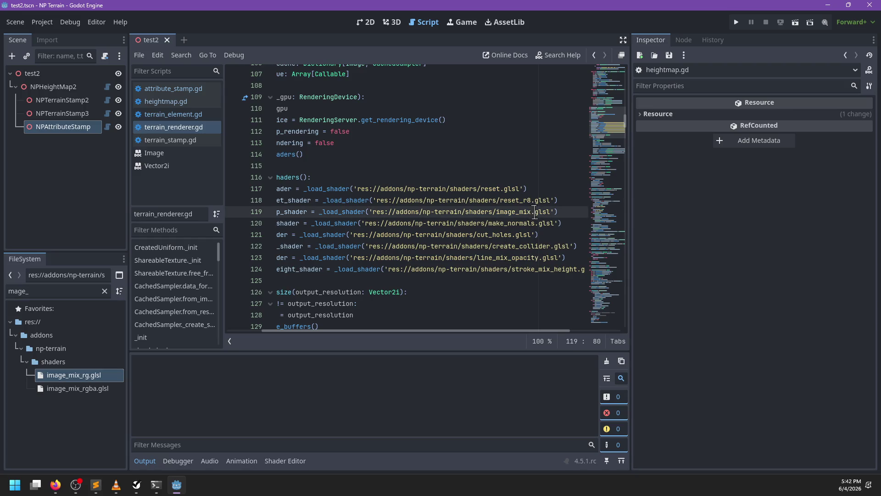
text(_rg)
key(ctrl+s)
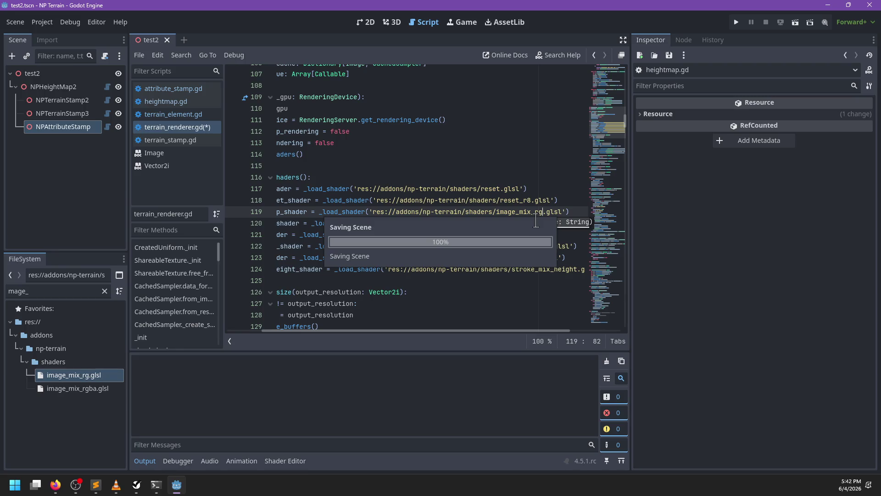
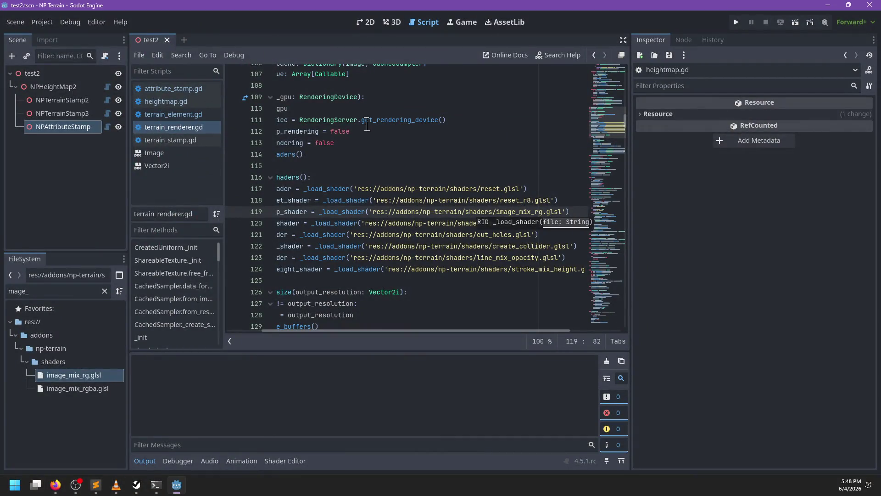
Step: Declare a new 'var attribute_shader: RID' below the stroke_height_shader declaration
click(372, 177)
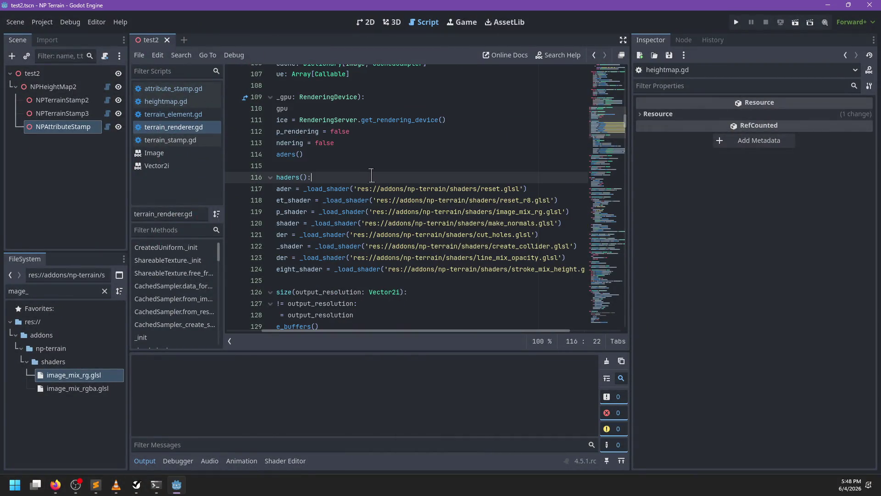
scroll(326, 216, up, 2)
scroll(334, 176, up, 20)
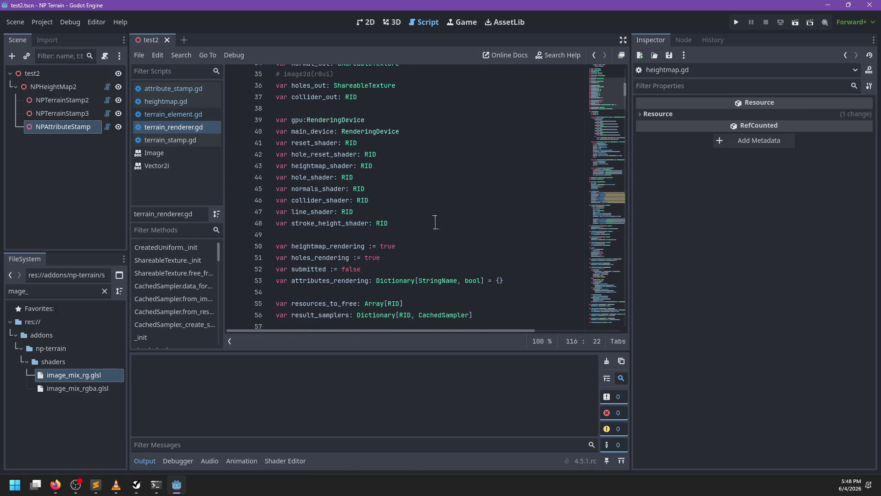
click(435, 222)
key(Return)
text(var a)
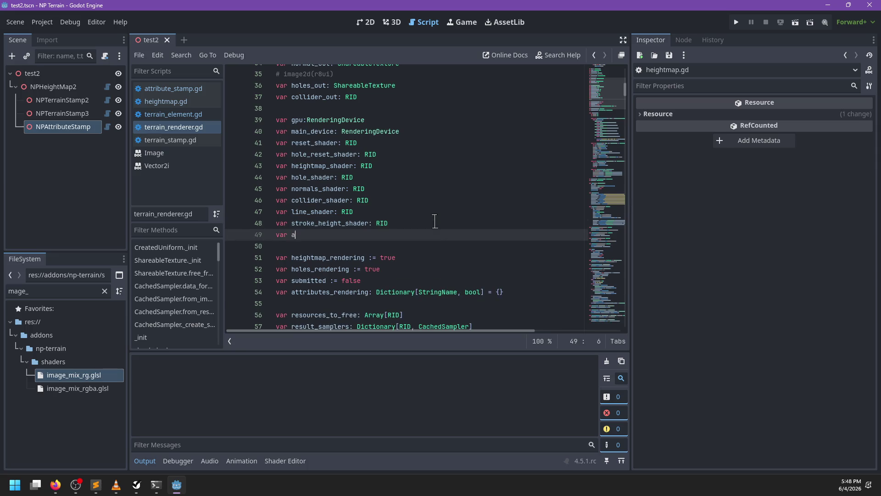
text(ttribute_shader: )
text(ID)
Step: Duplicate the heightmap_shader load line as attribute_shader loading image_mix_rgba.glsl
scroll(411, 191, down, 18)
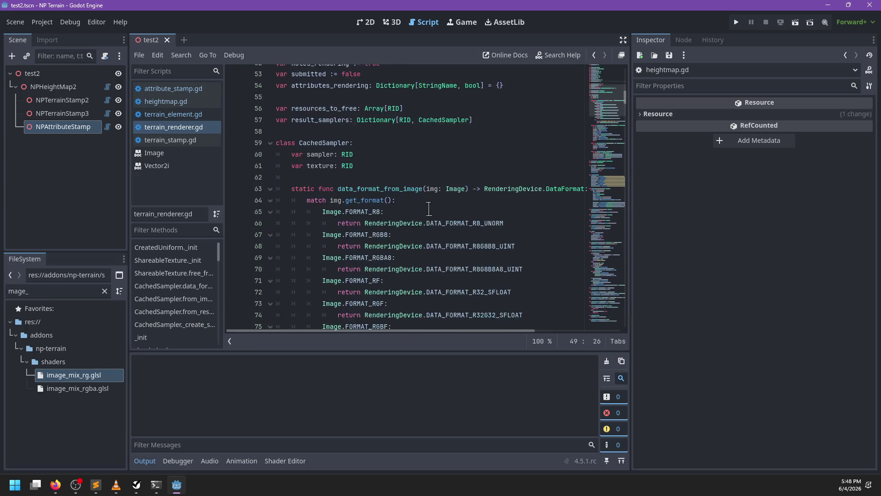
scroll(411, 192, down, 6)
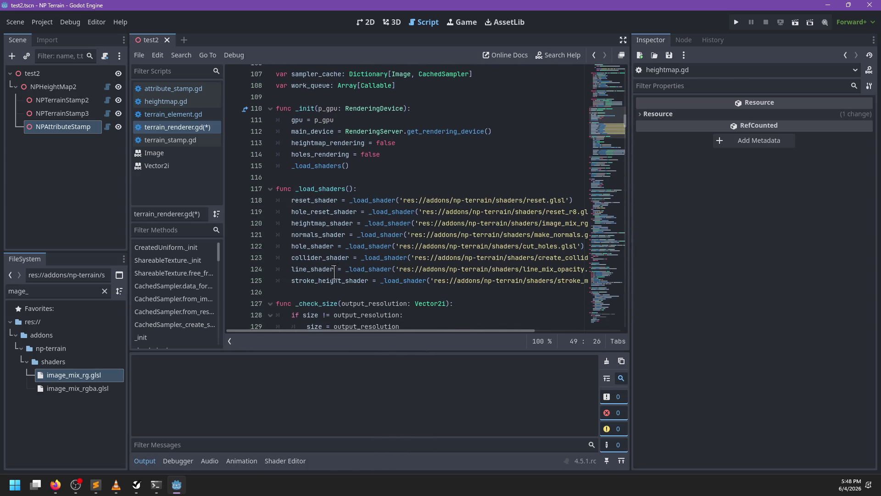
click(331, 280)
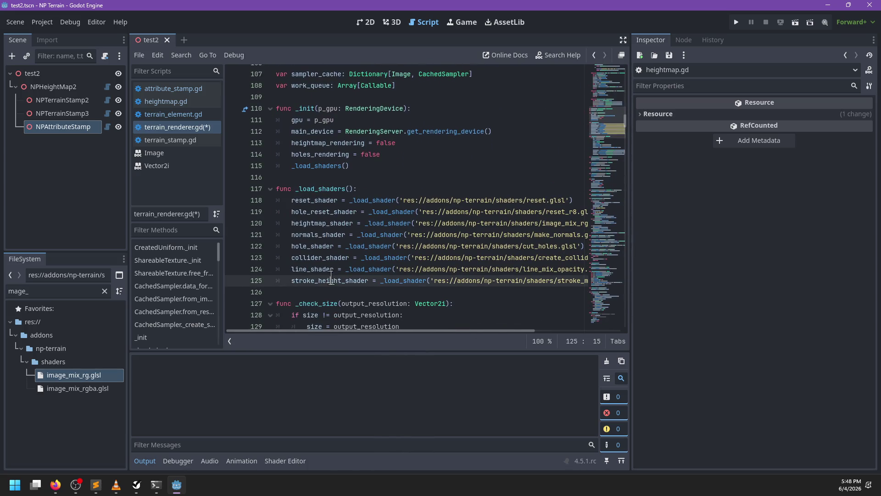
click(315, 223)
key(ctrl+shift+d)
double_click(326, 234)
text(attribute_shader = _load_shader('res://addons/np-terrain/shaders/image_mix_rg)
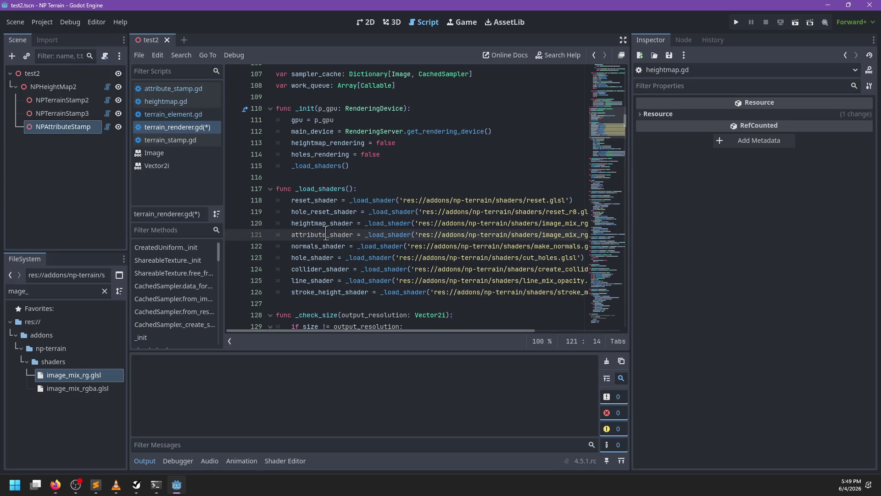
scroll(326, 234, right, 3)
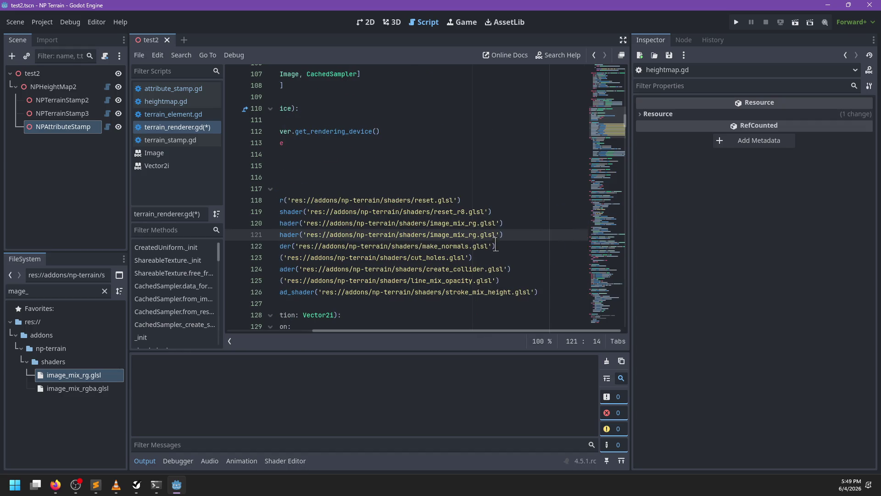
click(477, 235)
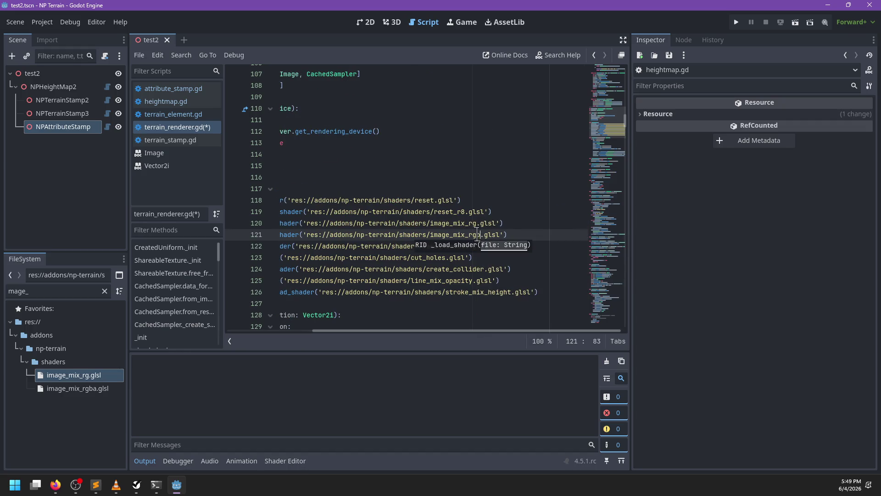
text(ba)
scroll(448, 228, left, 3)
scroll(448, 228, up, 20)
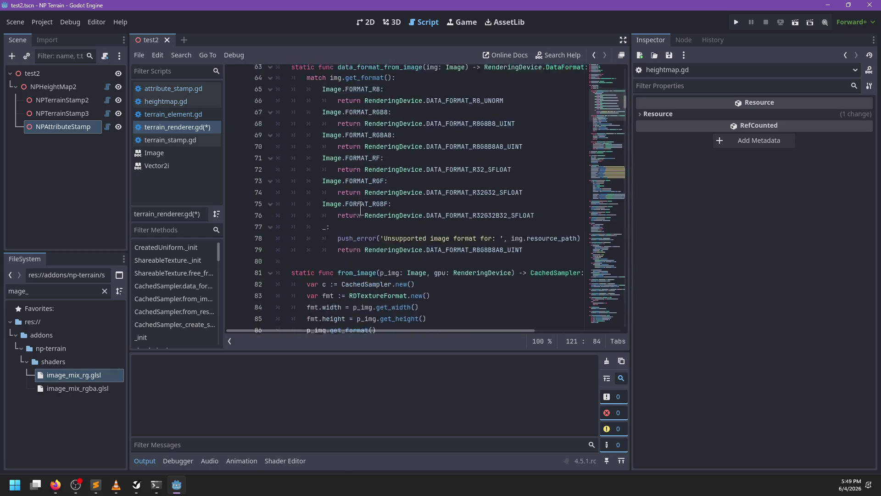
scroll(359, 212, down, 1)
scroll(365, 220, up, 4)
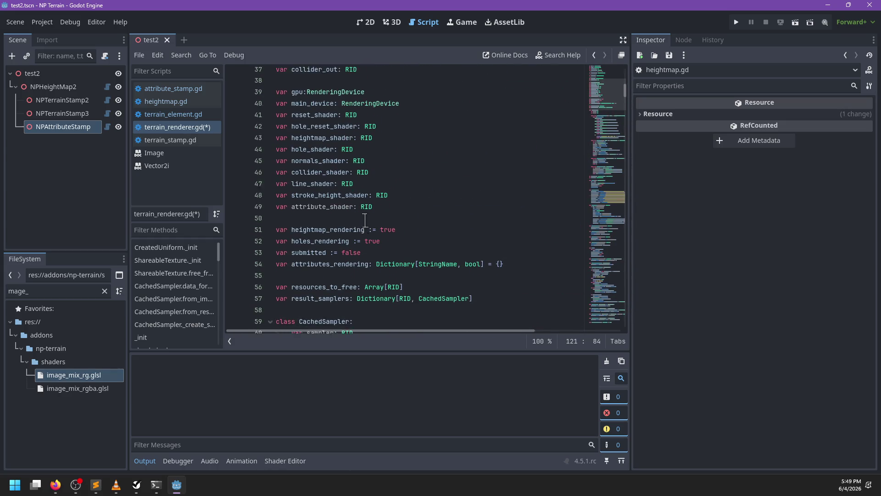
click(384, 200)
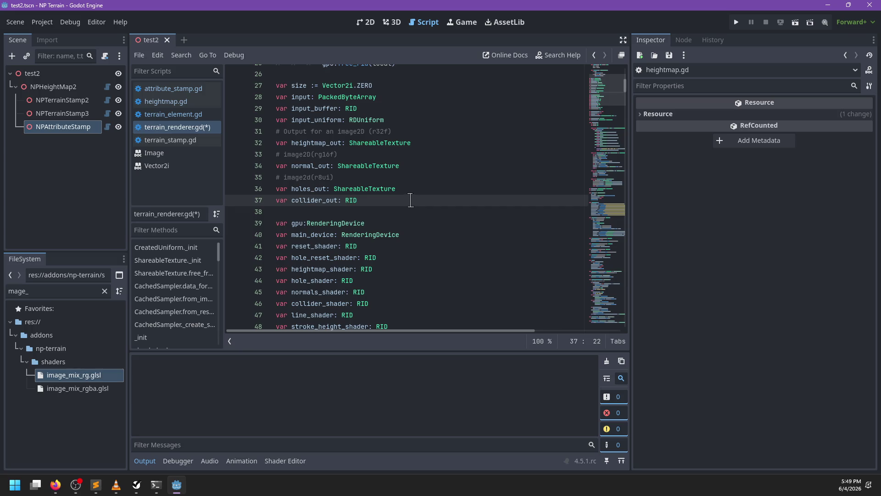
Step: Add 'var attritubes_out: Dictionary[StringName, ShareableTexture]' on a new line below collider_out
key(Return)
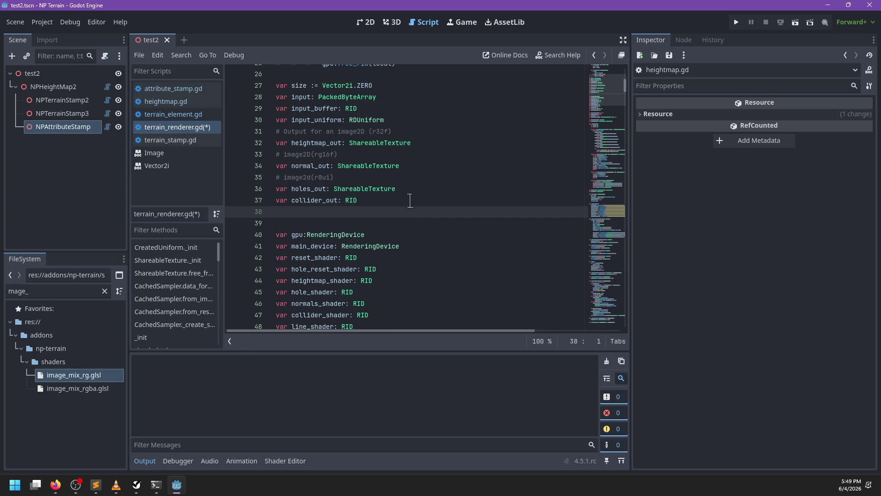
text(va)
key(BackSpace)
key(BackSpace)
text(a)
text(ributes_)
text(out:)
text(Dictionary[)
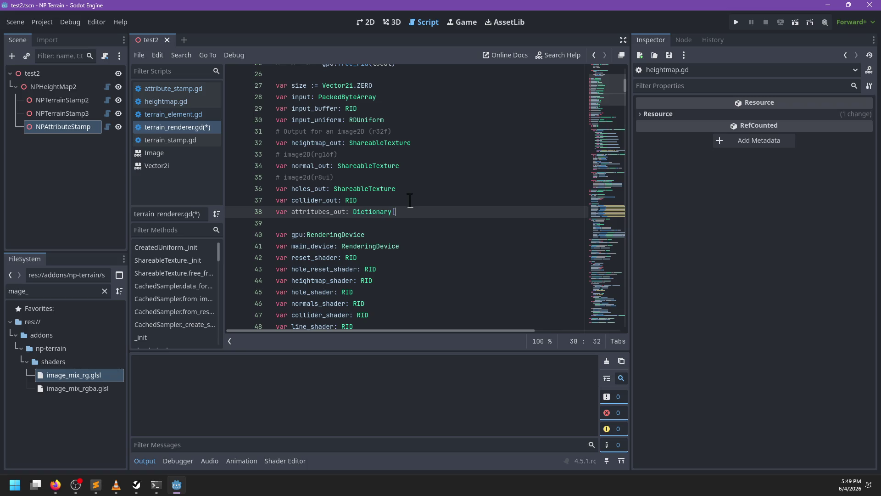
text(String)
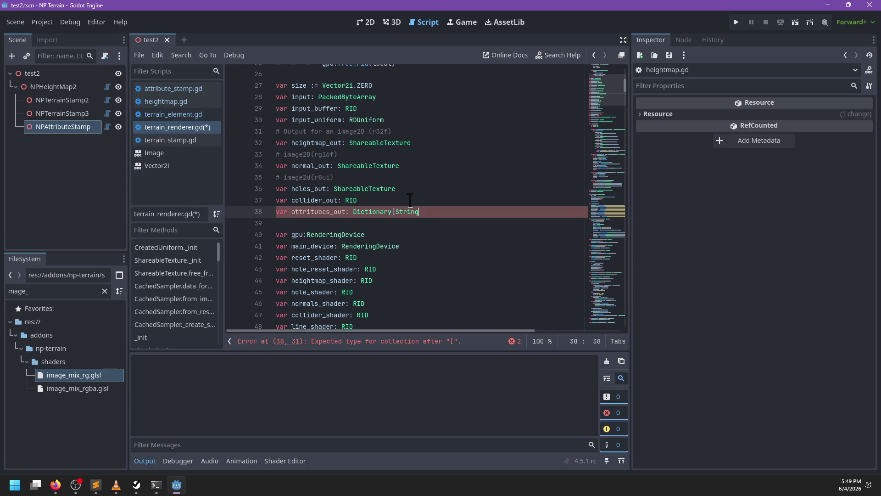
text(Name, Shareable)
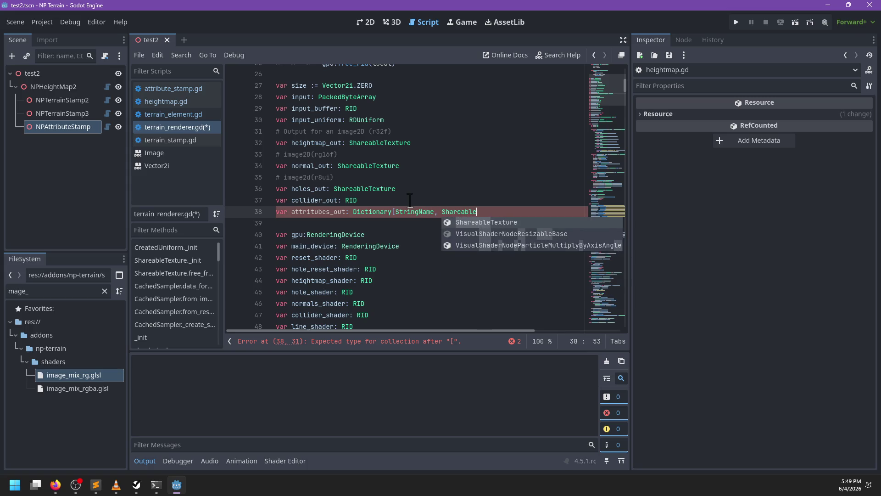
key(Return)
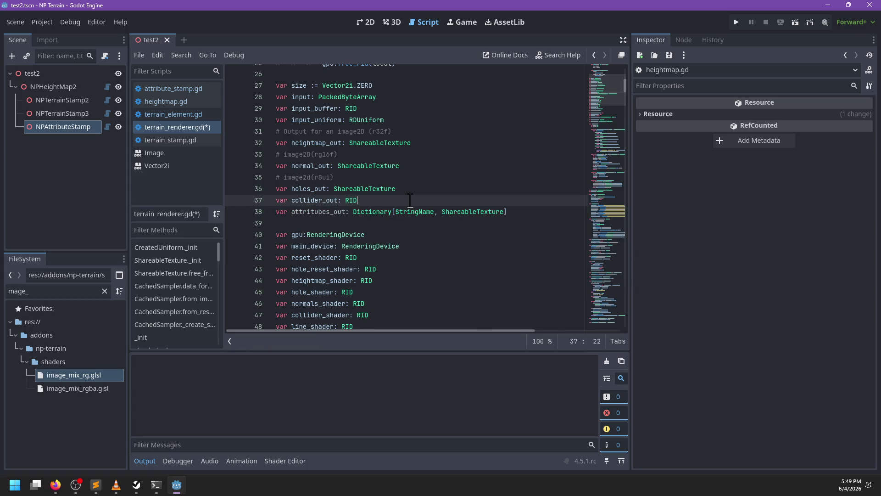
key(ctrl+shift+Return)
key(BackSpace)
scroll(409, 202, down, 1)
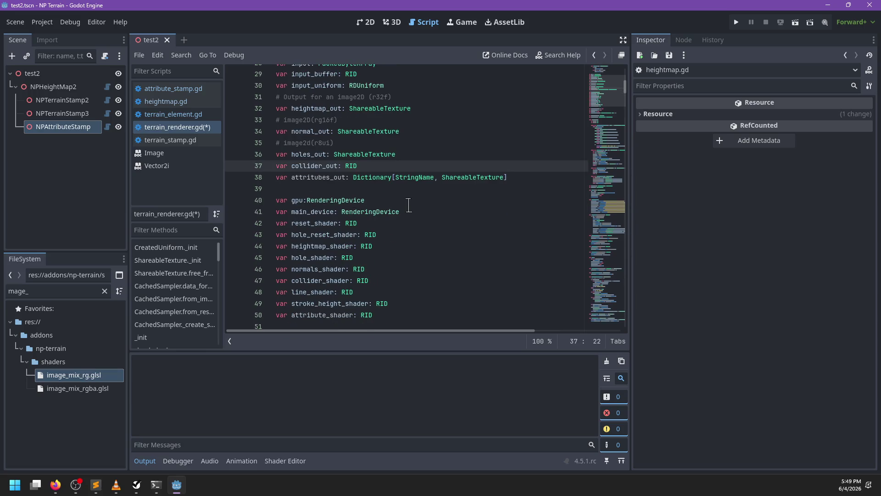
scroll(408, 205, down, 17)
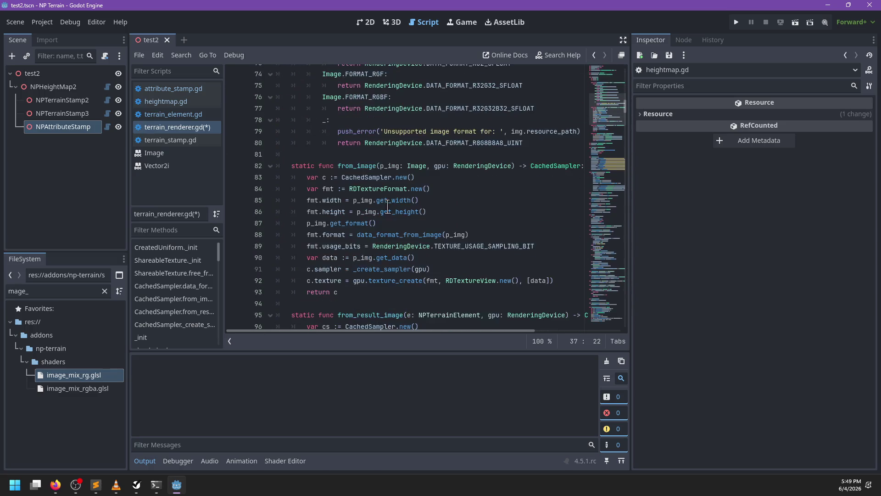
scroll(386, 211, down, 4)
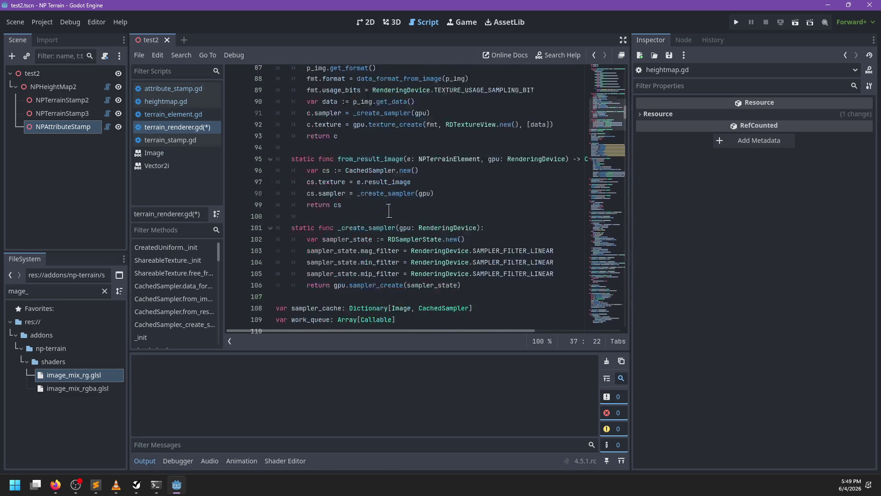
click(372, 151)
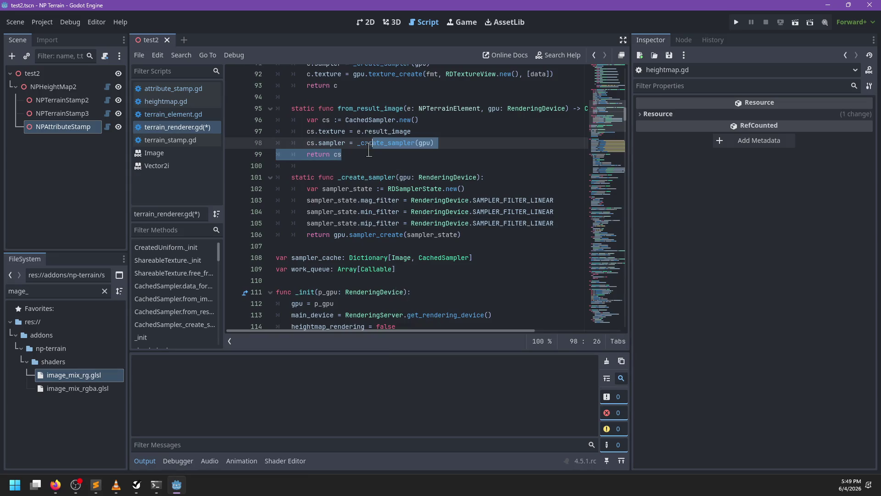
scroll(369, 154, down, 10)
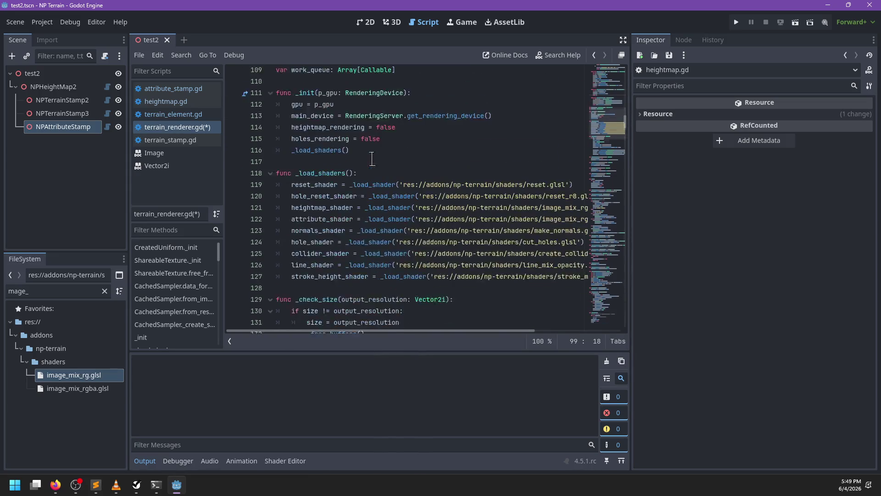
scroll(372, 158, down, 1)
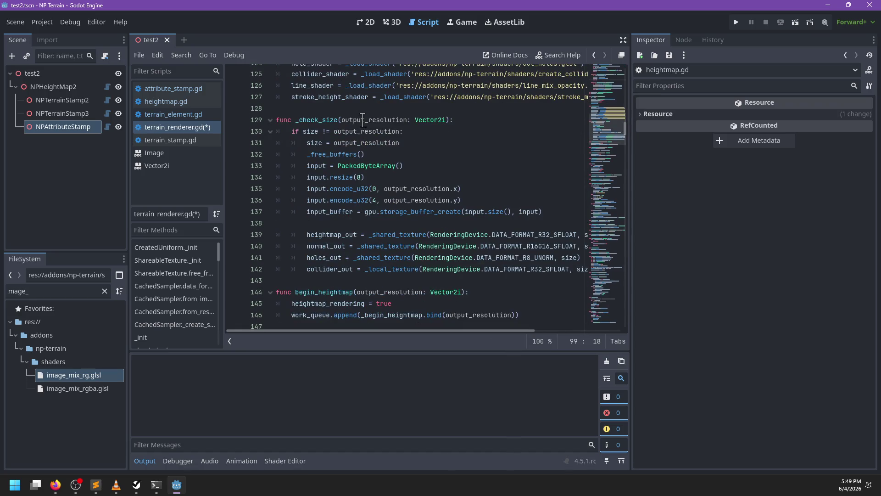
Step: Search for usages of _check_size and review its definition
double_click(317, 120)
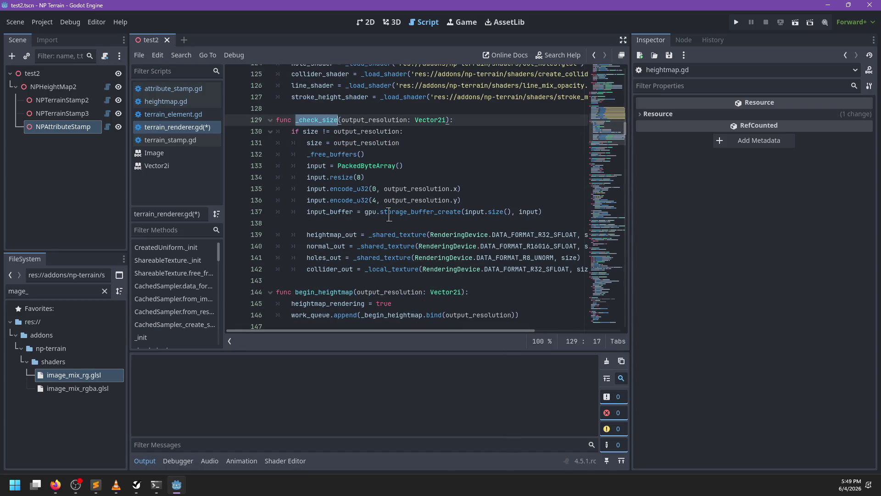
key(ctrl+f)
mouse_move(390, 222)
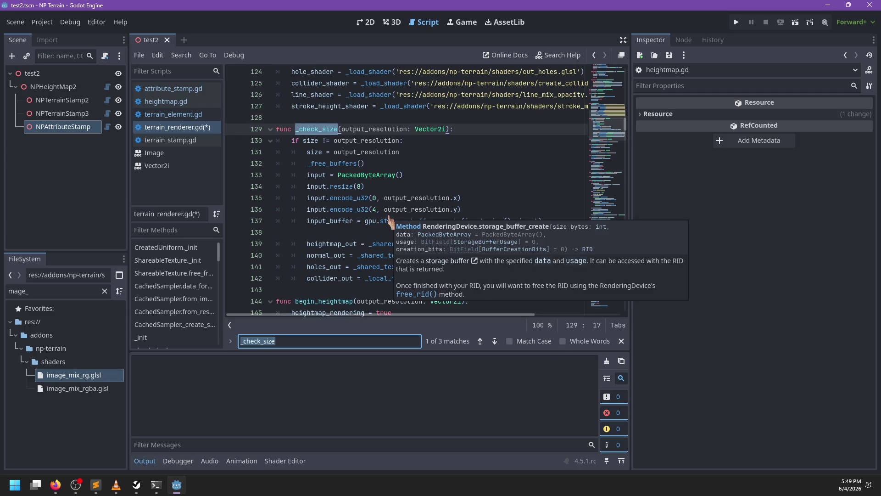
key(Return)
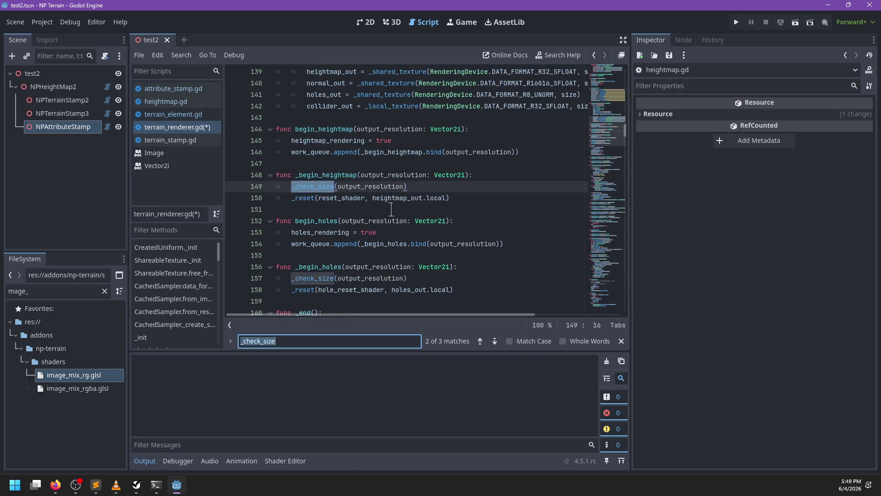
scroll(389, 214, up, 1)
scroll(414, 222, up, 1)
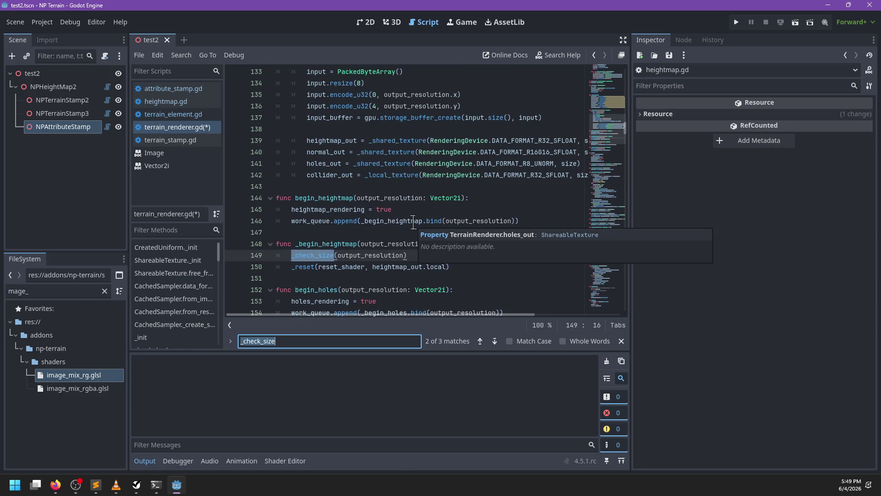
scroll(413, 222, down, 1)
key(Escape)
ctrl+click(321, 220)
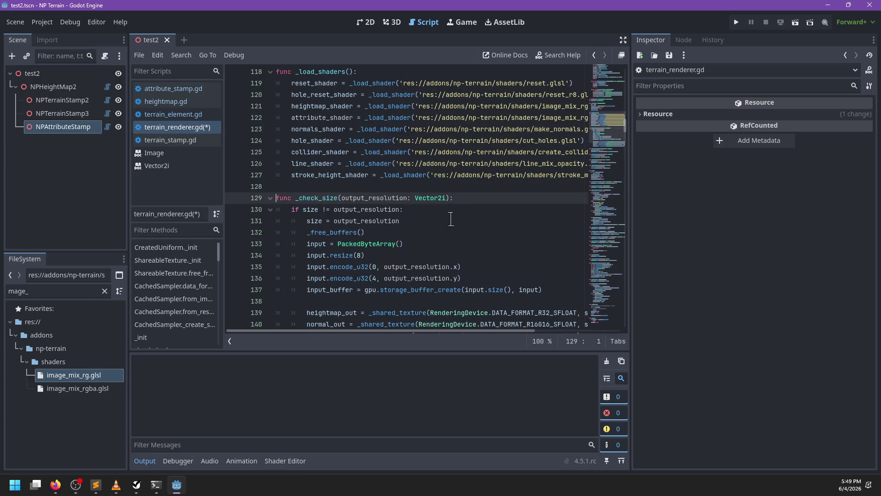
scroll(451, 219, down, 2)
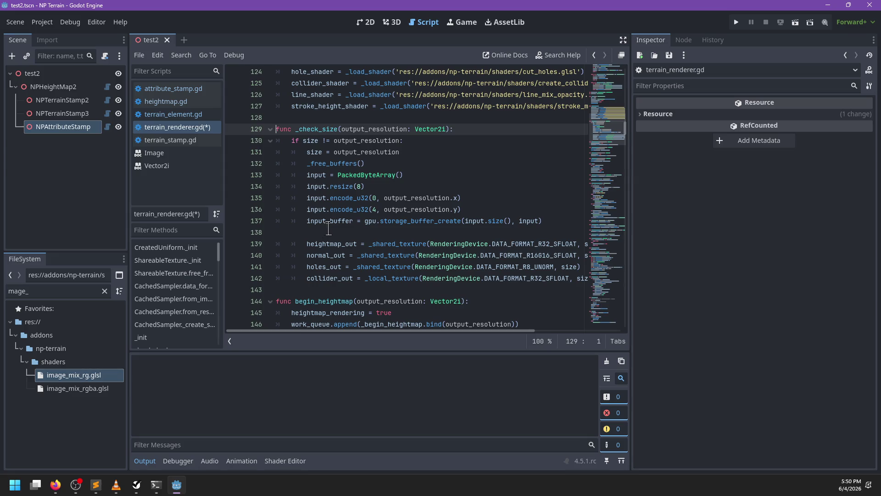
Step: Search for 'beg' to locate the begin_heightmap and begin_holes functions
key(ctrl+f)
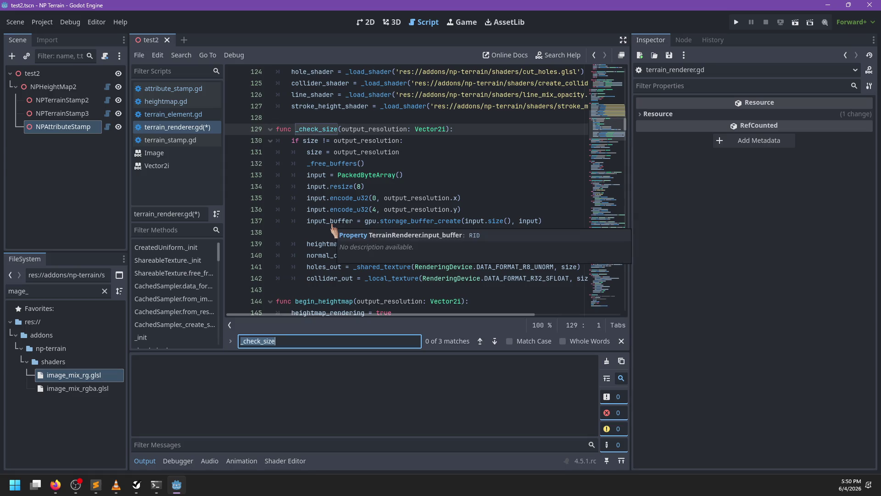
text(beg0)
key(Escape)
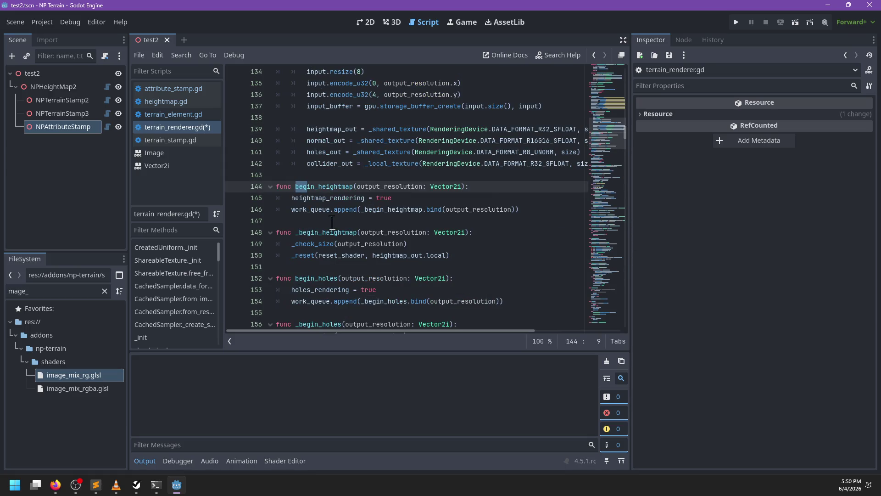
scroll(341, 211, down, 5)
scroll(335, 165, down, 2)
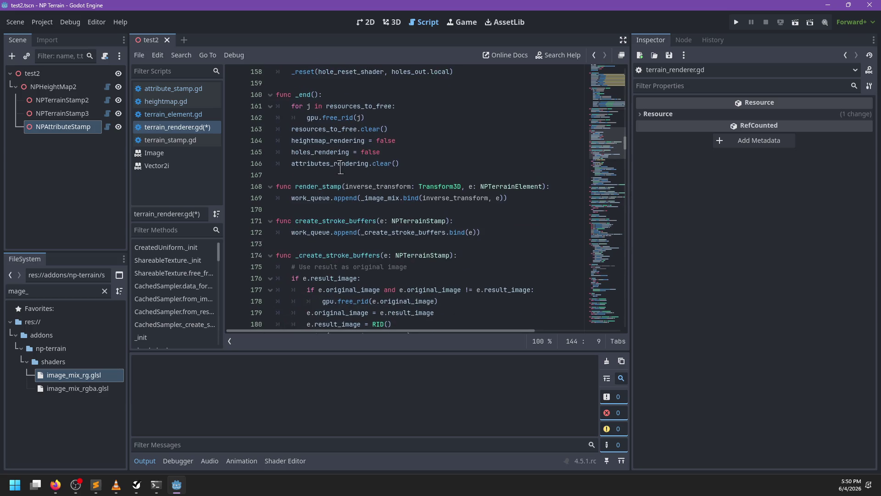
scroll(323, 190, up, 6)
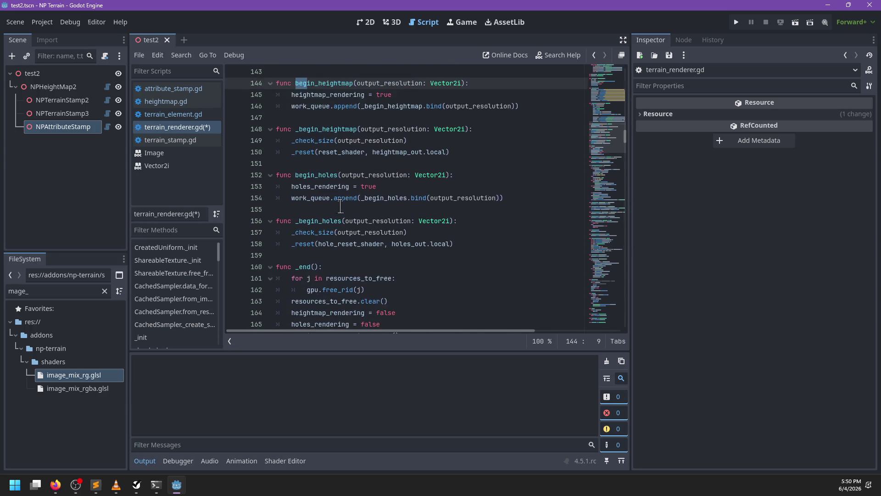
key(ctrl+z)
text(tion: Vector2i, )
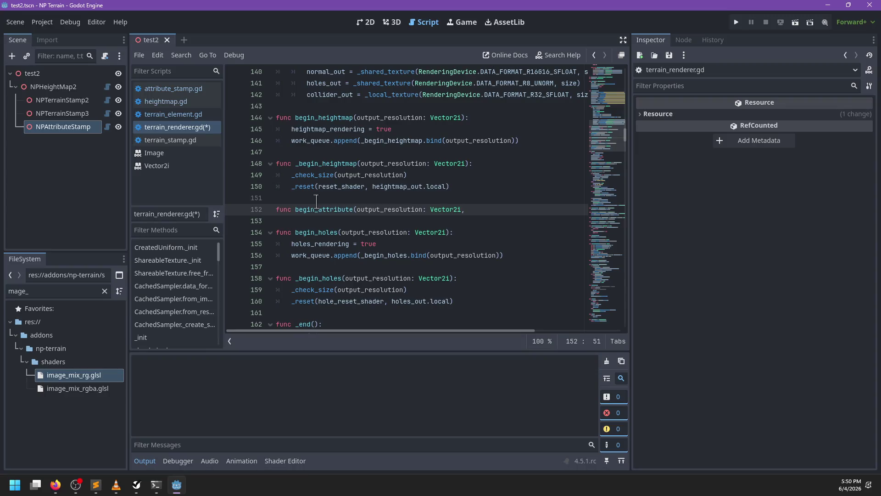
text(attribute:)
key(BackSpace)
text(Striubn)
key(BackSpace)
key(BackSpace)
text(ng)
key(Return)
text():)
key(Return)
text(pass)
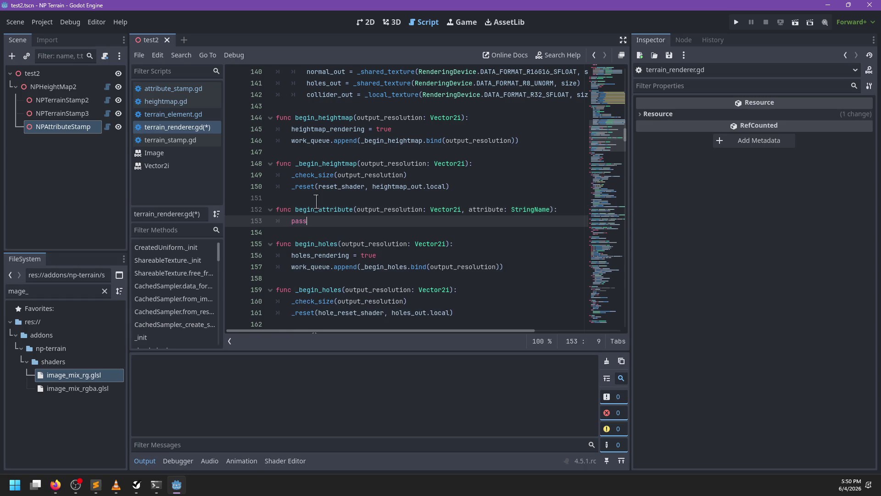
key(Return)
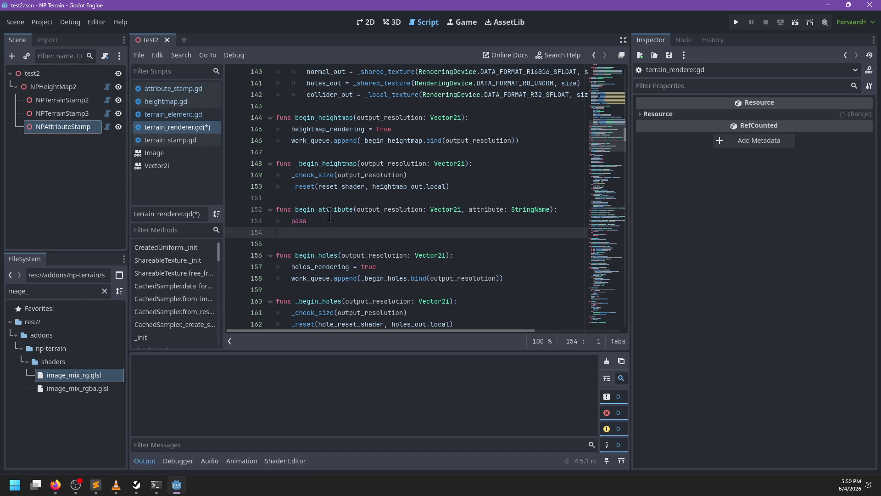
scroll(327, 218, down, 1)
scroll(327, 216, down, 3)
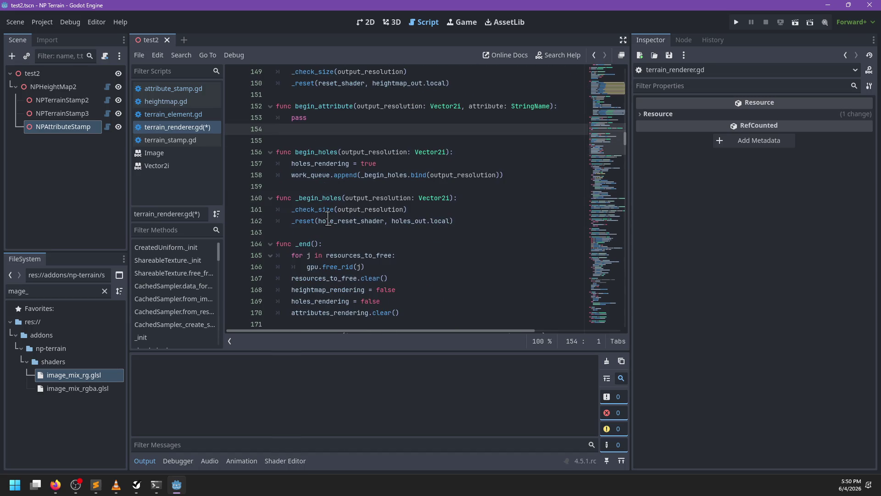
scroll(328, 216, down, 6)
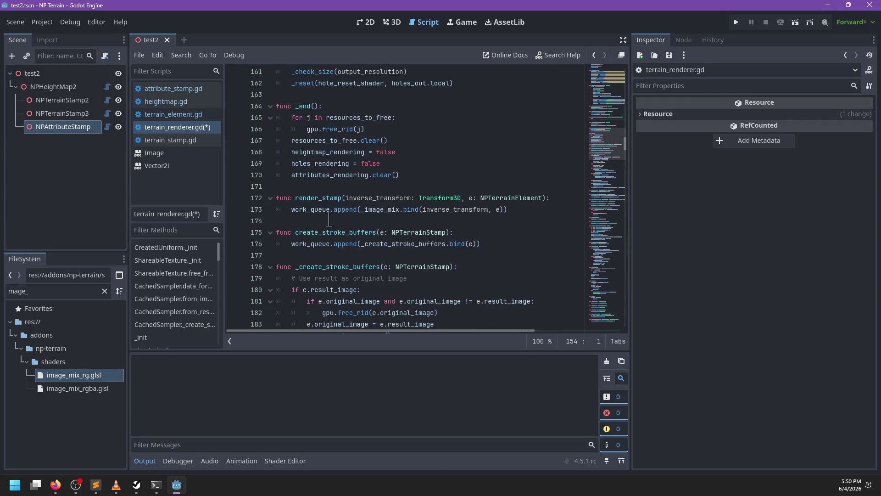
mouse_move(374, 201)
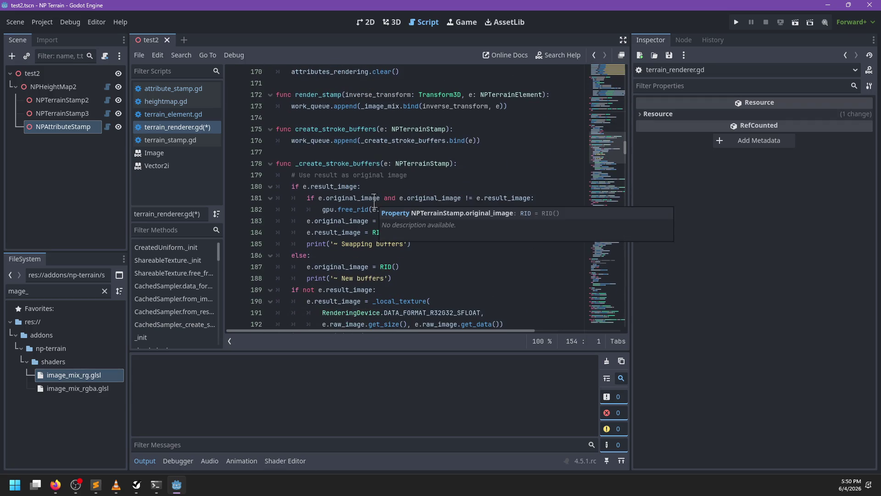
scroll(372, 202, down, 11)
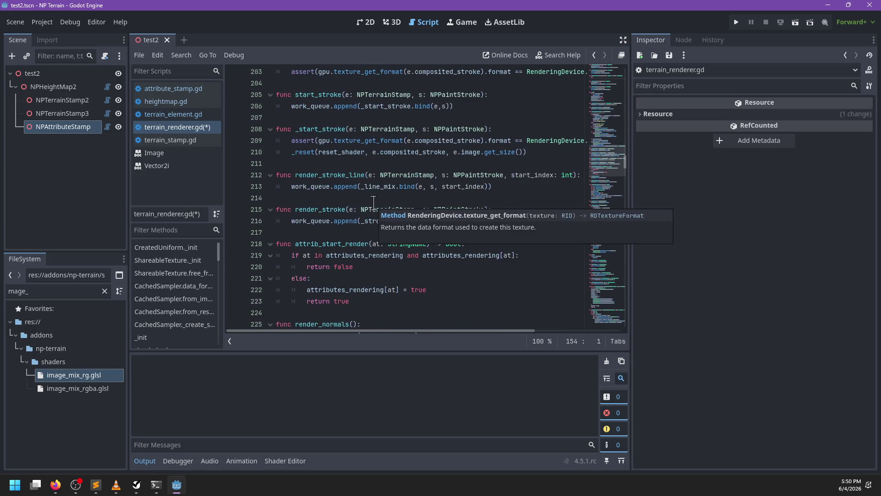
scroll(333, 212, up, 20)
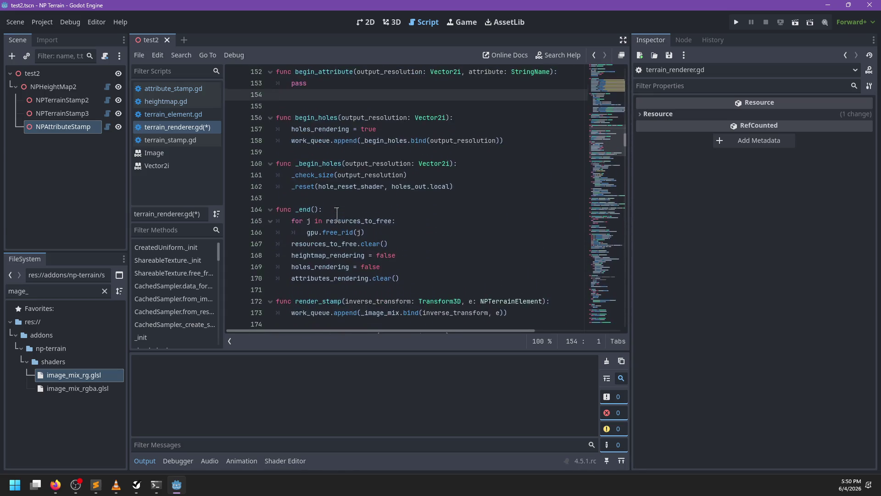
drag(278, 198, 277, 176)
key(BackSpace)
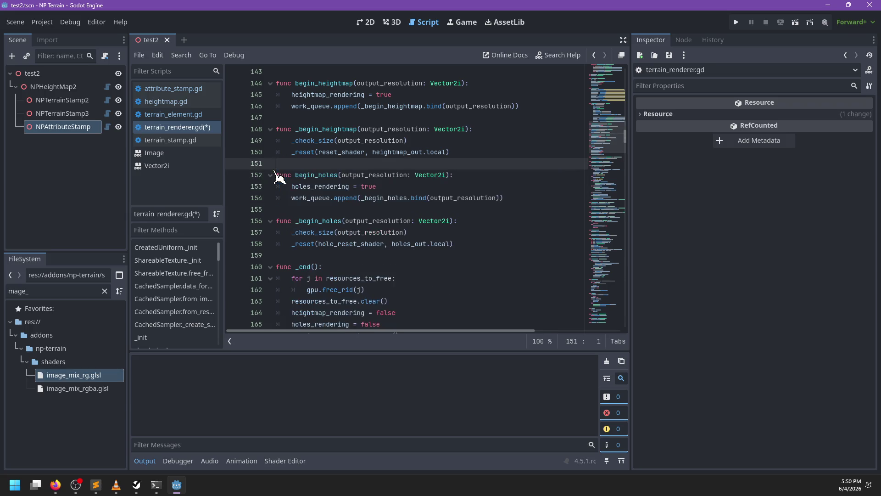
Step: Find the attrib_start_render call in heightmap.gd's _recompute_attribute
scroll(402, 243, down, 18)
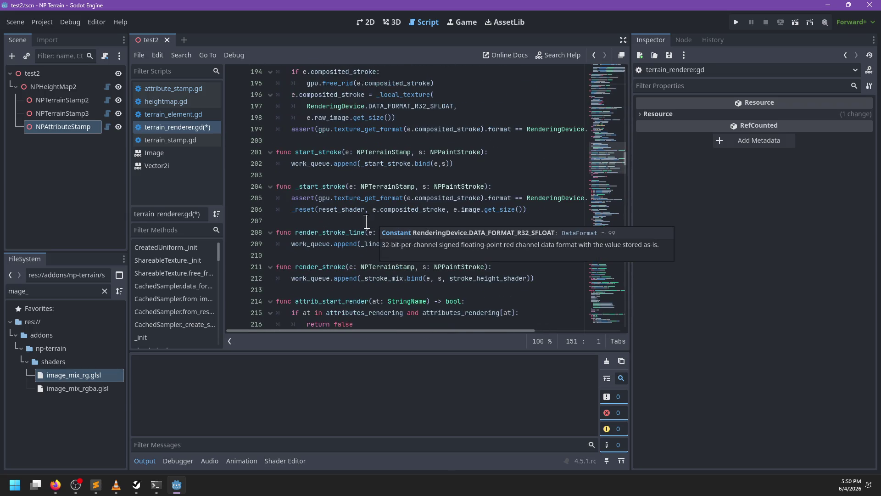
scroll(331, 257, down, 1)
double_click(327, 233)
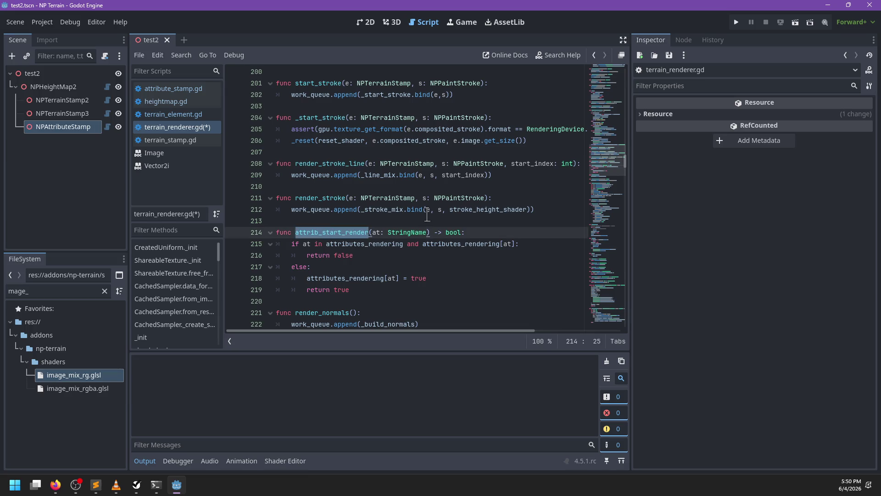
click(193, 106)
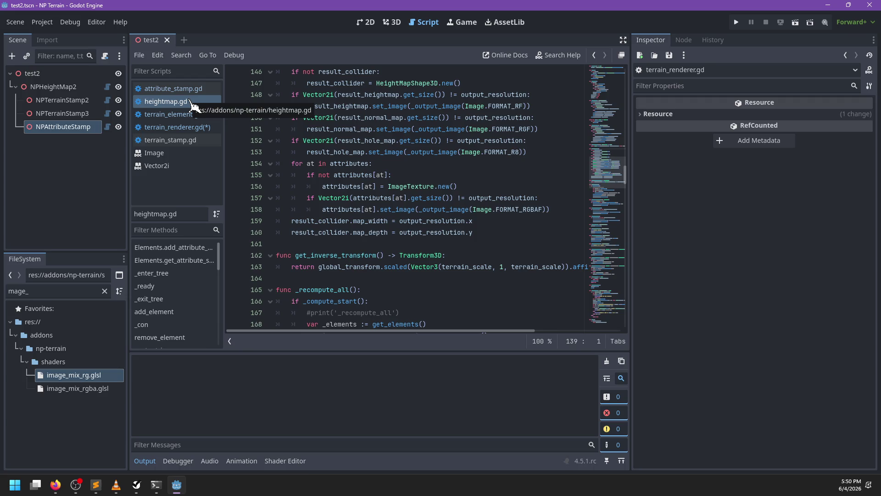
click(187, 114)
click(181, 90)
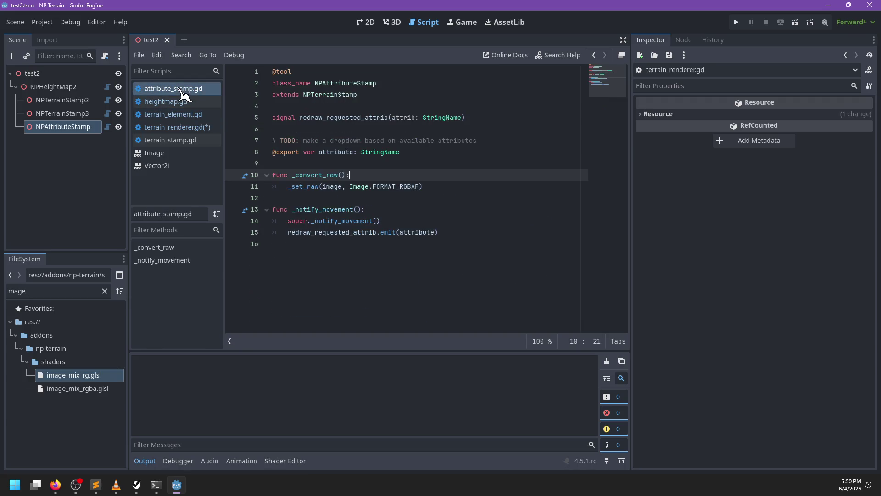
click(207, 116)
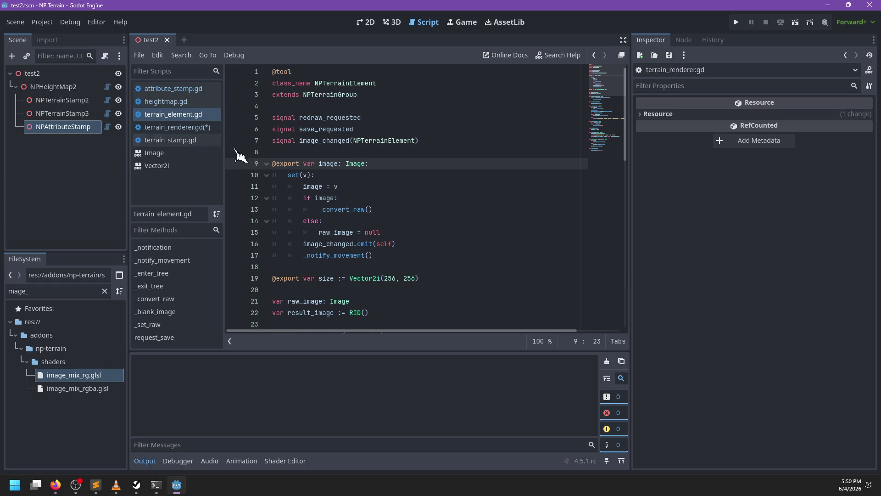
key(ctrl+f)
text(sub_)
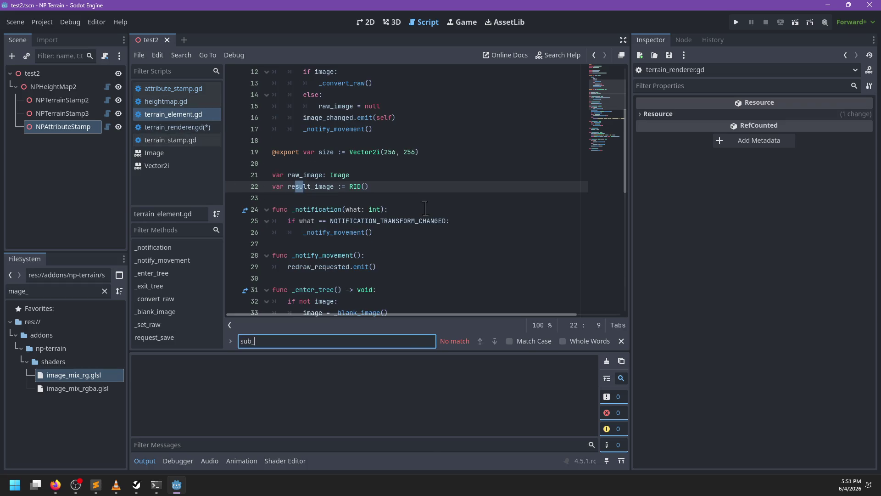
text(com)
click(190, 101)
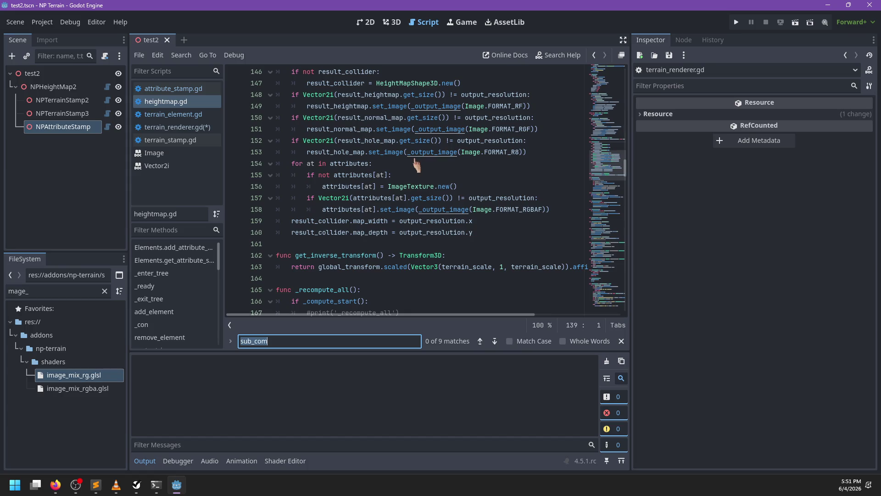
text(start_heig)
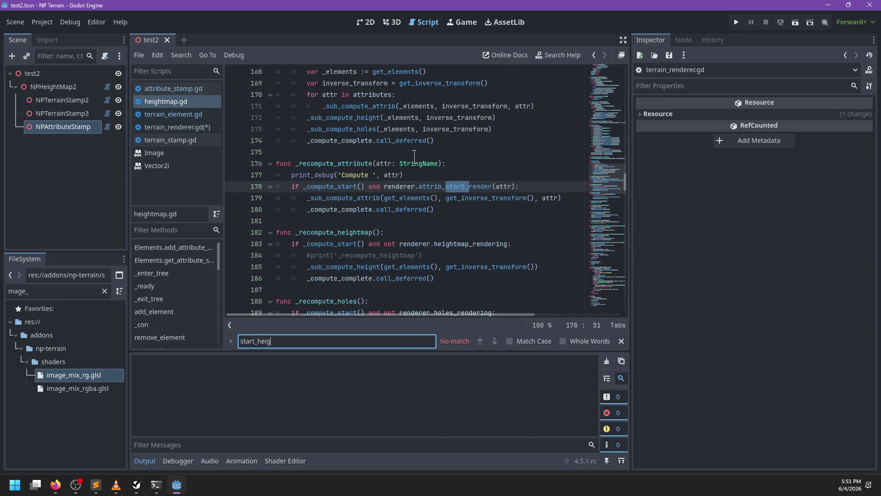
key(Escape)
Step: Insert renderer.attrib_start_render(output_resolution, attr) above _sub_compute_attrib in _recompute_all
drag(384, 186, 516, 187)
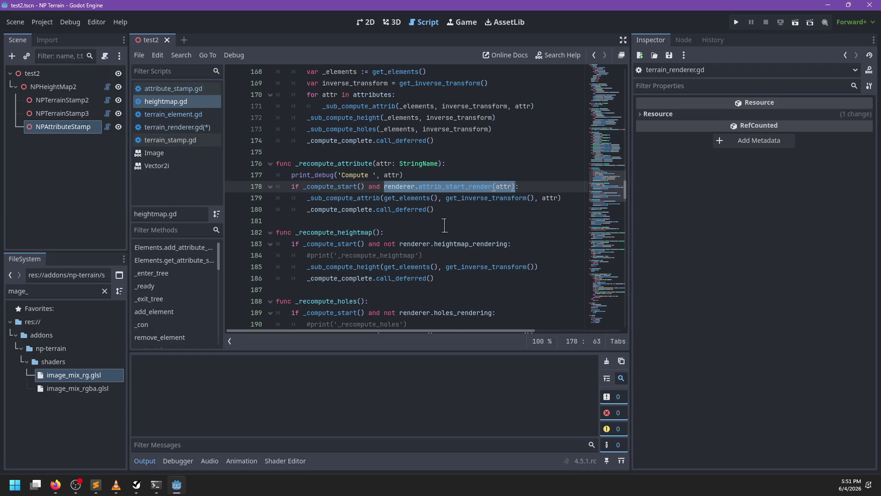
click(338, 225)
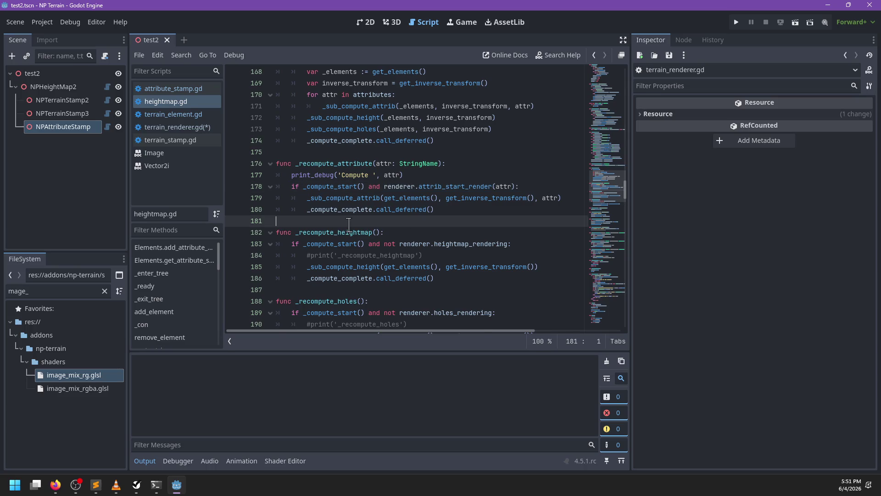
key(ctrl+f)
text(sub_compute)
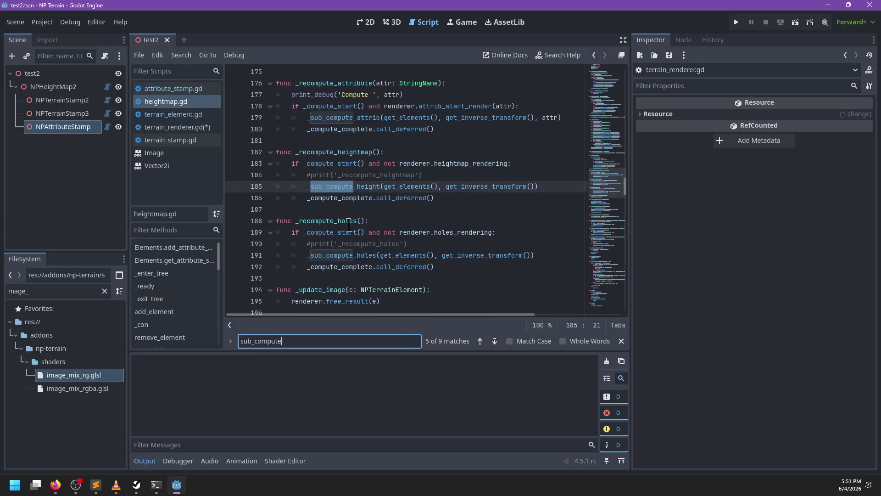
text(_attrib)
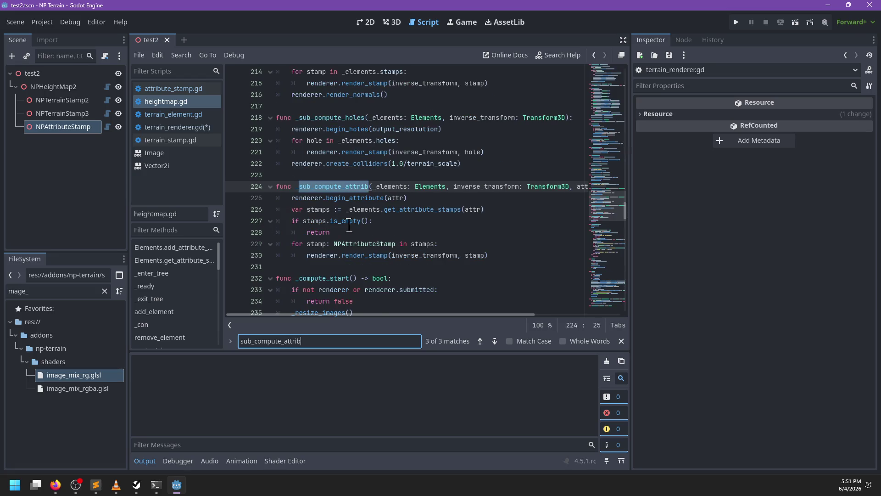
key(Return)
click(416, 170)
key(Down)
key(End)
key(Escape)
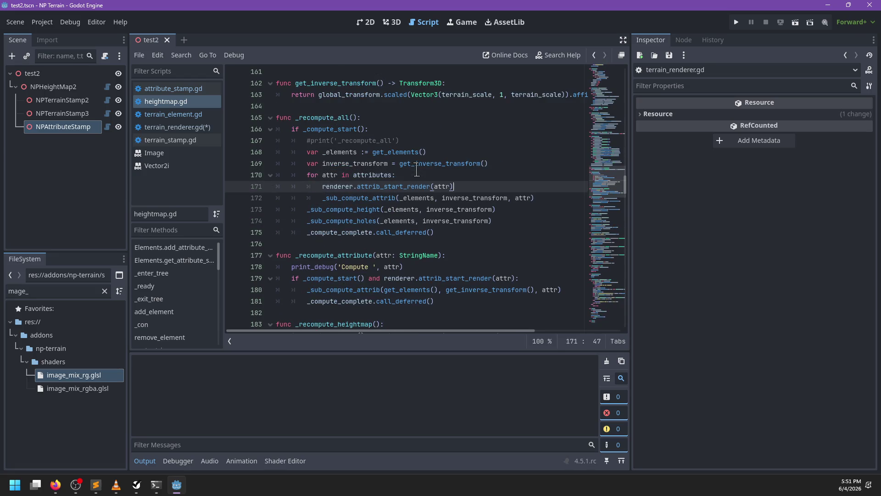
click(322, 186)
text(output_resolutio)
text(n,)
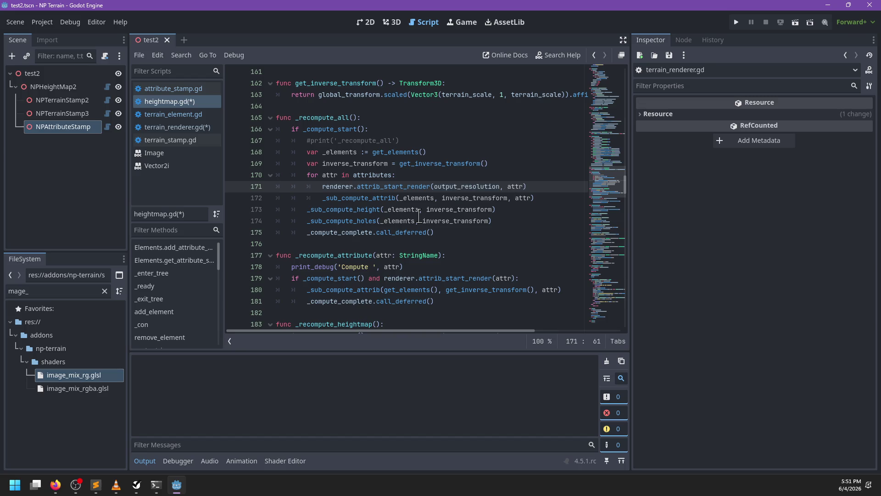
ctrl+click(404, 188)
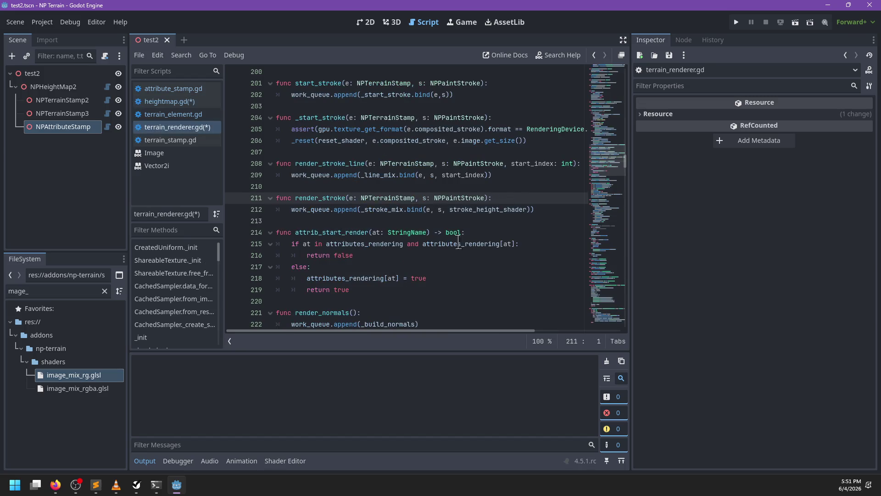
Step: Prepend 'output_resolution: Vector2i,' to attrib_start_render's parameters and open a new first body line
click(348, 199)
click(373, 232)
text(output_)
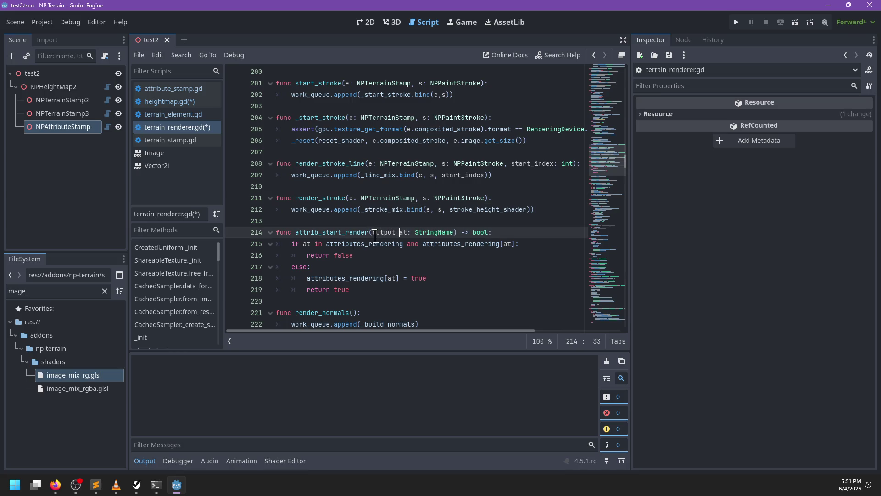
text(resolution: )
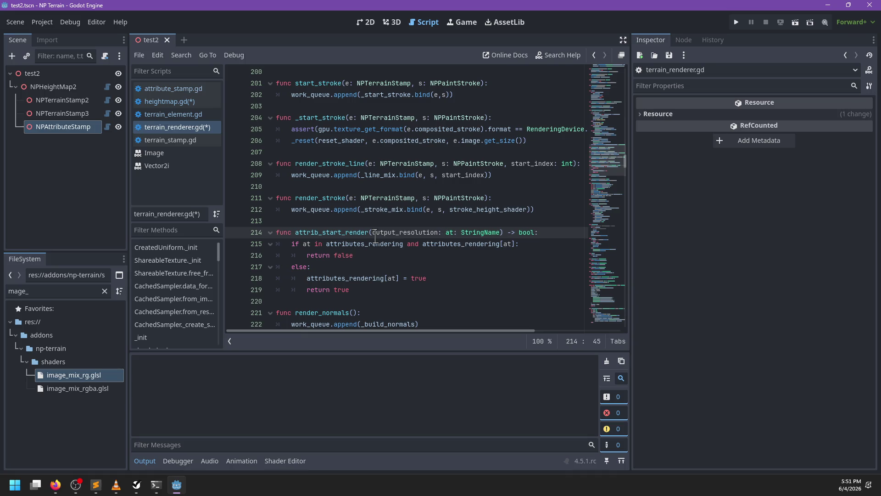
text(Vector2)
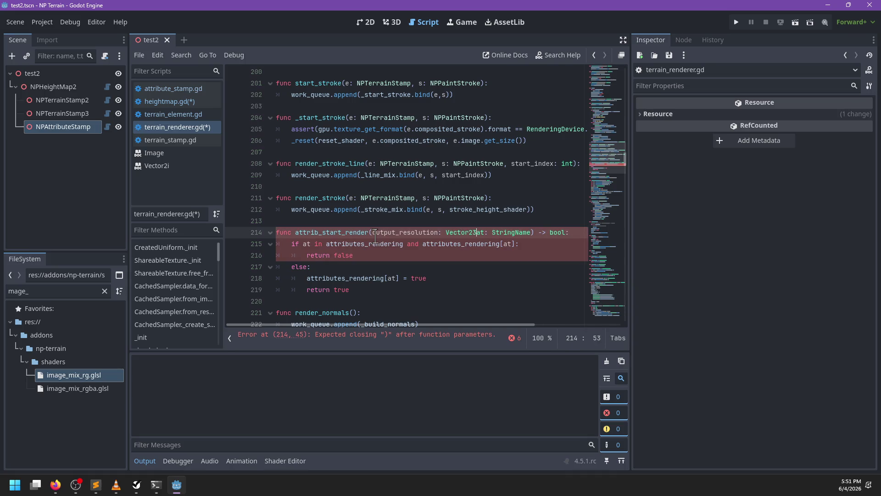
text(i,)
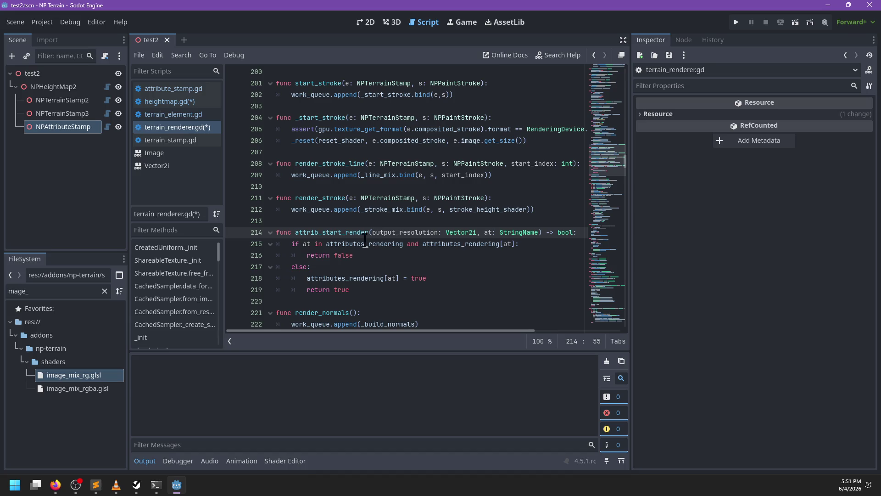
key(ctrl+Return)
text(_)
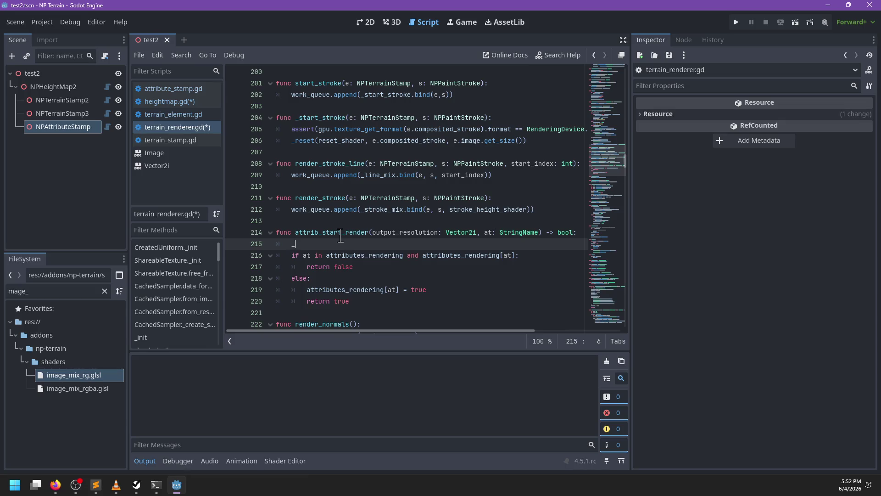
Step: Start attrib_start_render with 'if not at in attributes_out:'
text(che)
key(Return)
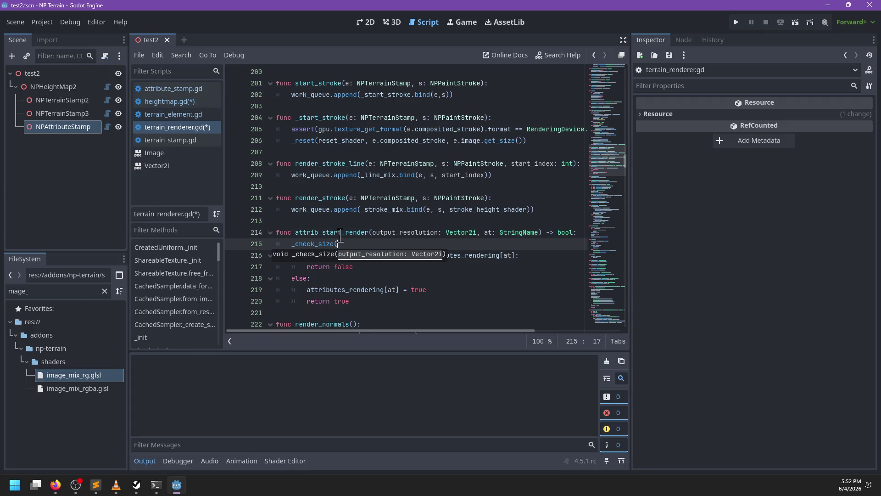
key(ctrl+BackSpace)
key(ctrl+BackSpace)
text(not at)
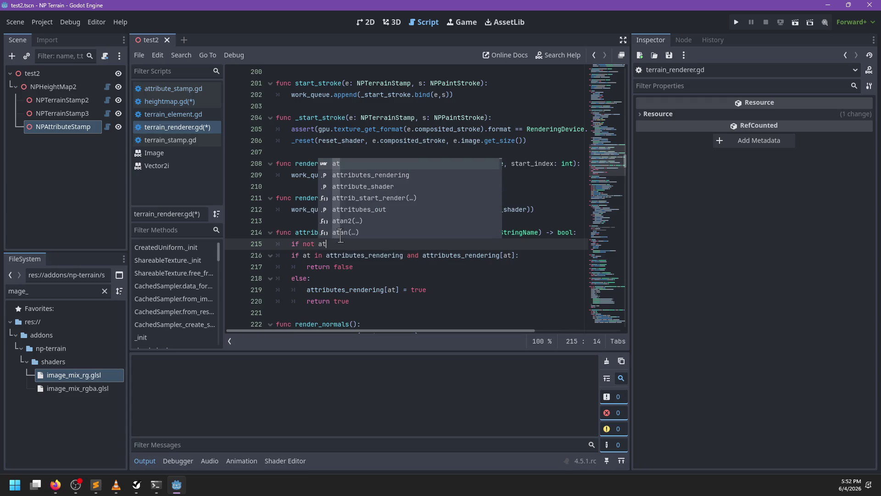
text( in)
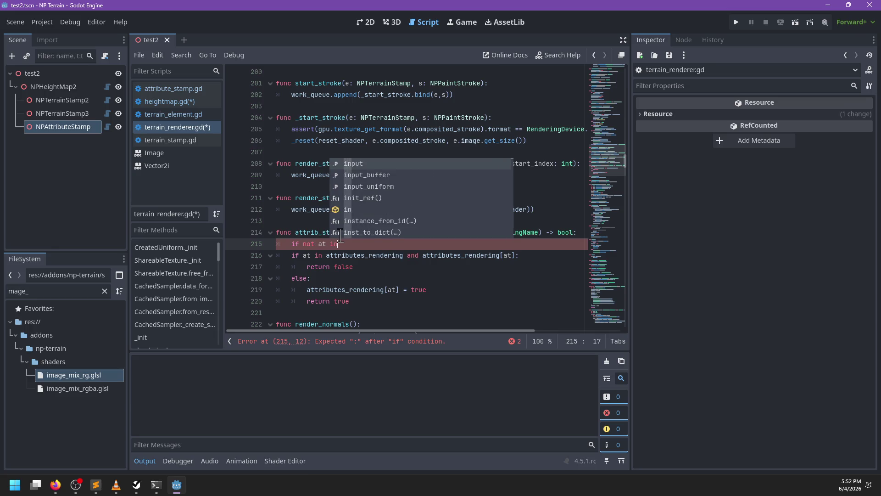
text( attribute)
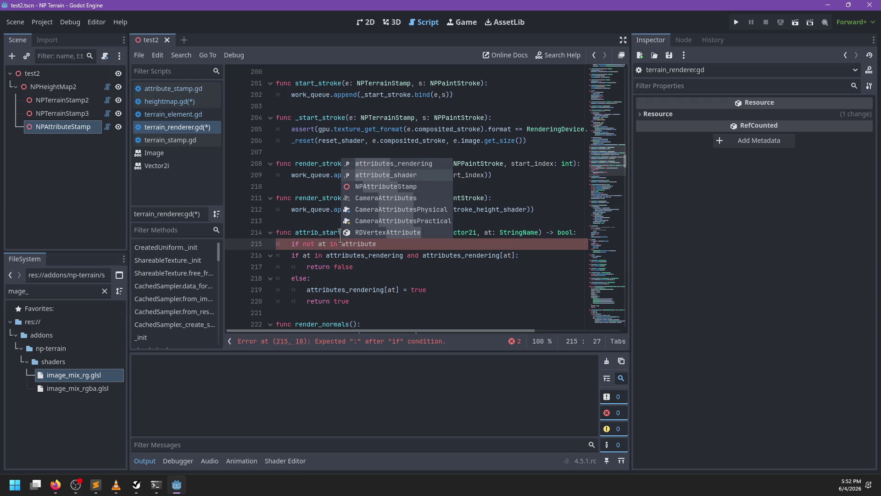
key(ctrl+BackSpace)
text(out)
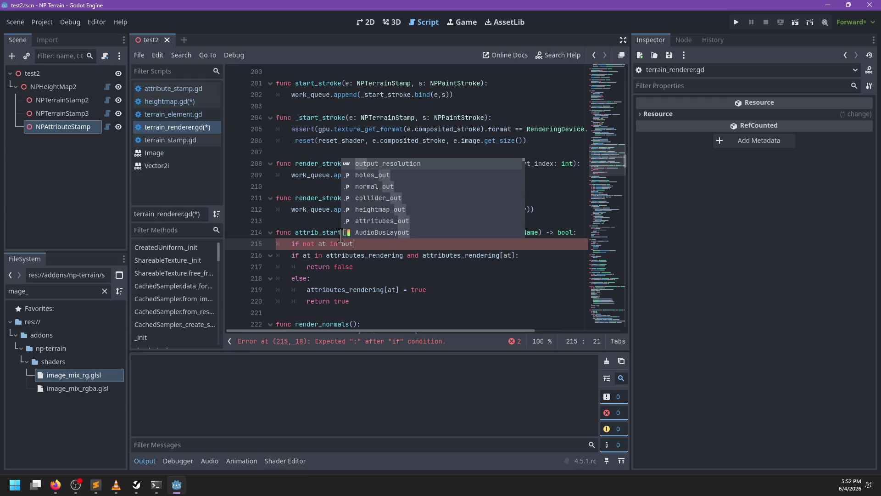
key(Down)
key(Down)
key(Down)
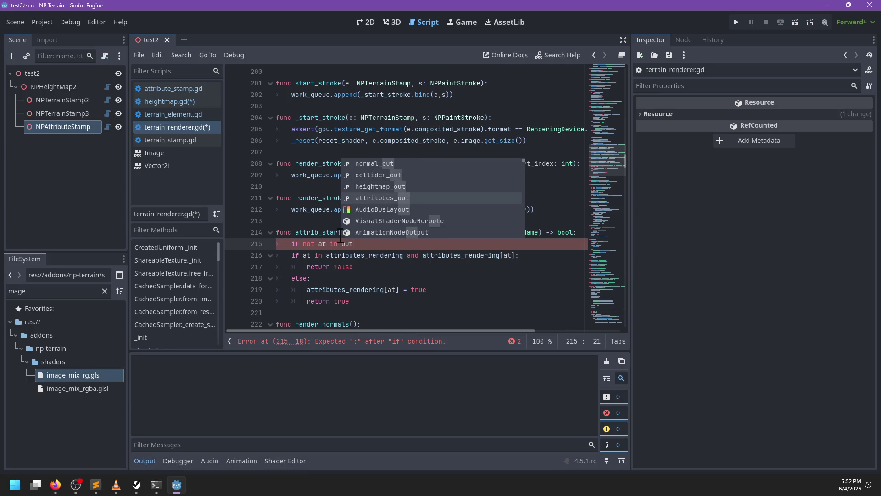
key(Return)
text(:)
key(Return)
text(attri)
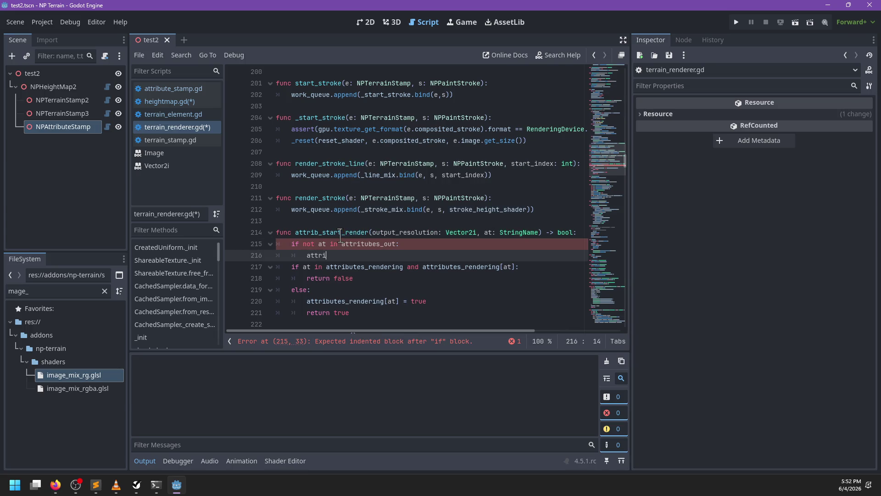
Step: Assign attributes_out[at] = _shared_texture(DATA_FORMAT_R32G32B32A32_SFLOAT, output_resolution) inside the if
text(butes_out[at] = )
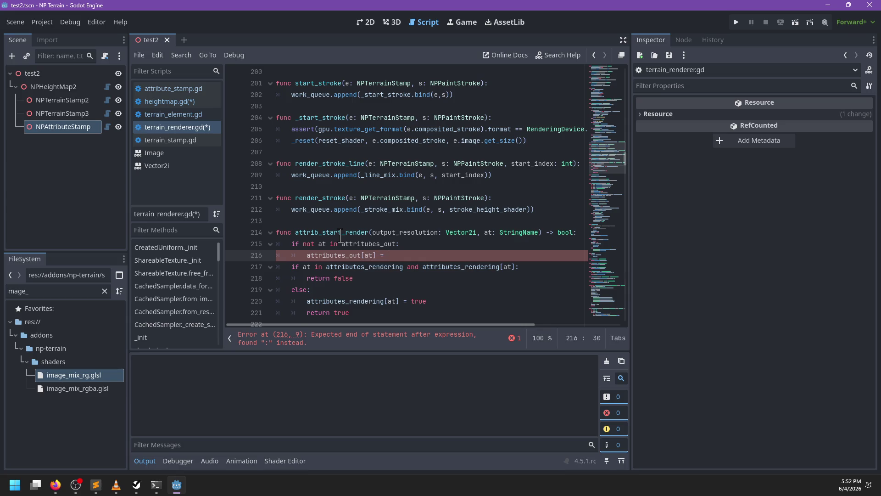
text(shared)
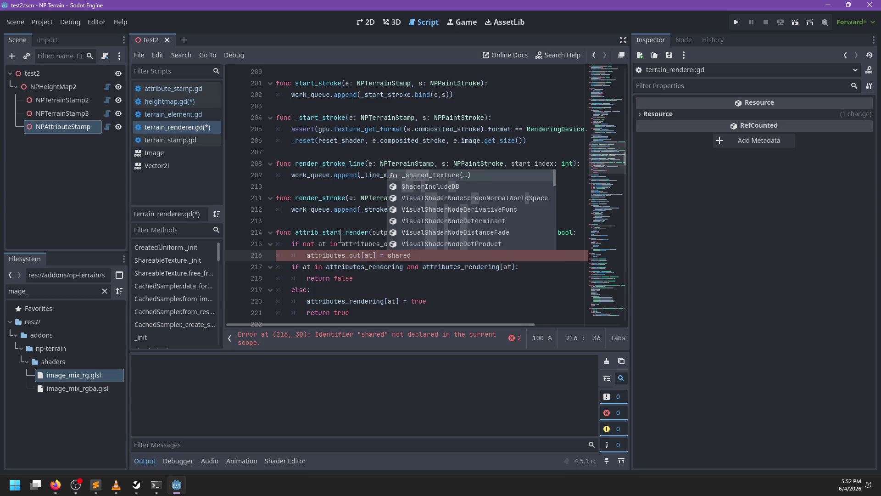
key(Return)
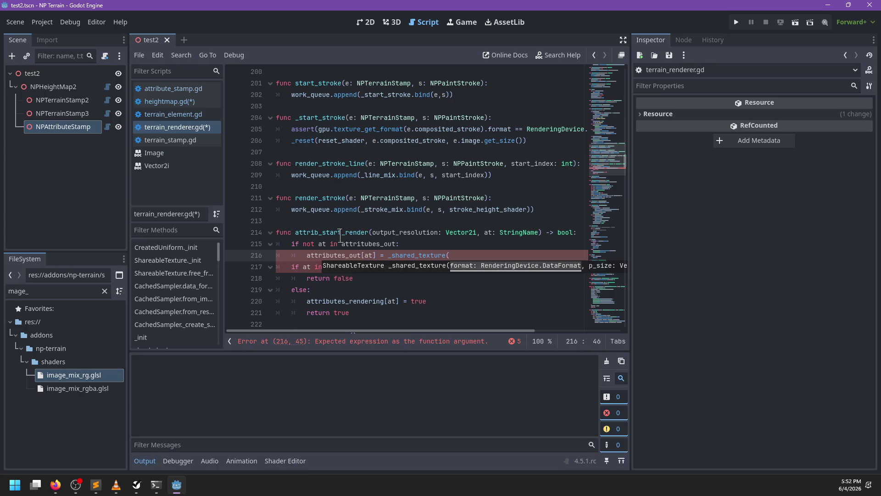
key(BackSpace)
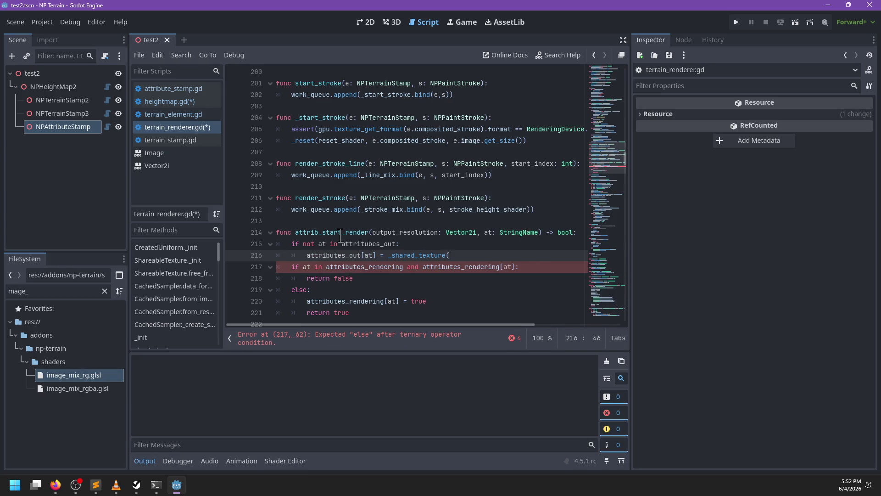
text(RenderingDevice.F)
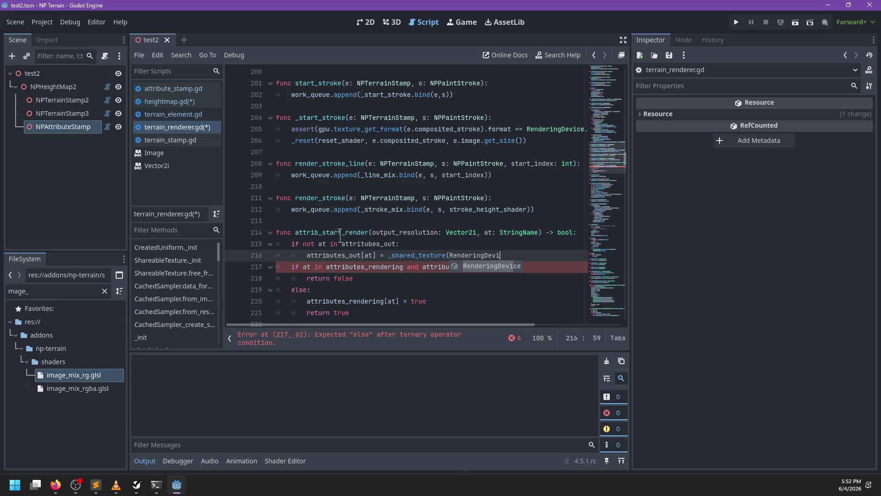
key(BackSpace)
text(D)
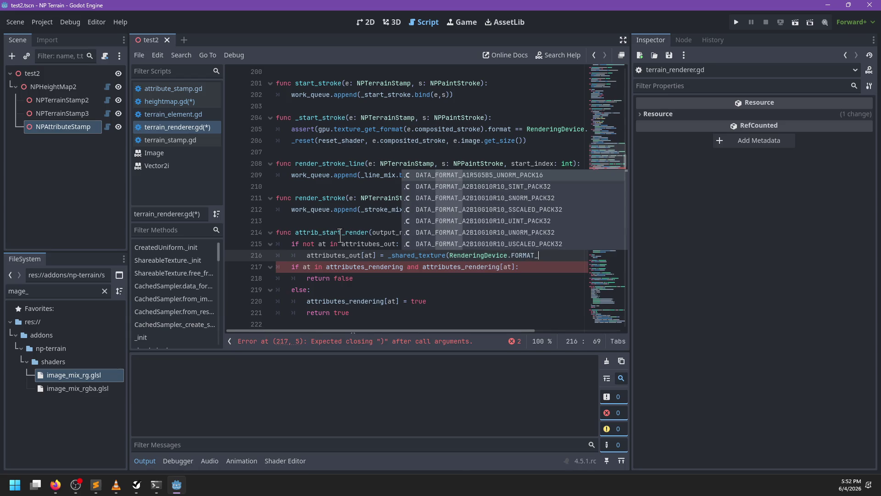
text(ATA_F)
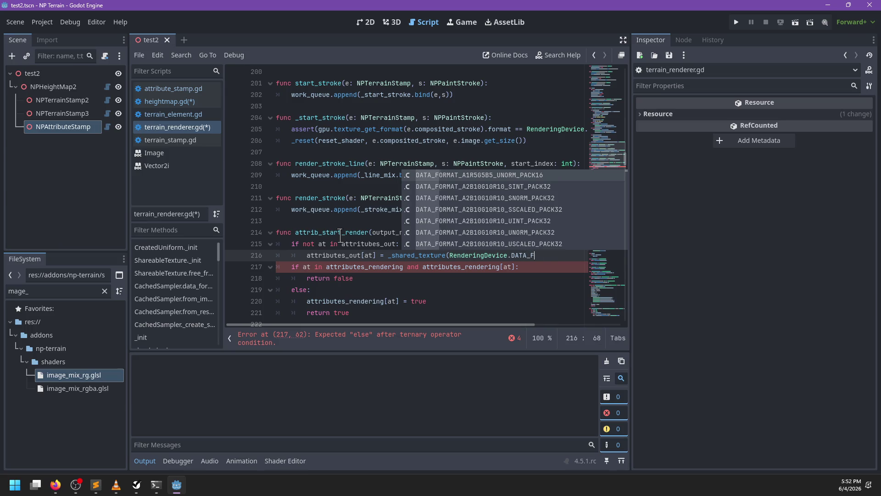
text(ORMAT_RG)
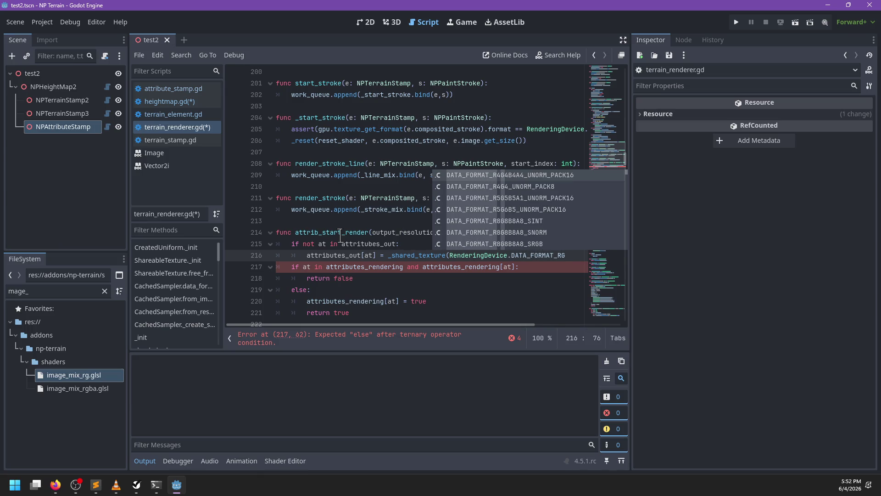
text(BA)
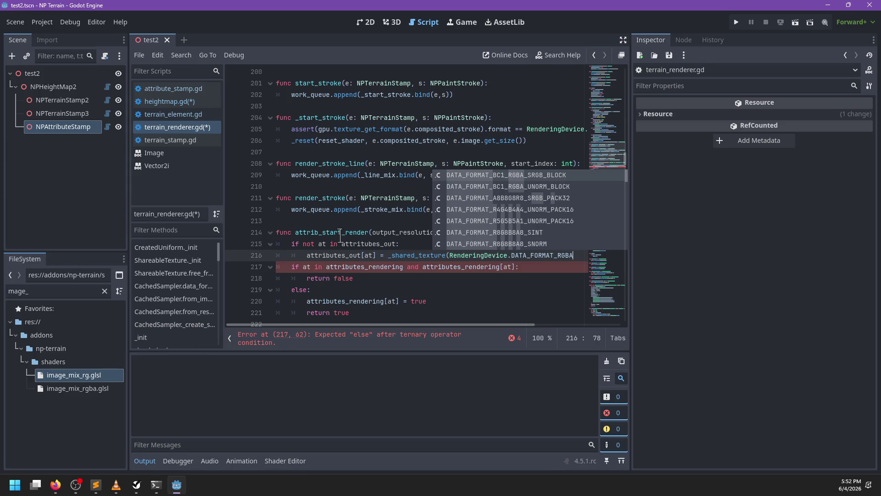
text(32)
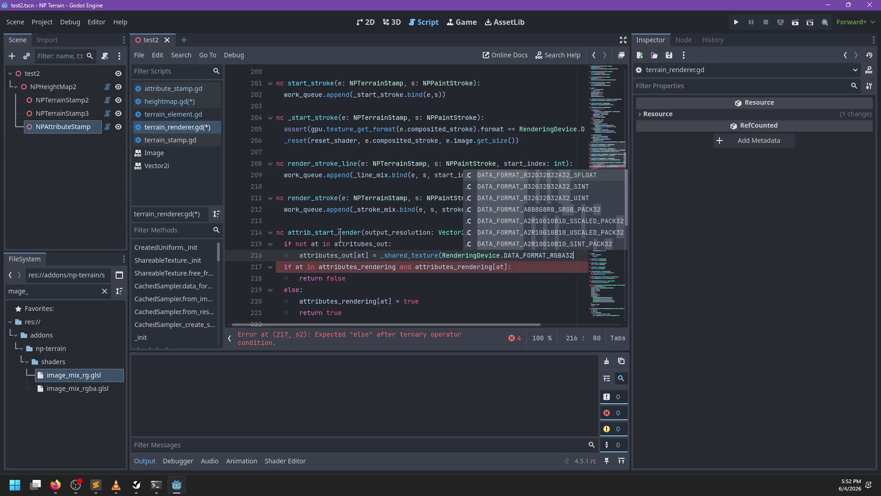
key(Return)
text(, )
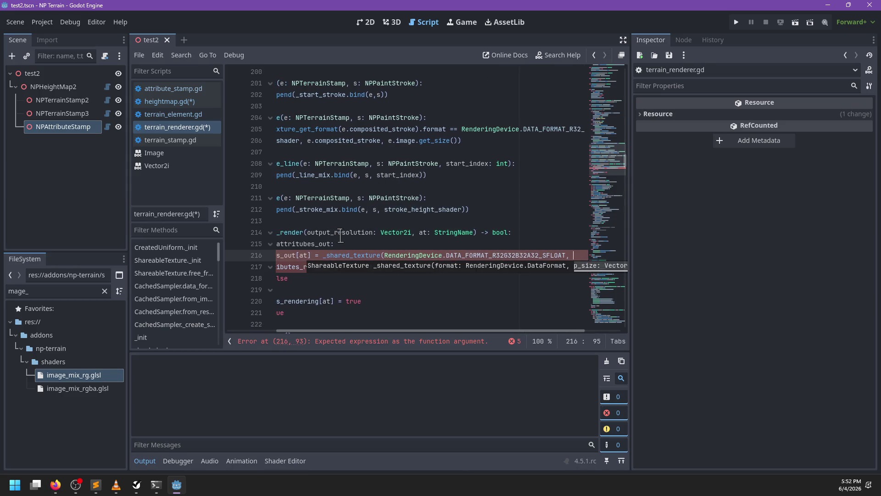
text(output_)
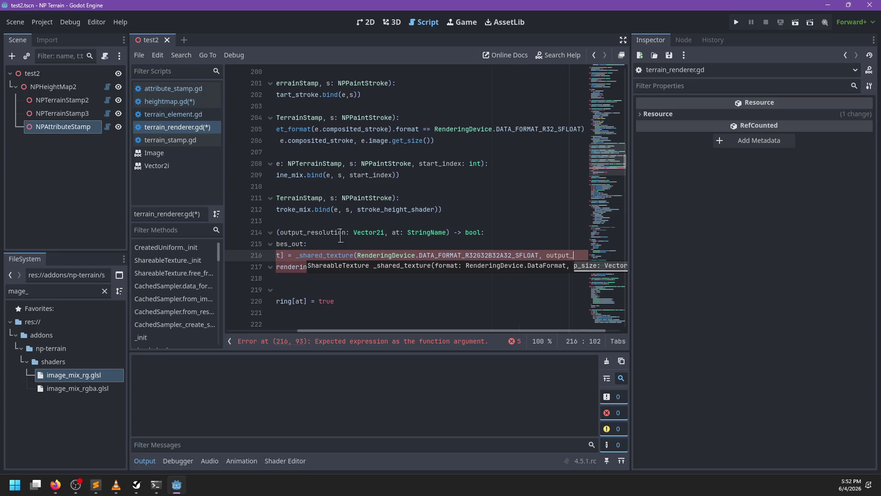
text(resolution))
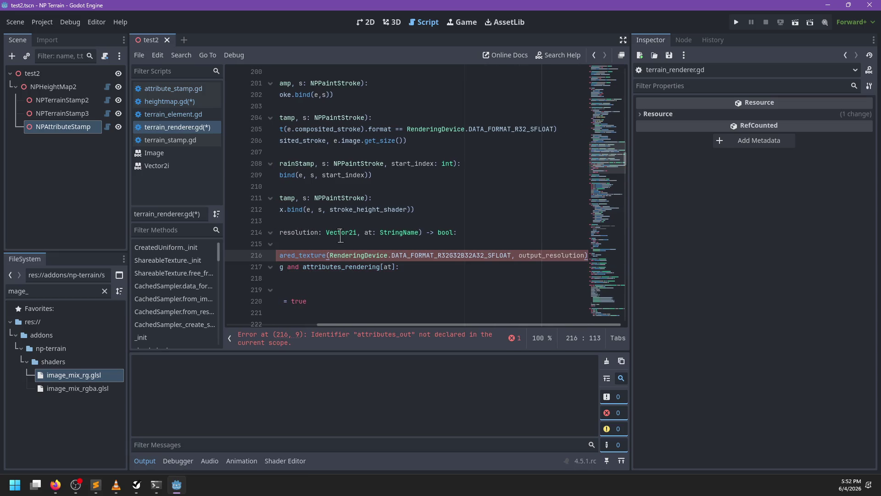
Step: Add an elif branch calling _check_size(output_resolution) when the size differs from output_resolution
scroll(367, 248, left, 3)
click(409, 244)
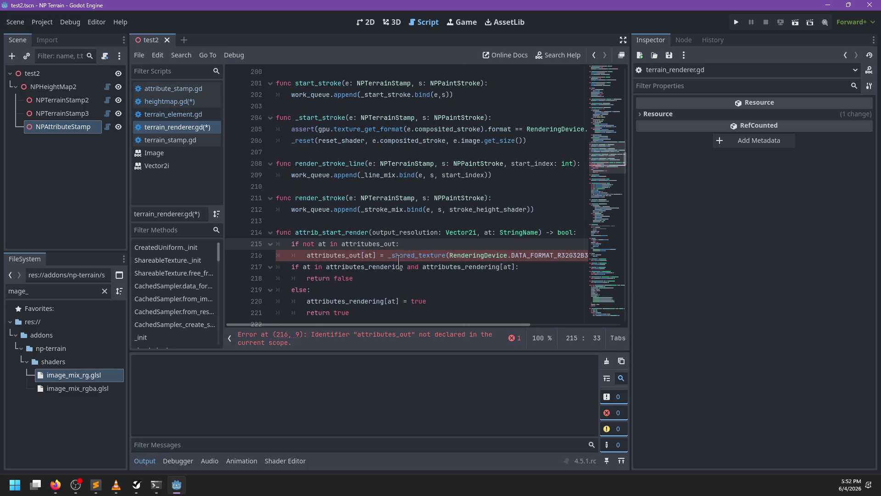
scroll(399, 265, right, 3)
scroll(399, 266, left, 3)
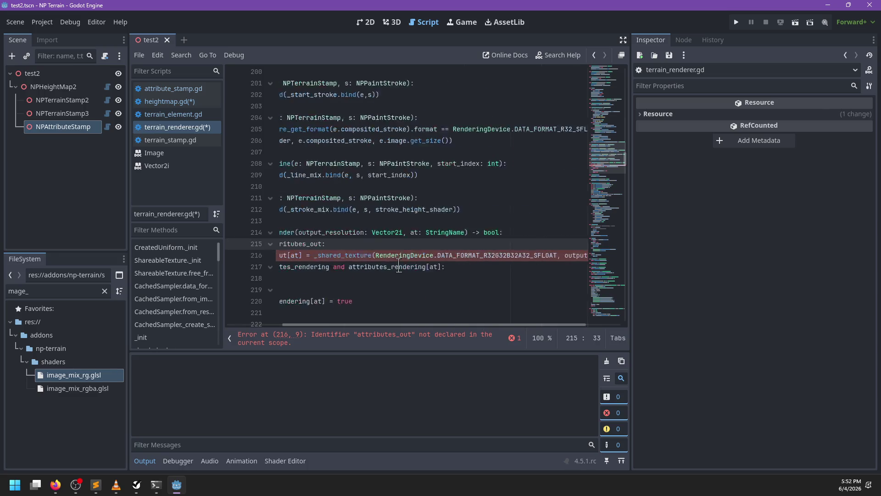
click(383, 253)
key(End)
key(Return)
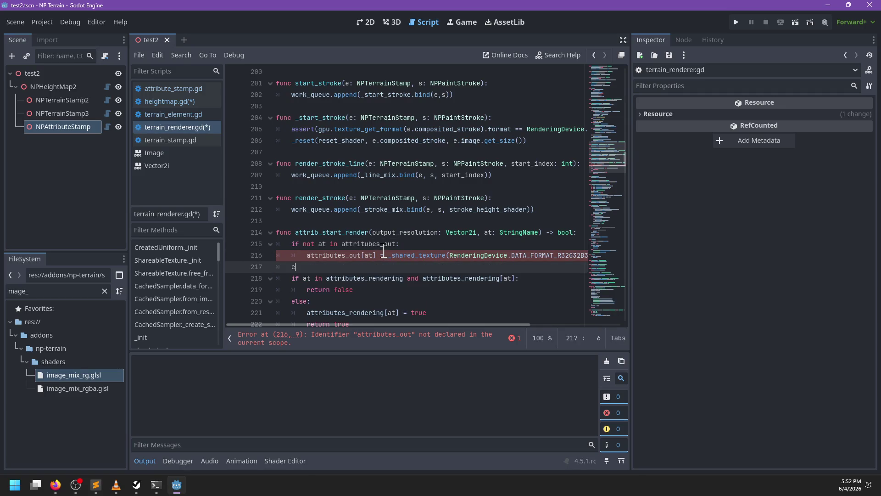
text(lif at)
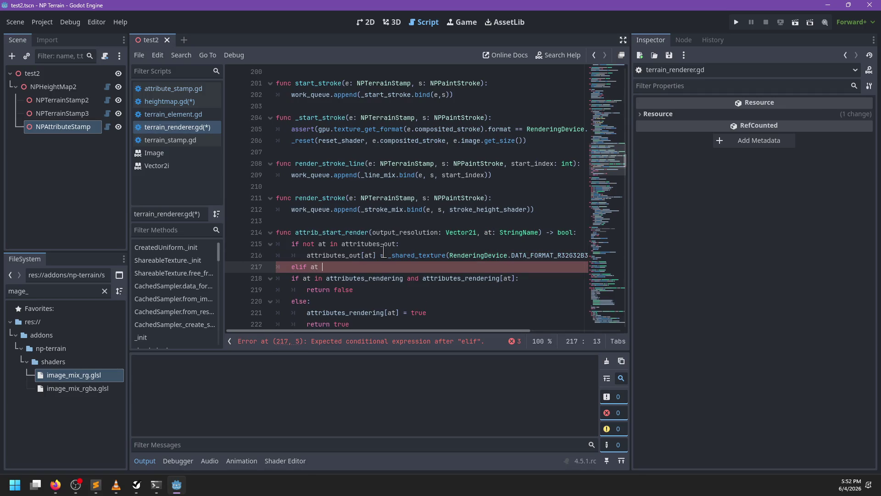
key(BackSpace)
key(BackSpace)
key(BackSpace)
text(ttributes)
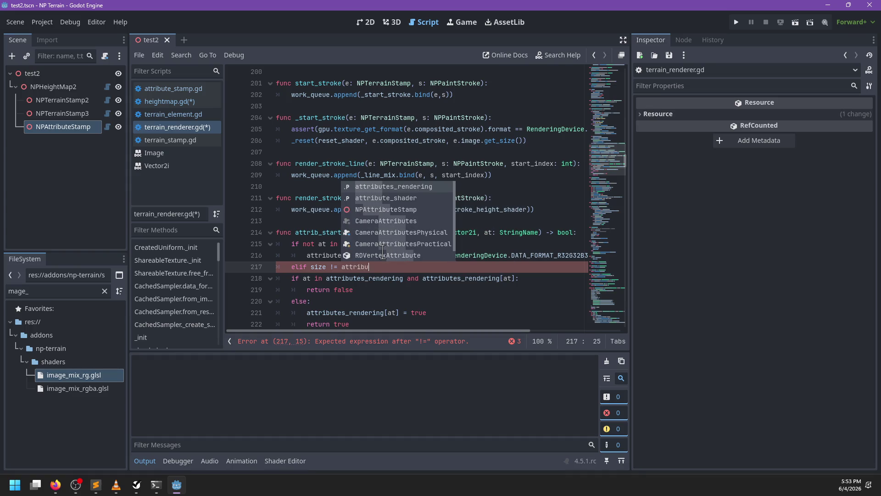
key(BackSpace)
key(BackSpace)
key(BackSpace)
text(outpu)
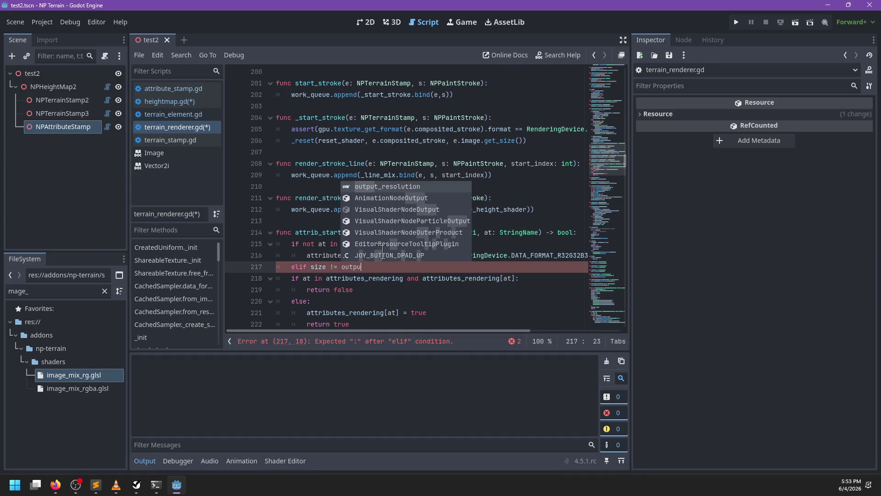
text(t_resolution:)
key(Return)
text(_check_size(o)
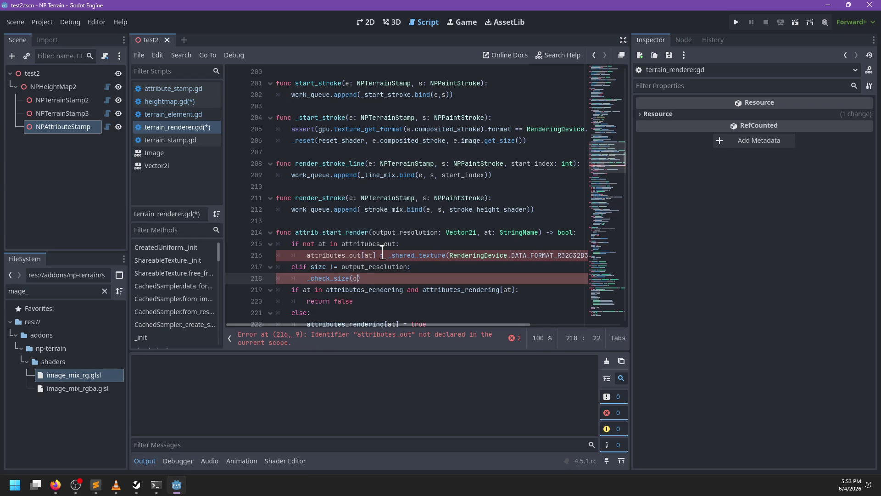
text(utput_resolution)
Step: Search the script for occurrences of the attributes_out name
double_click(352, 255)
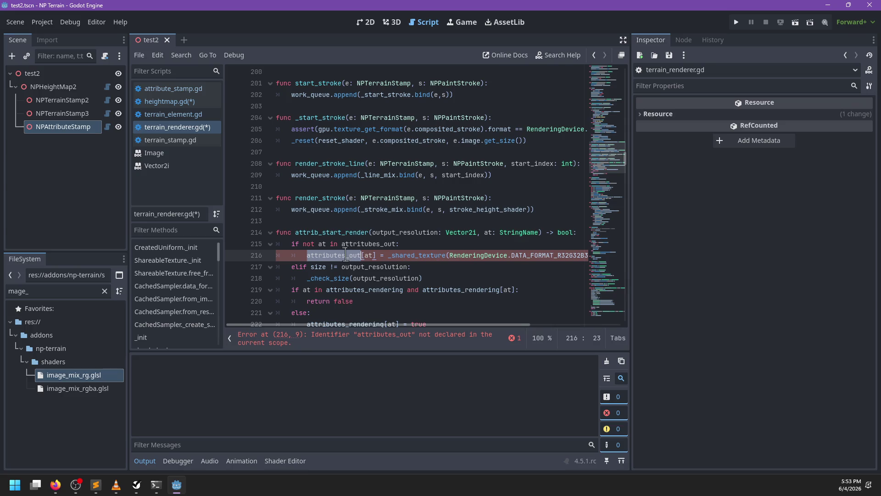
key(ctrl+f)
key(Escape)
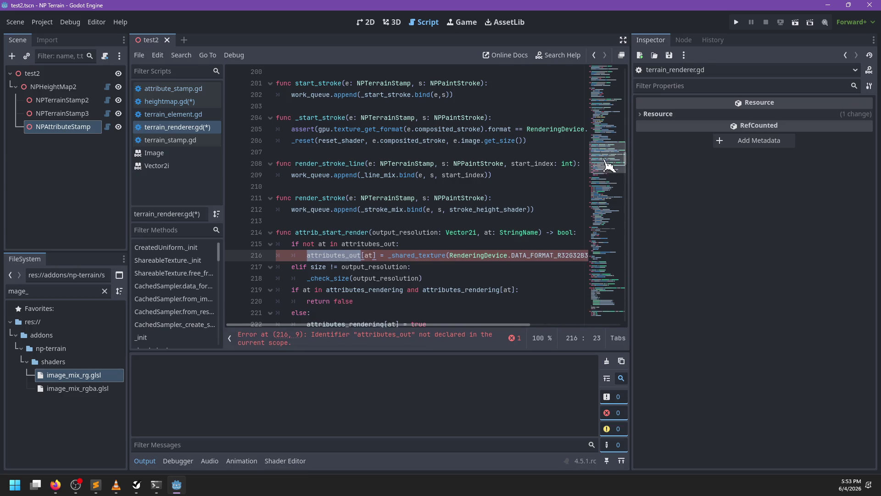
Step: Rename the misspelled attritubes_out to attributes_out on line 38 and line 215
drag(612, 81, 614, 97)
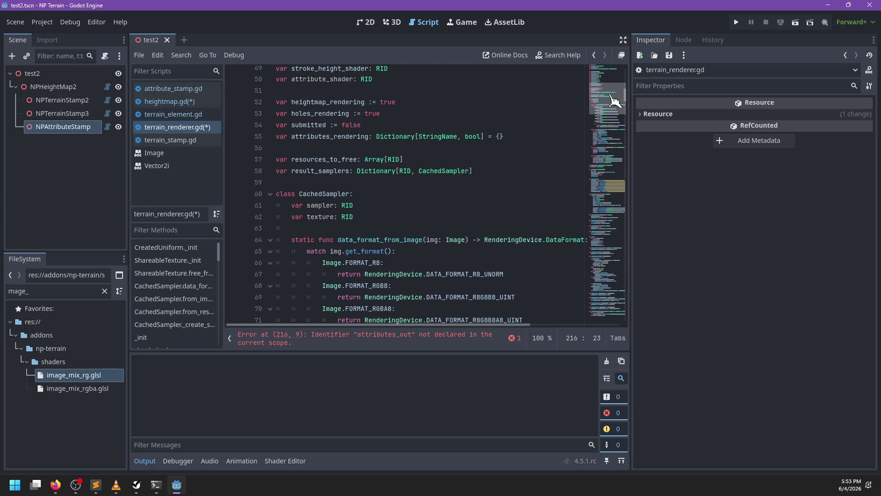
scroll(382, 152, up, 2)
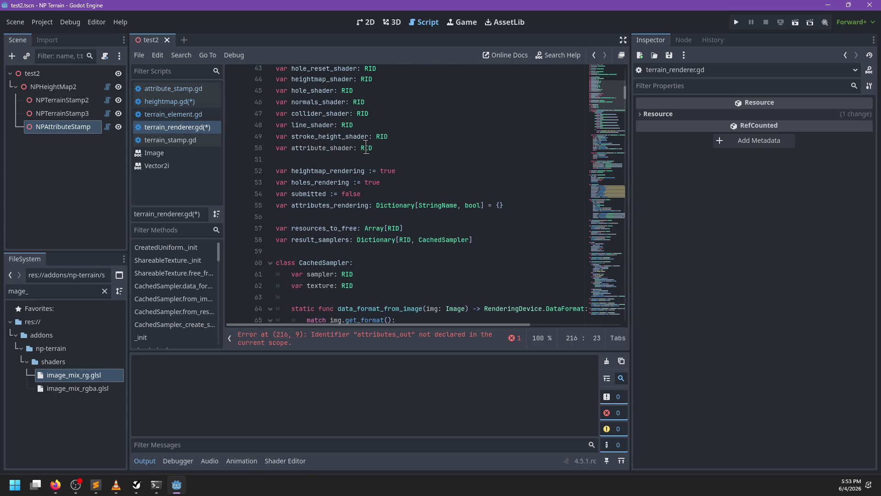
scroll(332, 207, up, 2)
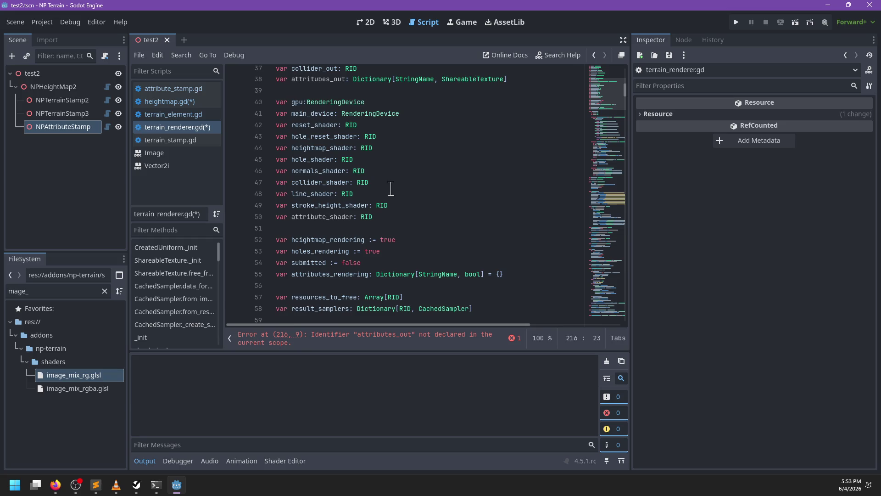
scroll(390, 188, up, 1)
double_click(320, 113)
text(at)
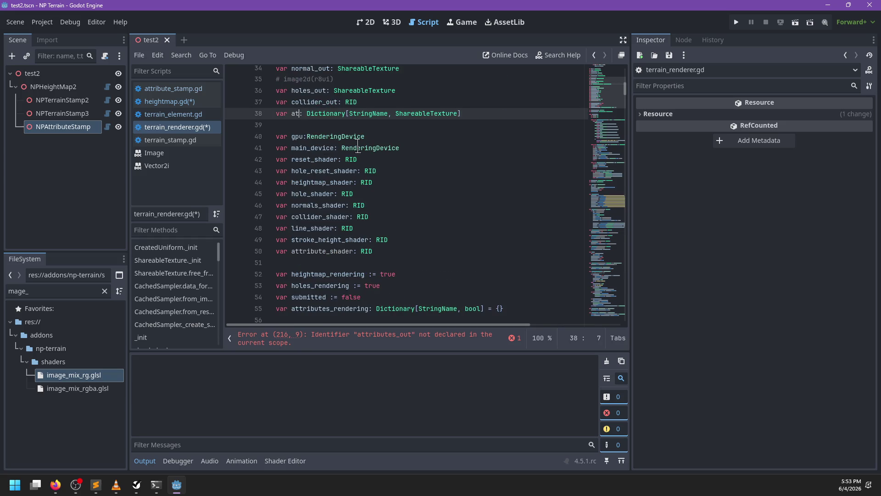
text(tributes_out)
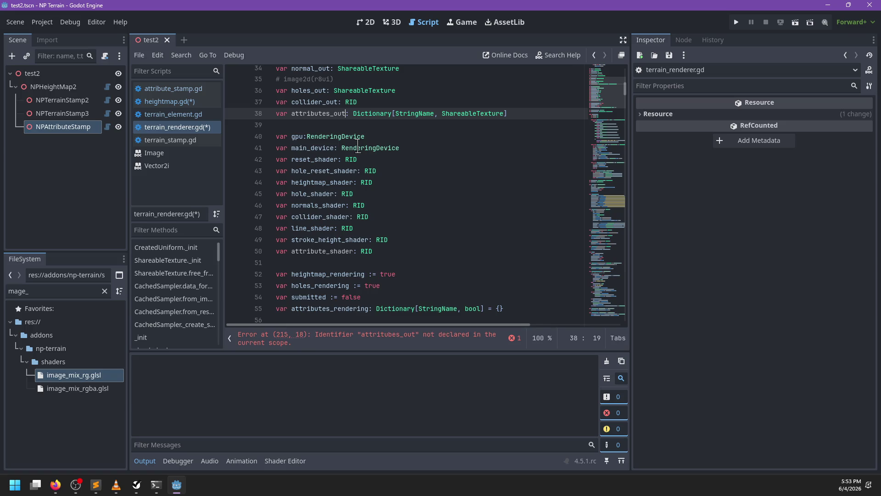
click(412, 335)
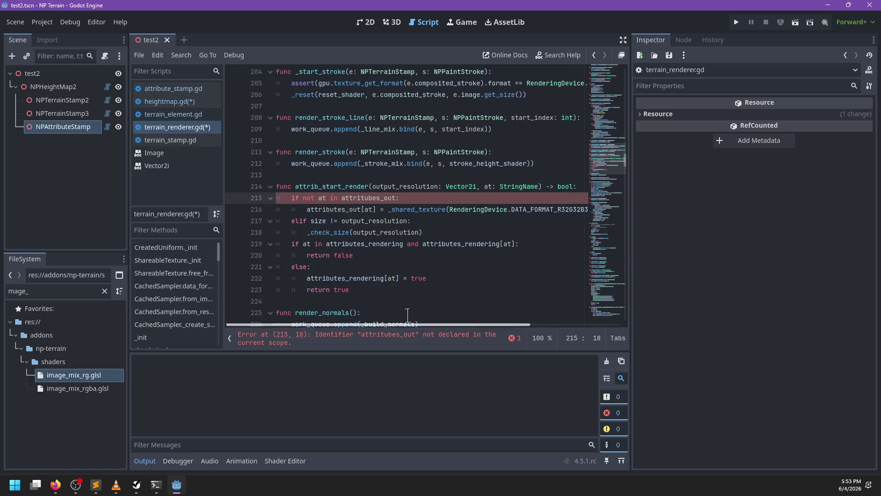
double_click(363, 198)
text(attributes_out)
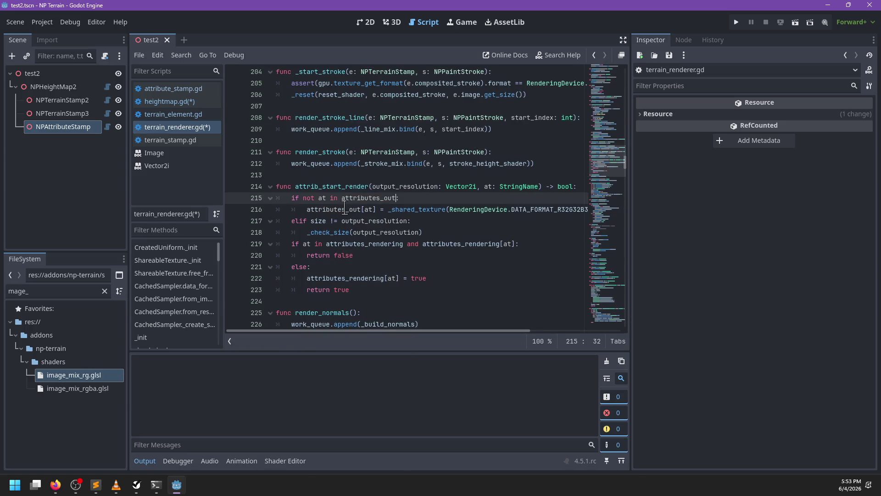
scroll(400, 229, right, 3)
scroll(402, 237, left, 3)
mouse_move(292, 198)
mouse_down()
mouse_move(422, 201)
mouse_move(427, 209)
mouse_up()
double_click(325, 209)
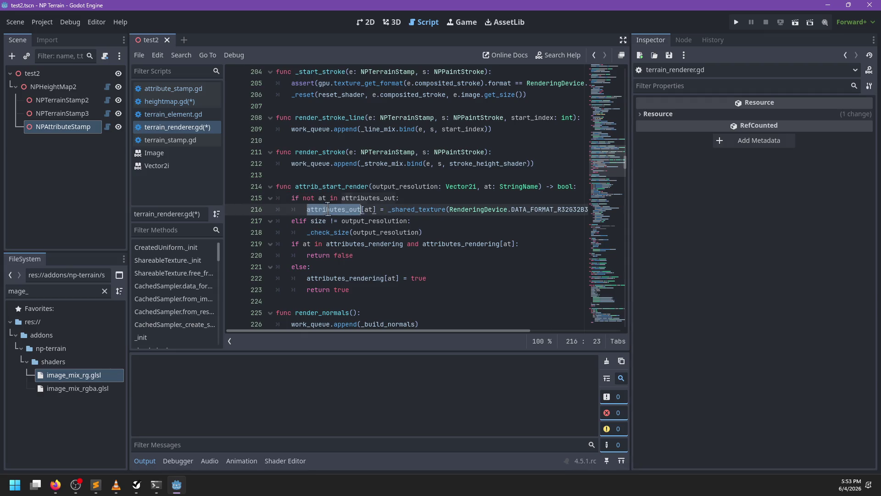
Step: Copy the attribute shared-texture lines 215–216 in terrain_renderer.gd
scroll(517, 214, right, 3)
scroll(439, 214, left, 4)
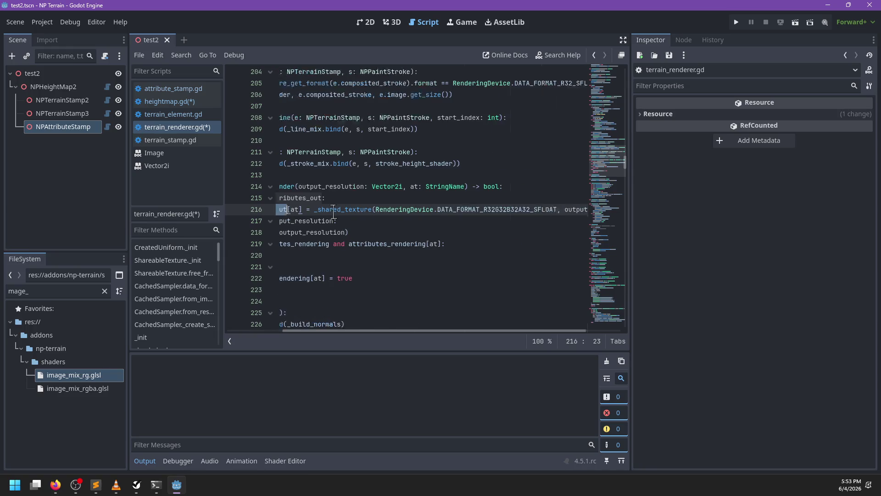
scroll(477, 210, right, 3)
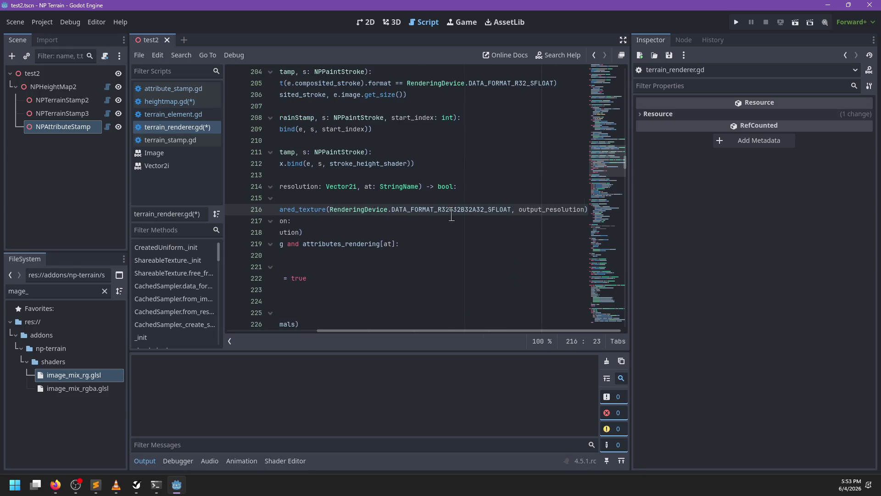
drag(588, 211, 579, 186)
scroll(464, 218, left, 3)
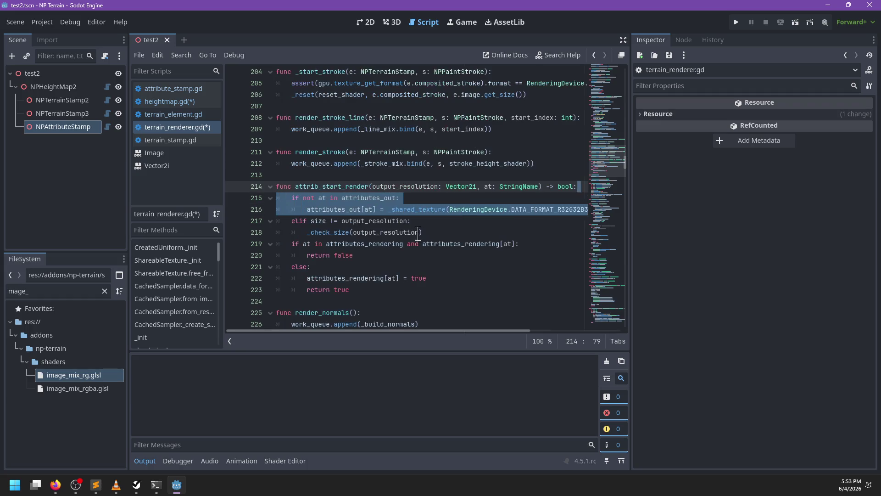
Step: Find the _check_size function and its collider_out line, briefly checking heightmap.gd's error
ctrl+click(342, 233)
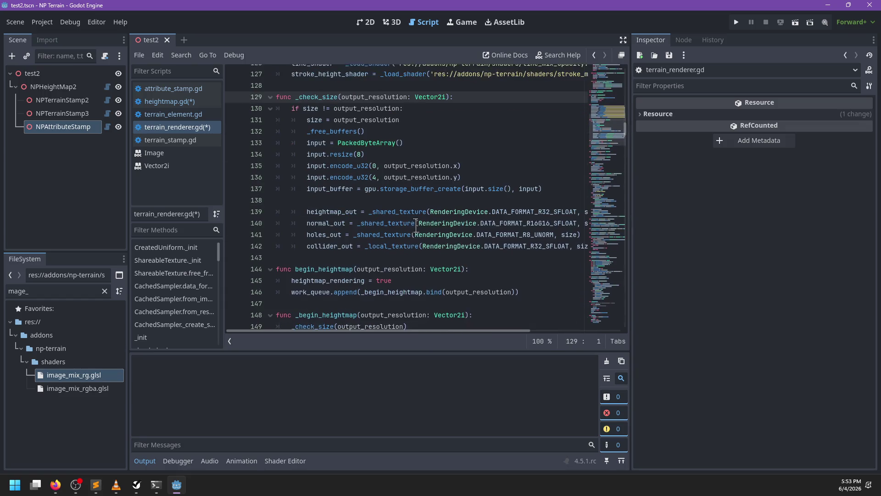
ctrl+click(347, 243)
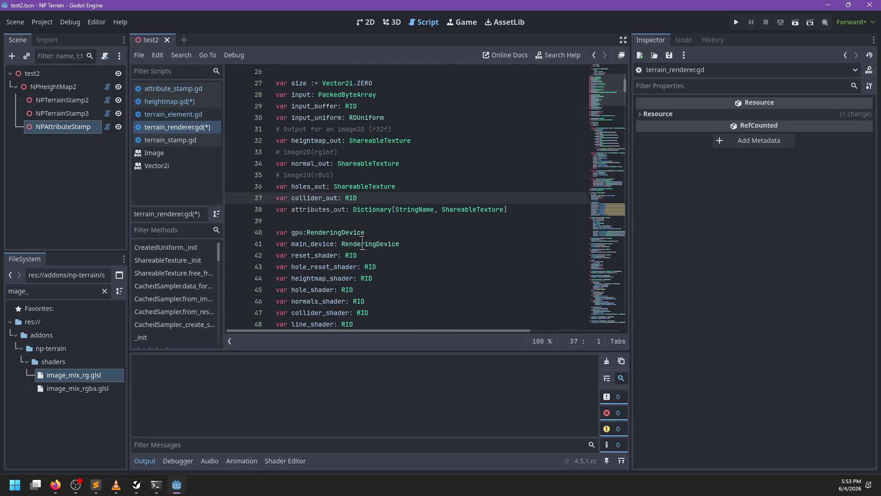
click(192, 102)
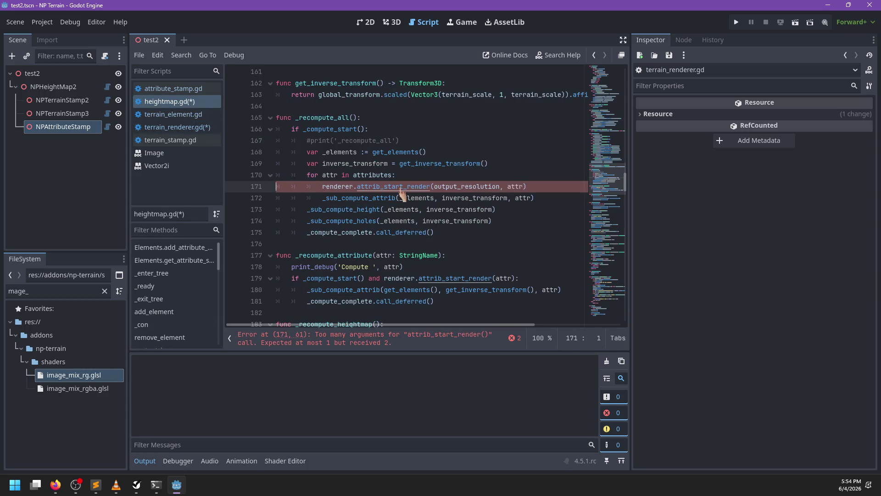
ctrl+click(400, 188)
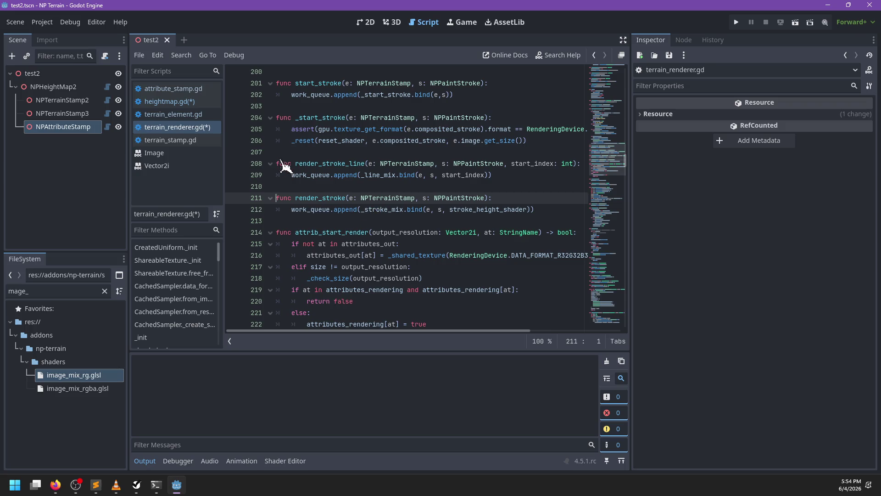
ctrl+click(407, 257)
scroll(372, 226, down, 10)
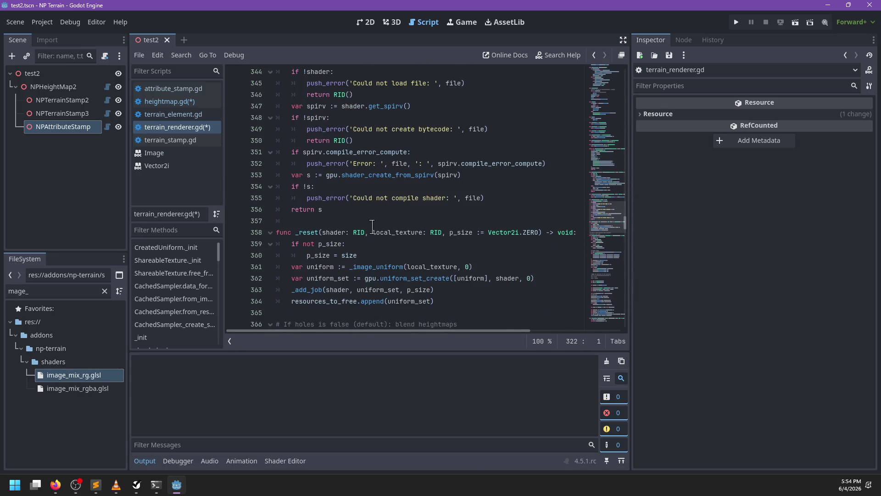
key(ctrl+f)
text(_check)
key(Escape)
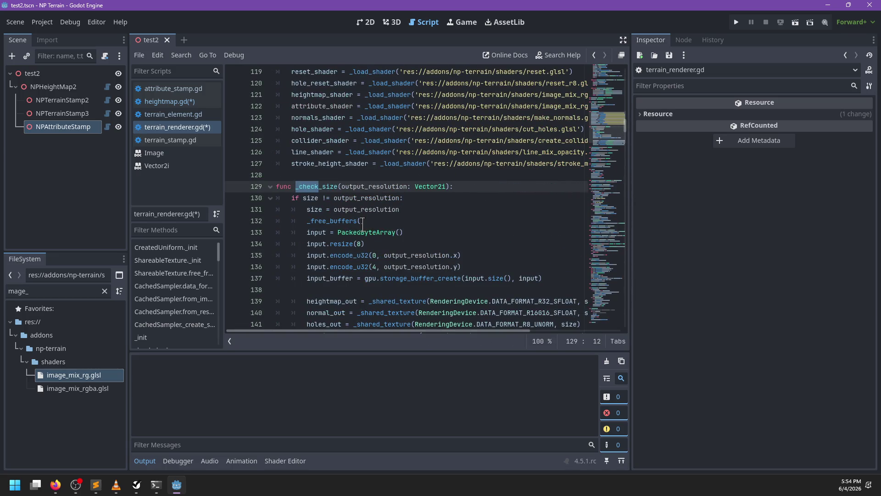
scroll(362, 224, down, 1)
Step: Paste the copied texture lines below collider_out in _check_size and indent them one level
click(357, 234)
key(End)
key(Return)
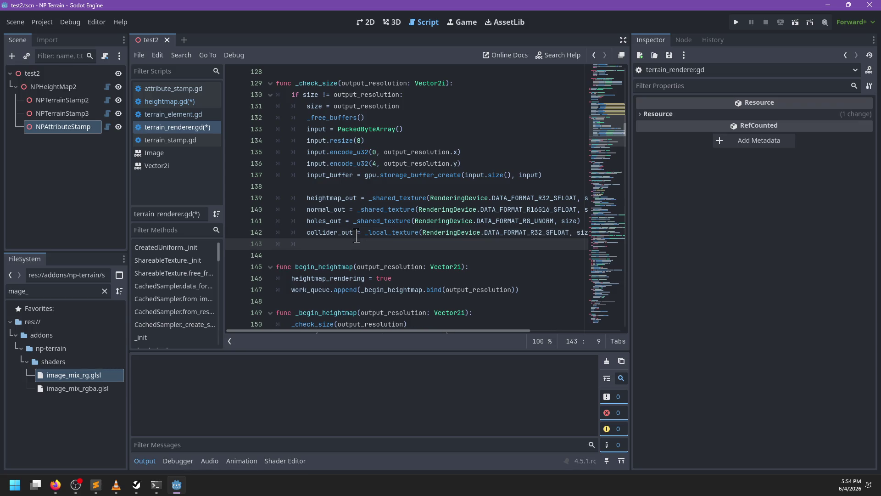
text(for)
key(BackSpace)
key(BackSpace)
key(BackSpace)
text(if not at in attributes_out: 		attributes_out[at] = _shared_texture(RenderingDevice.DATA_FORMAT_R32G32B32A32_SFLOAT, output_resolution))
drag(292, 255, 323, 270)
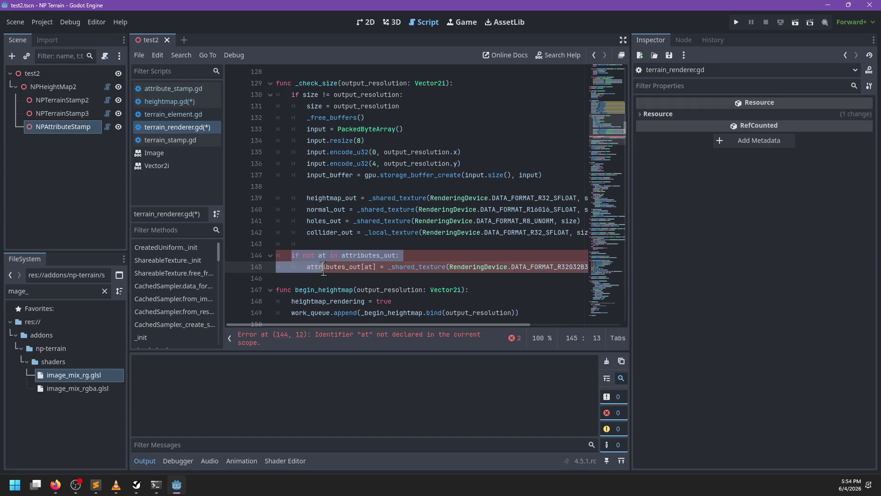
key(Tab)
Step: Turn the 'if not' line into a 'for' loop over attributes_out and remove the blank line above
double_click(326, 255)
key(BackSpace)
key(BackSpace)
key(BackSpace)
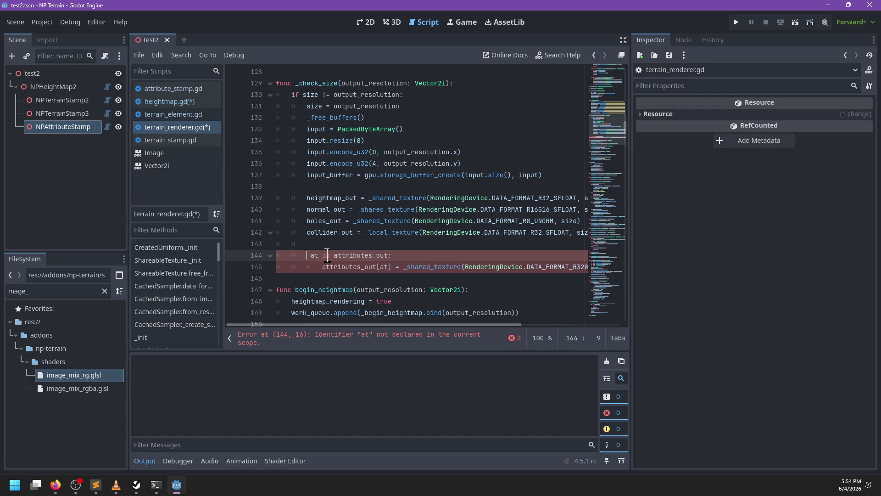
text(foor)
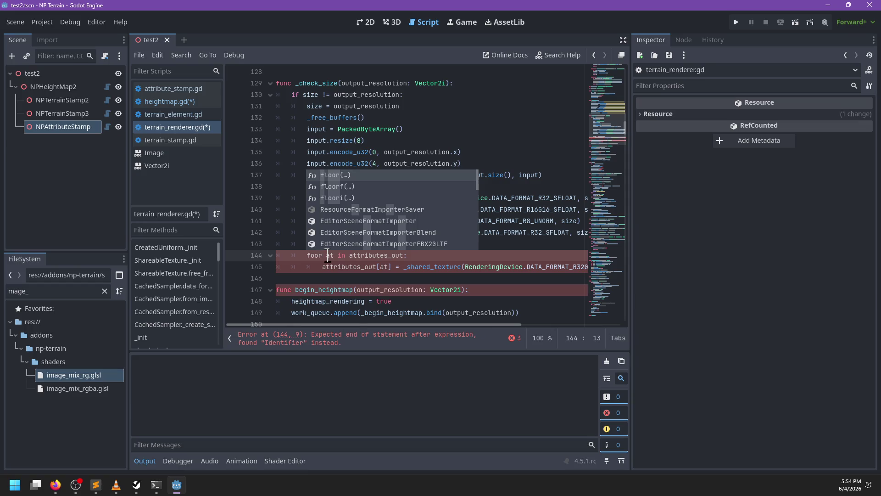
key(BackSpace)
key(BackSpace)
text(r)
key(Up)
key(BackSpace)
key(BackSpace)
key(BackSpace)
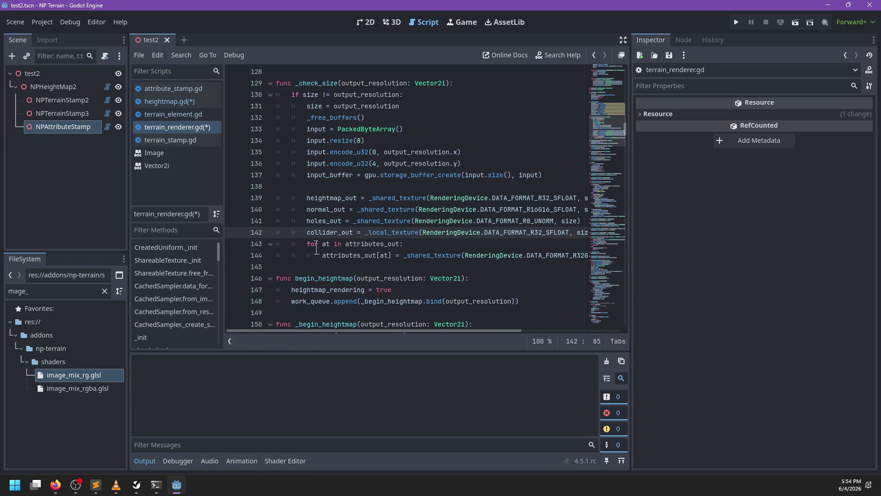
ctrl+click(347, 121)
scroll(367, 152, down, 2)
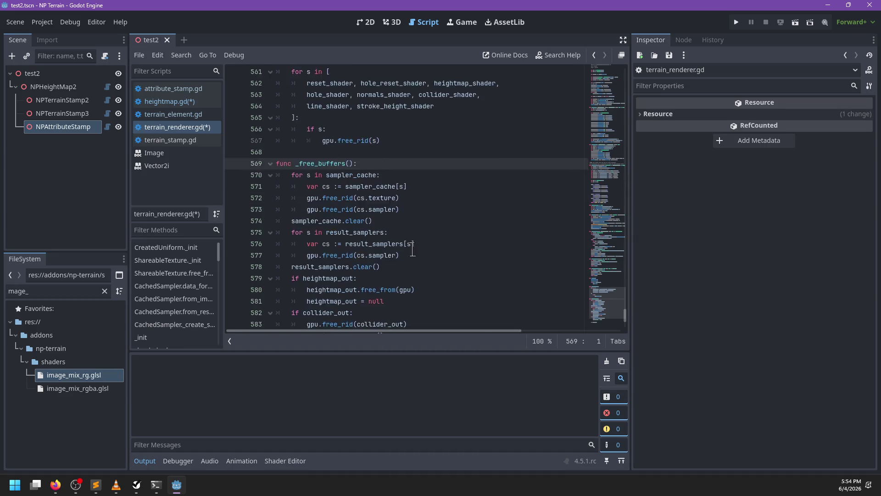
Step: In _free_buffers, add a 'for at in attributes_out:' loop that frees each texture from the GPU
click(411, 297)
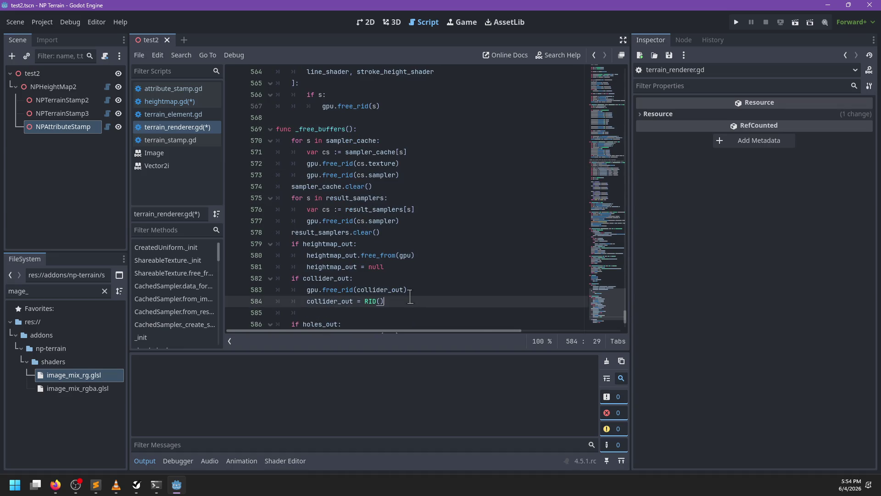
key(Return)
key(BackSpace)
text(at in att)
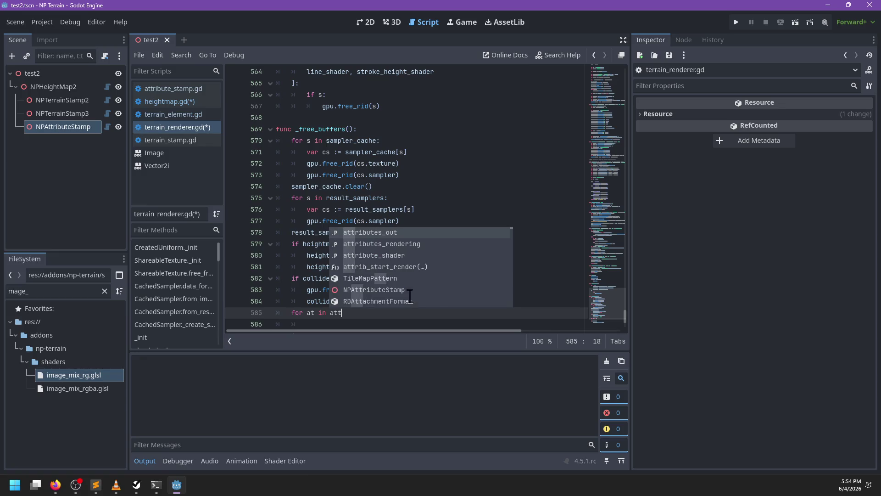
key(Return)
text(:)
key(Return)
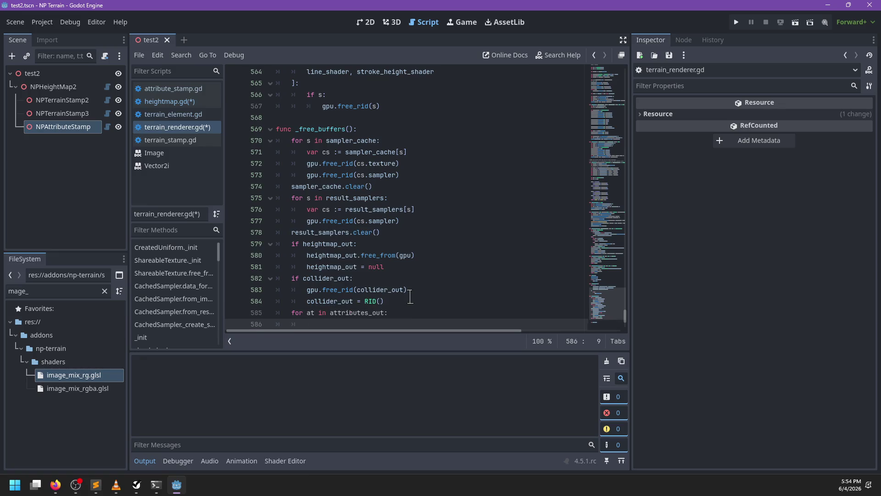
scroll(413, 284, down, 3)
text(att)
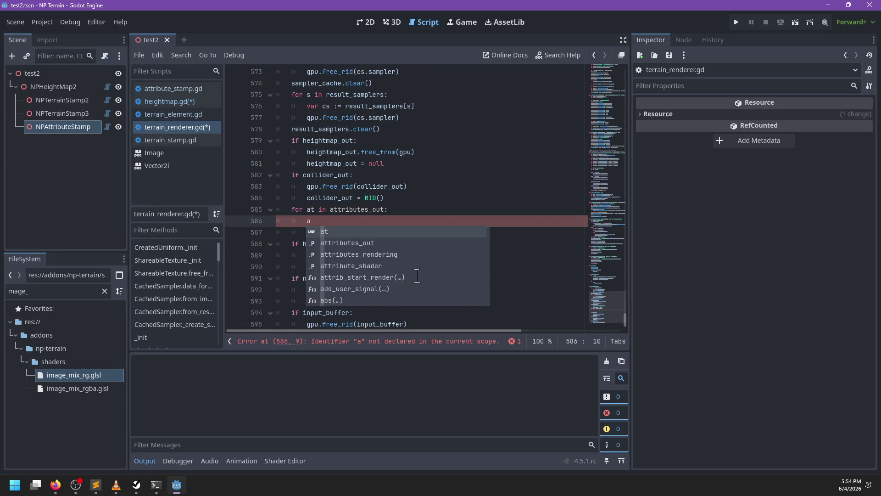
key(Return)
text([at].)
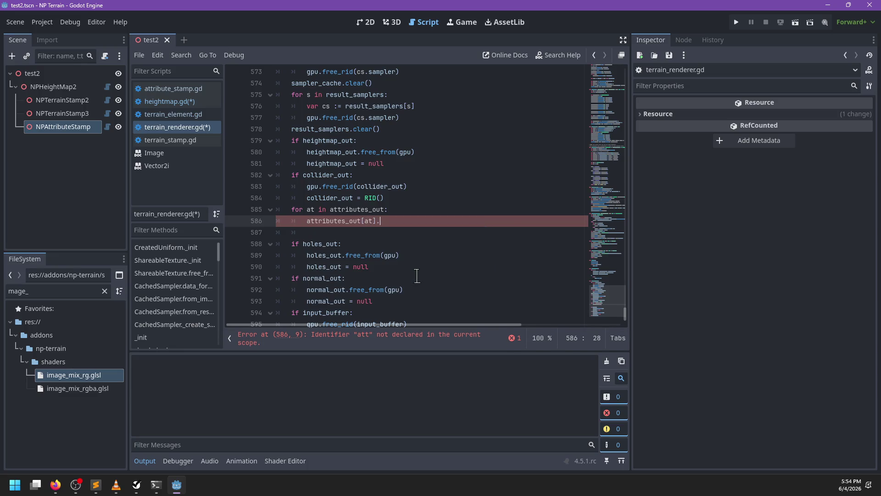
text(free)
key(Return)
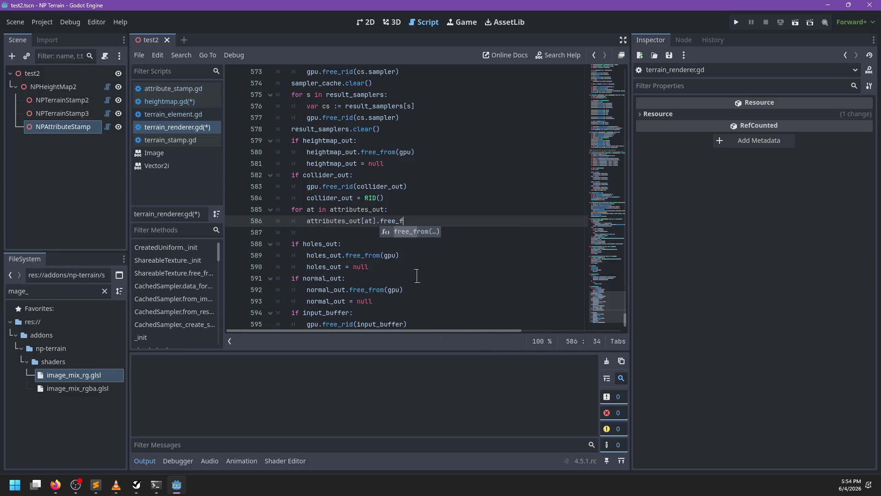
text(rom(gpu)
key(Return)
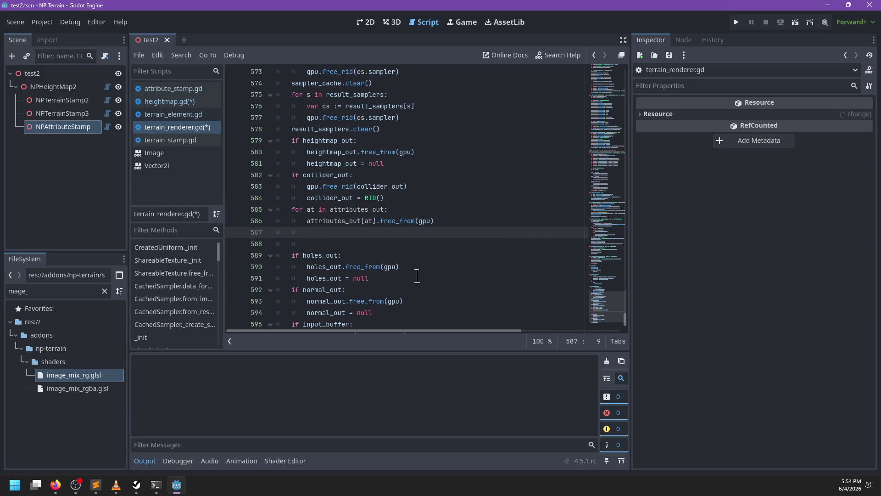
Step: Add attributes_out.clear() after the loop and save the scripts
text(attr)
key(Return)
text(.)
key(BackSpace)
text(ar()
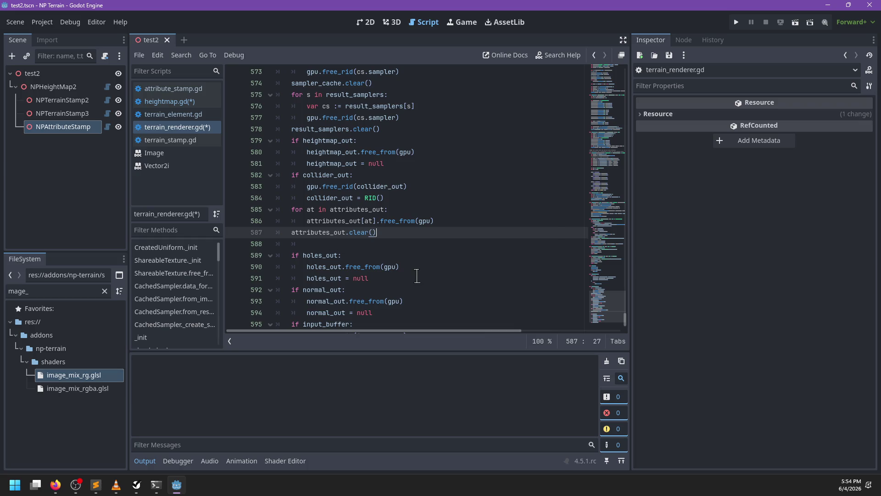
text(())
key(ctrl+s)
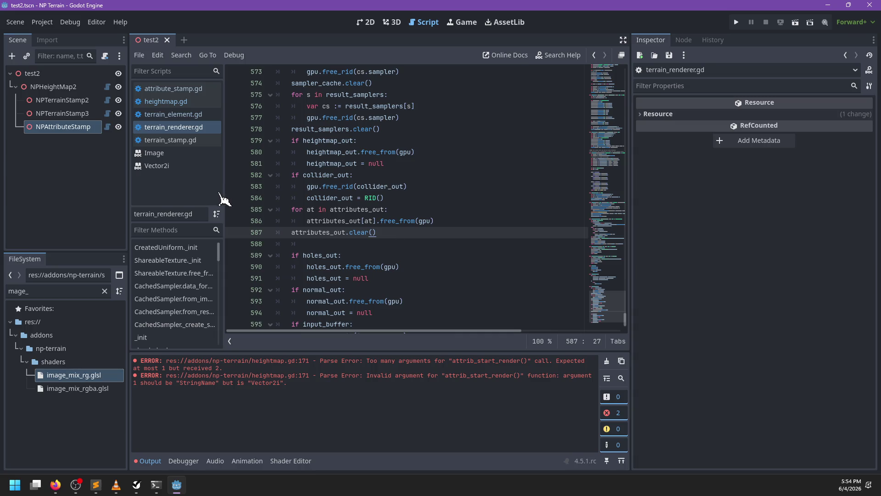
Step: Look up _notification in terrain_element.gd, then bring up heightmap.gd
click(201, 114)
key(ctrl+f)
text(notificat)
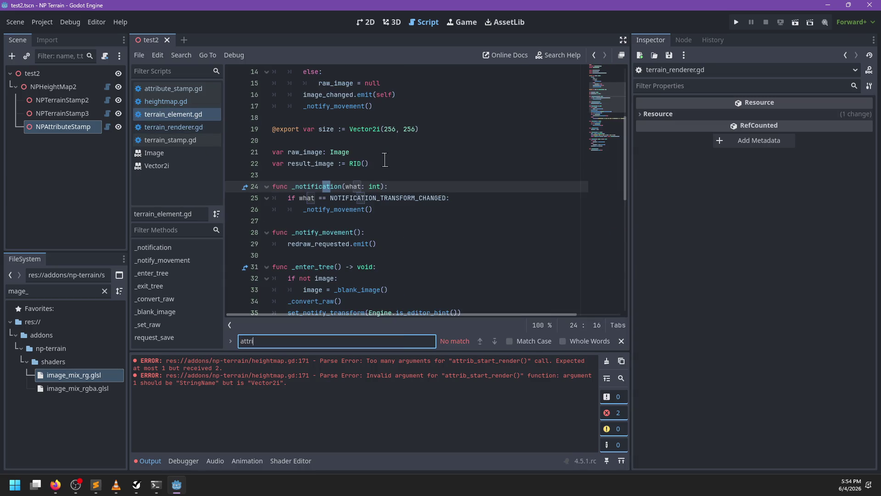
key(Escape)
click(166, 101)
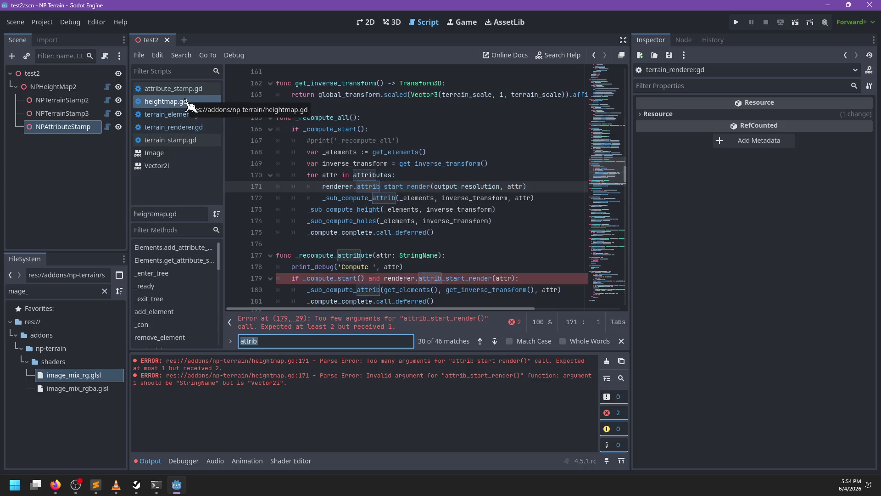
Step: Add output_resolution as the first argument of the attrib_start_render call in _recompute_attribute
scroll(453, 287, down, 5)
click(495, 175)
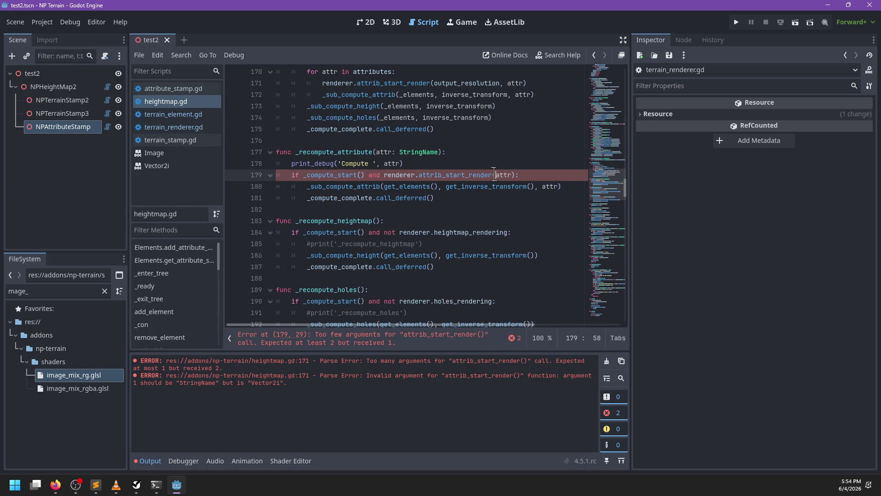
text(output_res)
text(olution,)
Step: Inspect the attrib_start_render definition in terrain_renderer.gd
ctrl+click(452, 175)
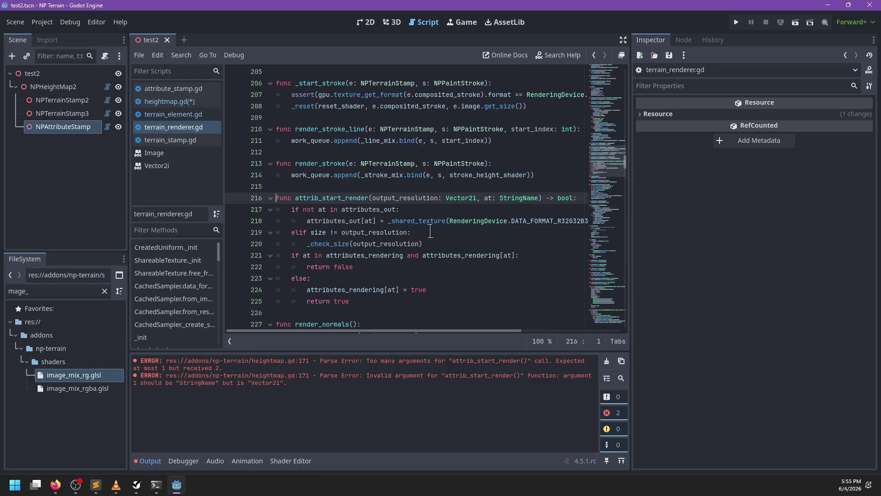
scroll(430, 230, right, 3)
scroll(436, 232, left, 3)
scroll(432, 234, right, 3)
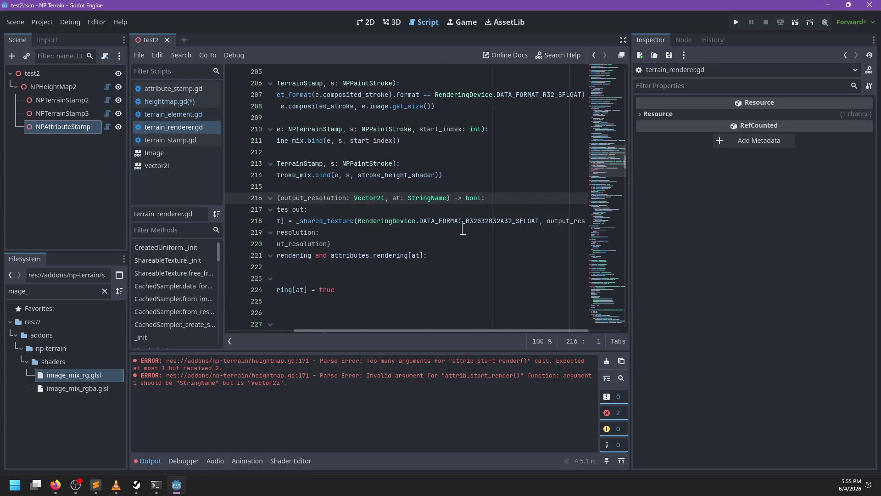
scroll(463, 227, left, 3)
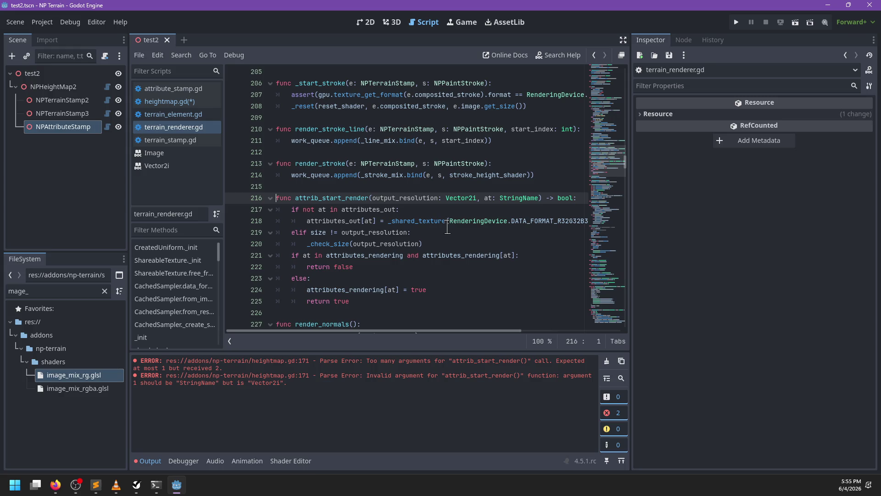
scroll(395, 226, down, 2)
scroll(383, 232, right, 3)
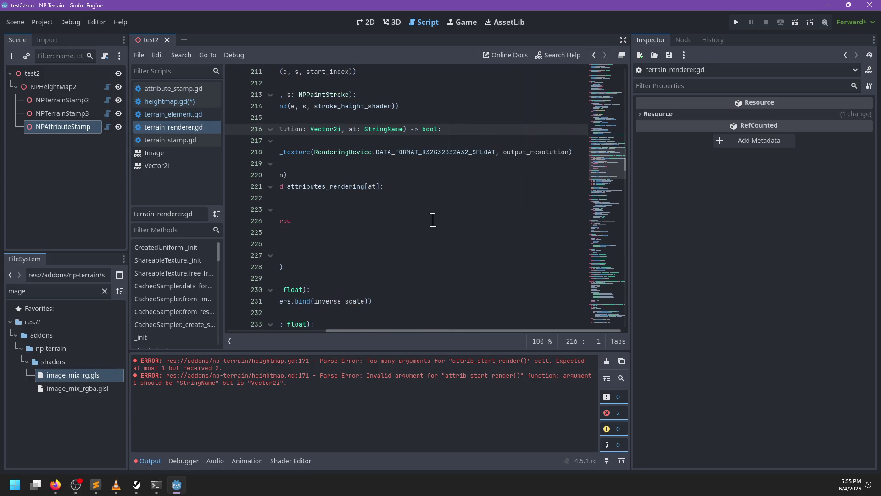
scroll(431, 224, left, 3)
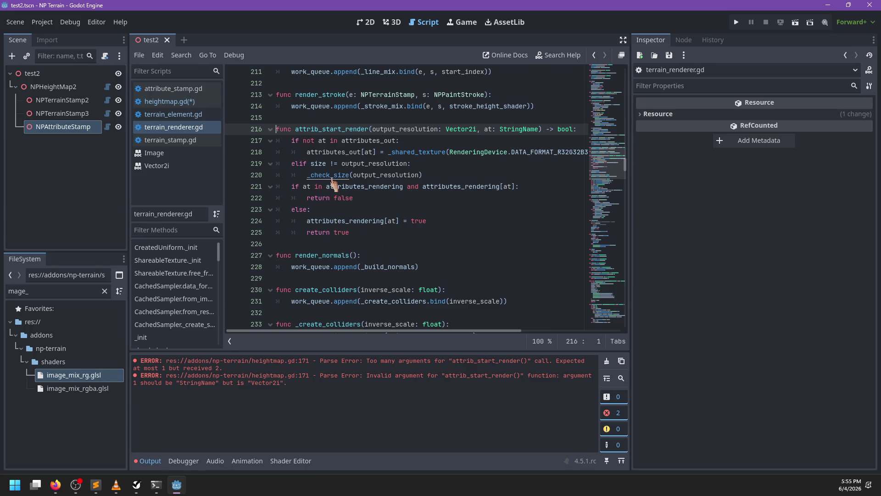
scroll(368, 232, down, 2)
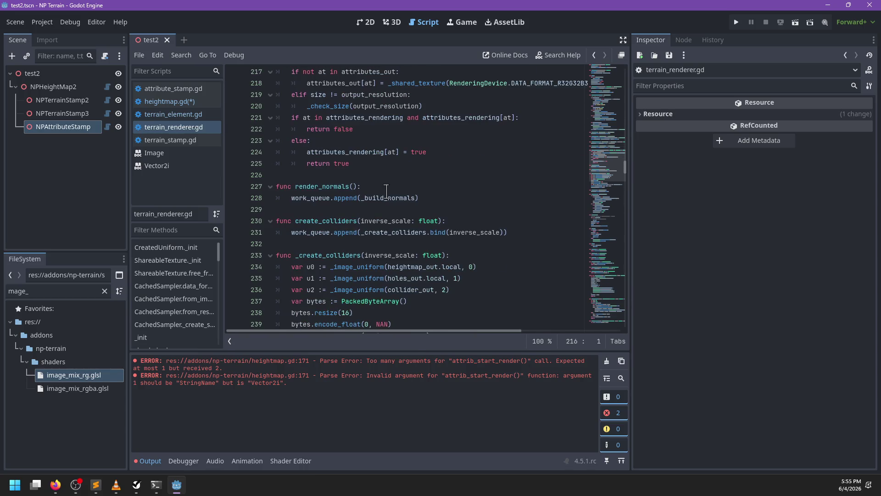
Step: Return to heightmap.gd and save it
click(193, 102)
key(ctrl+s)
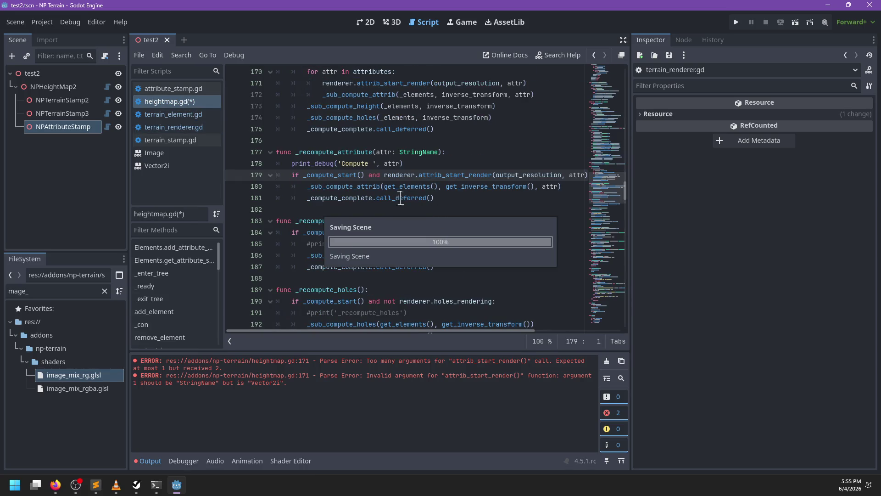
click(360, 189)
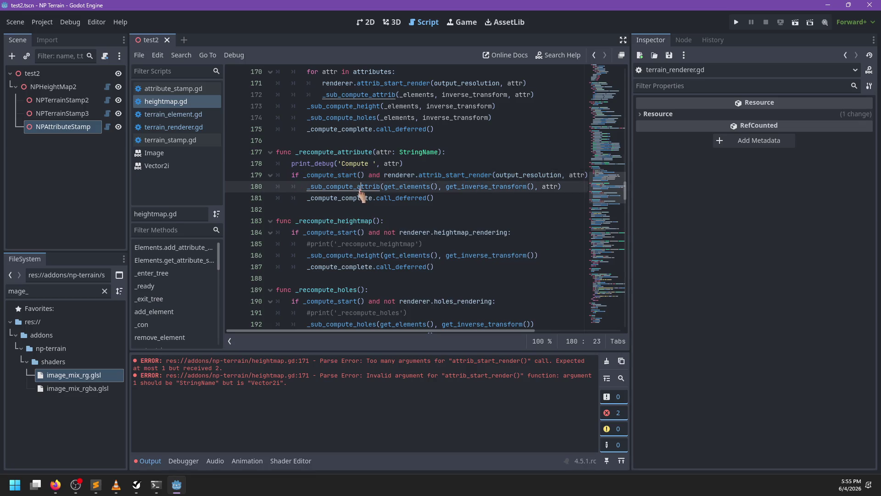
Step: Delete the renderer.begin_attribute(attr) line from _sub_compute_attrib
ctrl+click(360, 189)
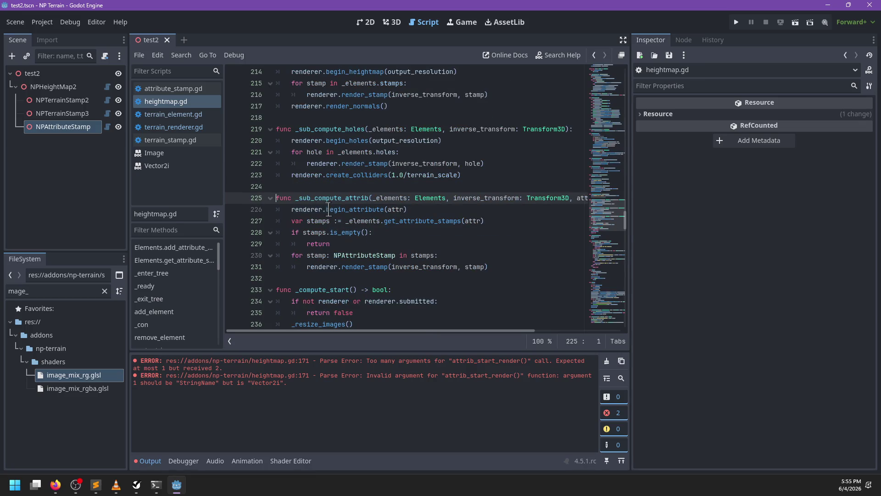
click(242, 209)
key(BackSpace)
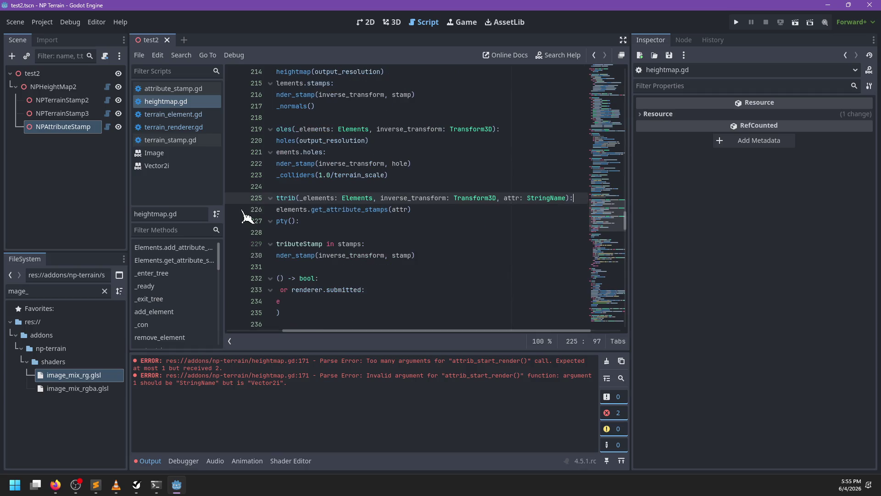
Step: Make the for-loop header iterate over _elements.get_attribute_stamps(attr) instead of stamps
scroll(395, 218, left, 3)
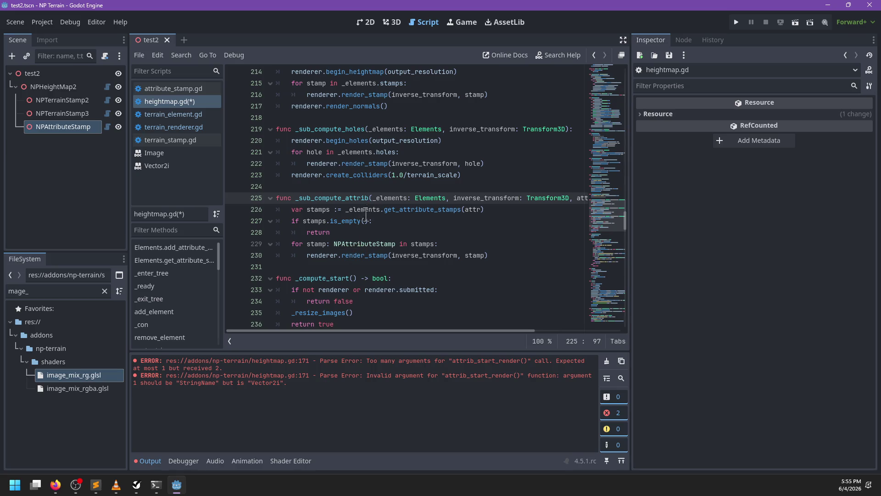
drag(495, 209, 242, 210)
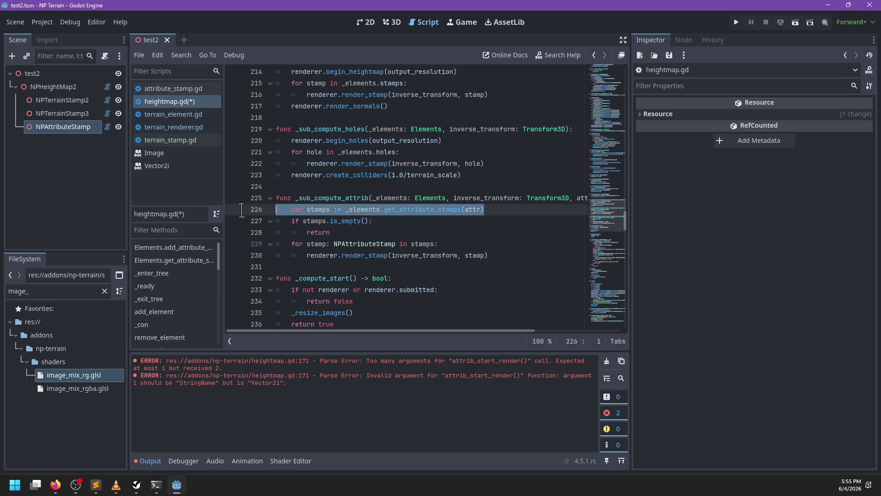
click(435, 244)
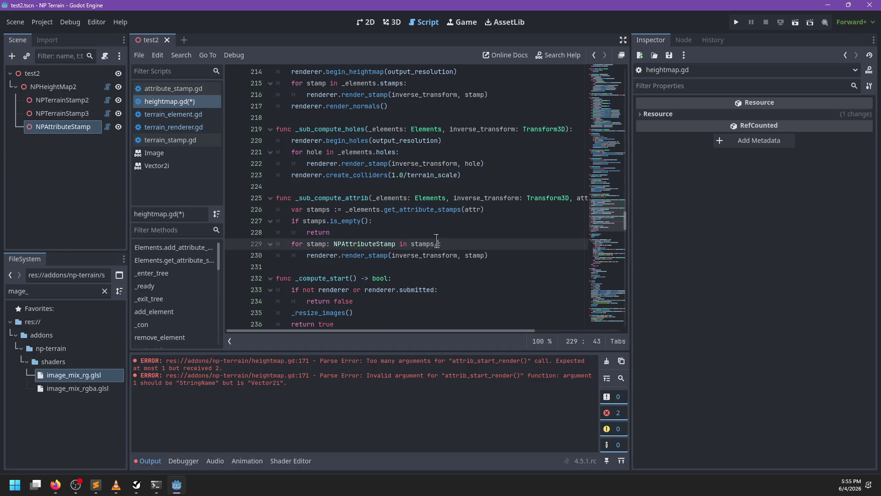
text(get_at)
key(BackSpace)
text(stamps(attr)
click(355, 232)
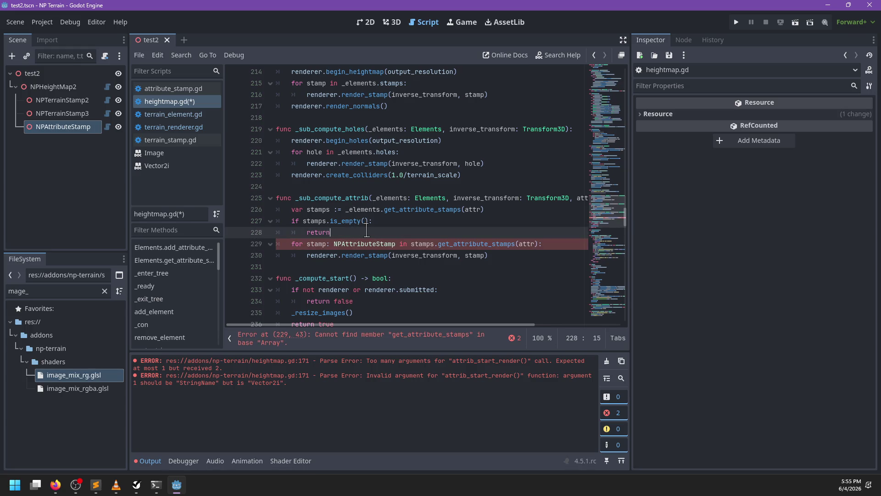
double_click(422, 244)
text(_elements)
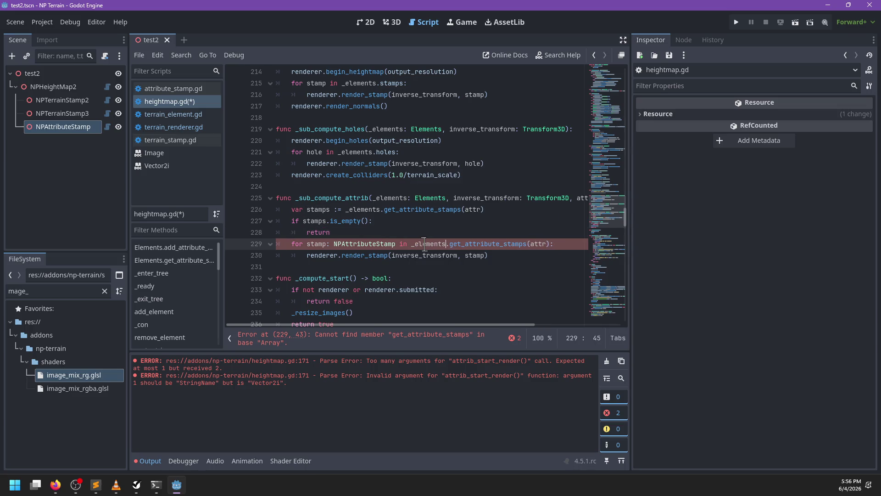
Step: Remove the empty-stamps check and the unused stamps variable line
drag(331, 232, 277, 221)
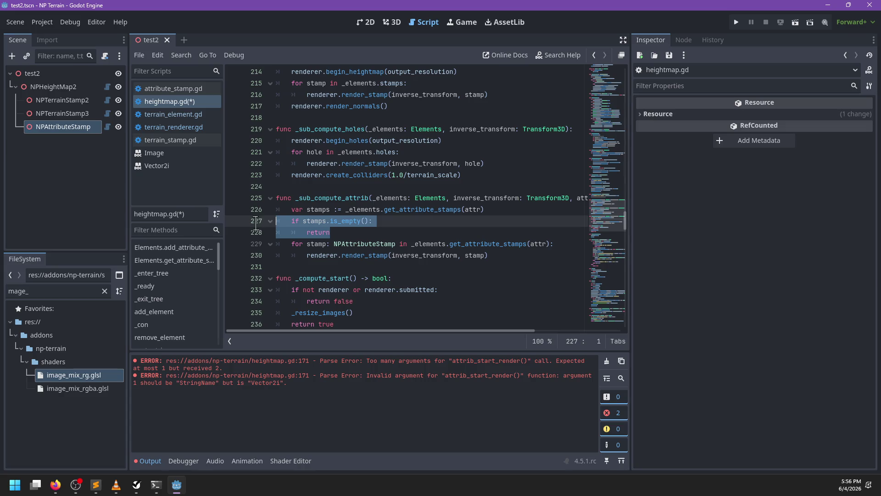
key(BackSpace)
key(shift+Up)
key(BackSpace)
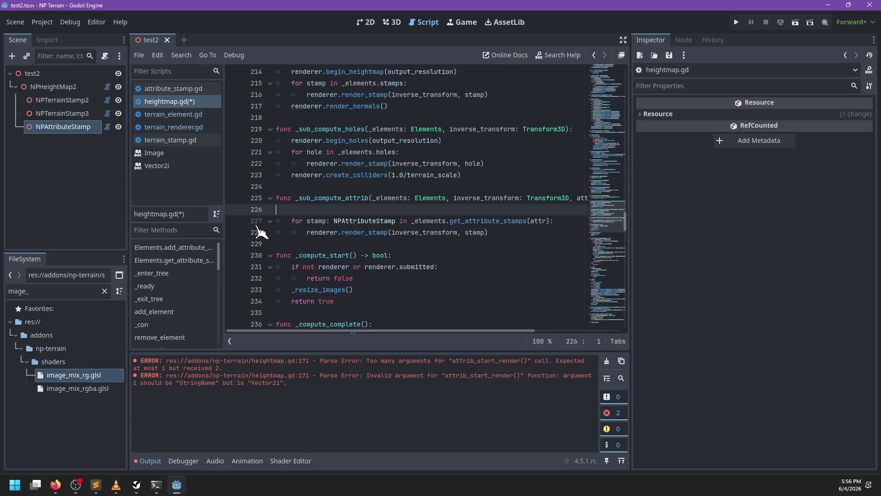
key(BackSpace)
key(Home)
key(ctrl+f)
text(_sub)
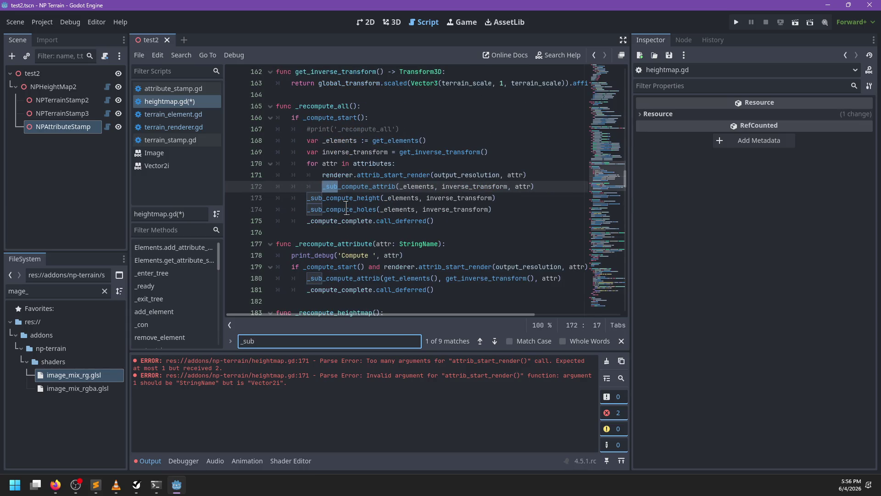
Step: Add 'if not _elements.has_attribute(attr): continue' at the top of the for-attr loop in _recompute_all
key(Escape)
click(404, 164)
key(Return)
text(if)
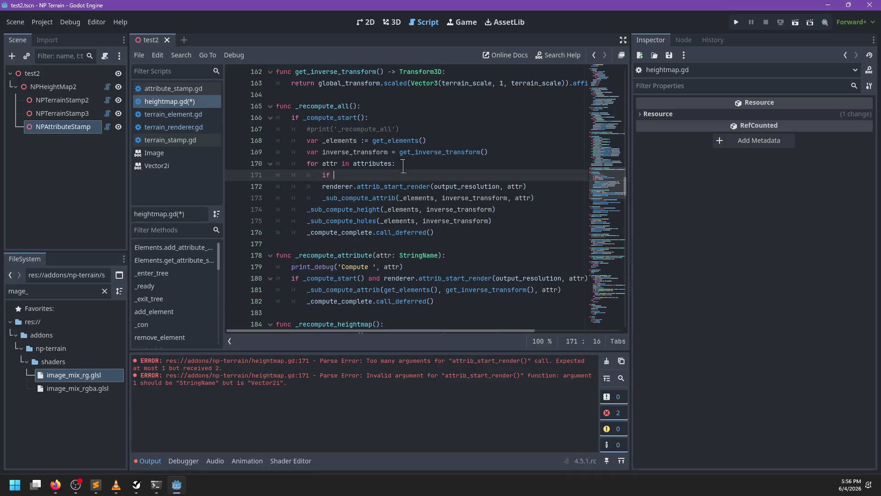
text(_elements.has_attribute)
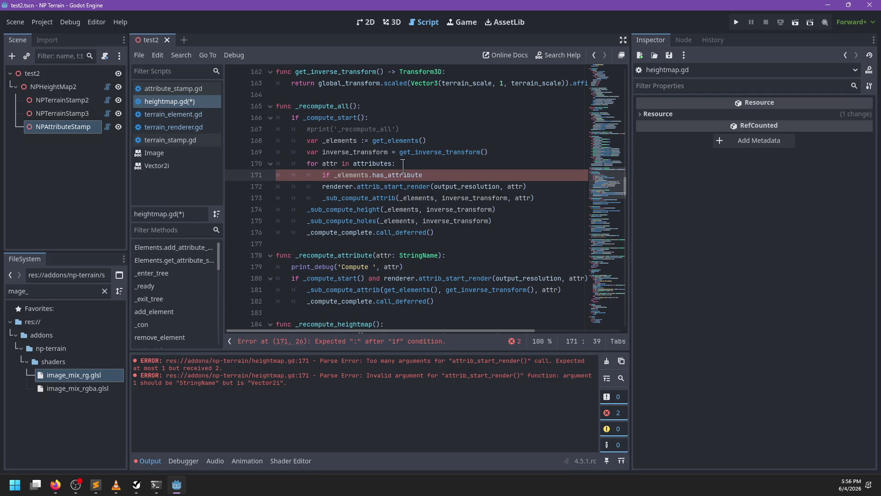
text((a)
text( not)
key(End)
key(Left)
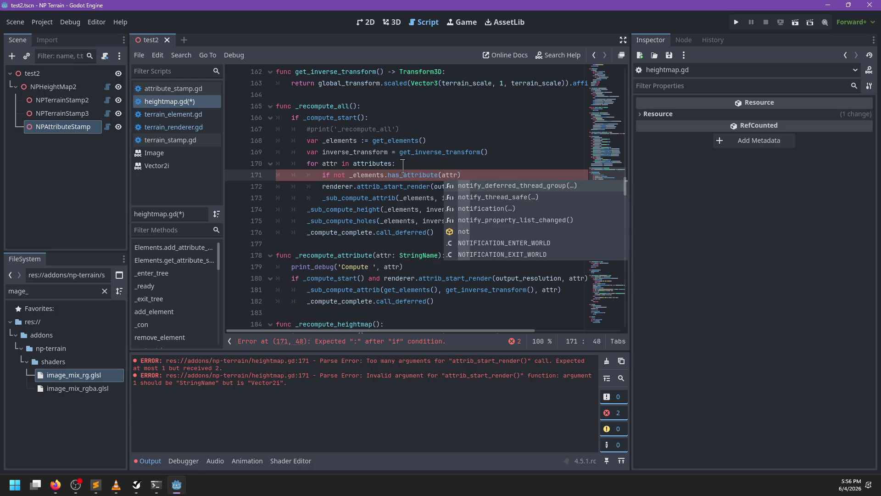
key(End)
text(:)
key(Return)
text(continue)
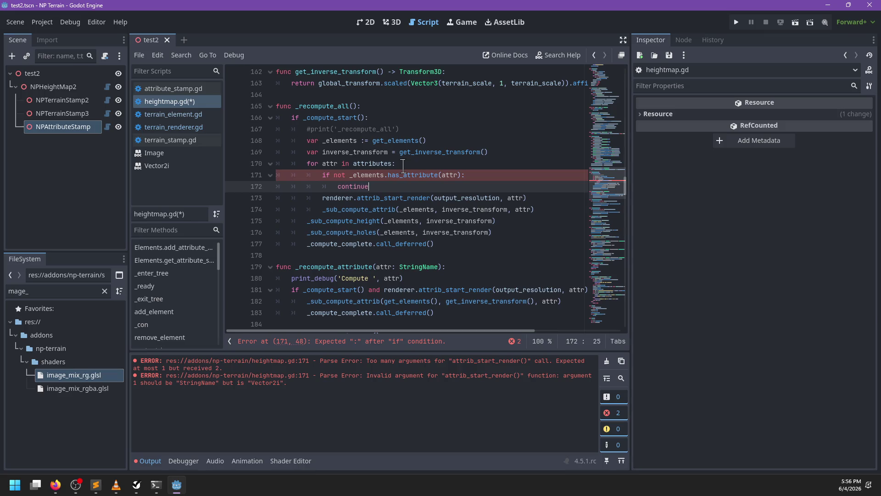
Step: Copy the new has_attribute guard line for reuse
click(468, 174)
key(shift+Up)
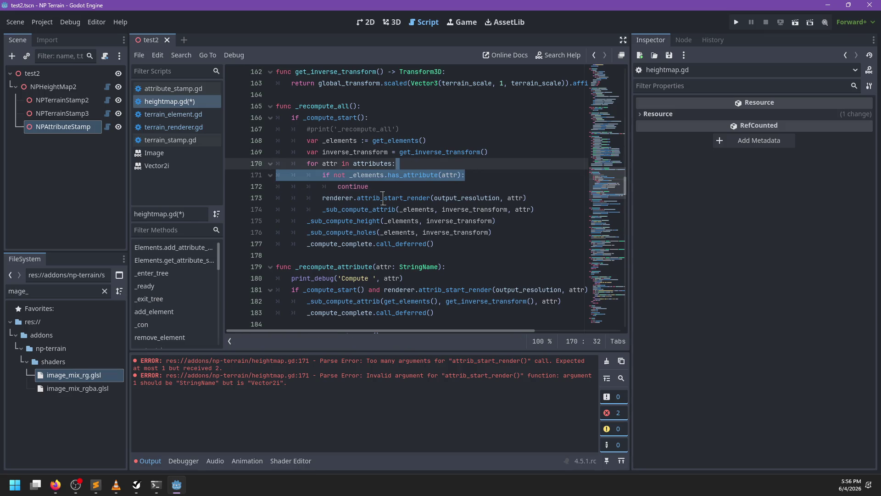
scroll(396, 197, down, 2)
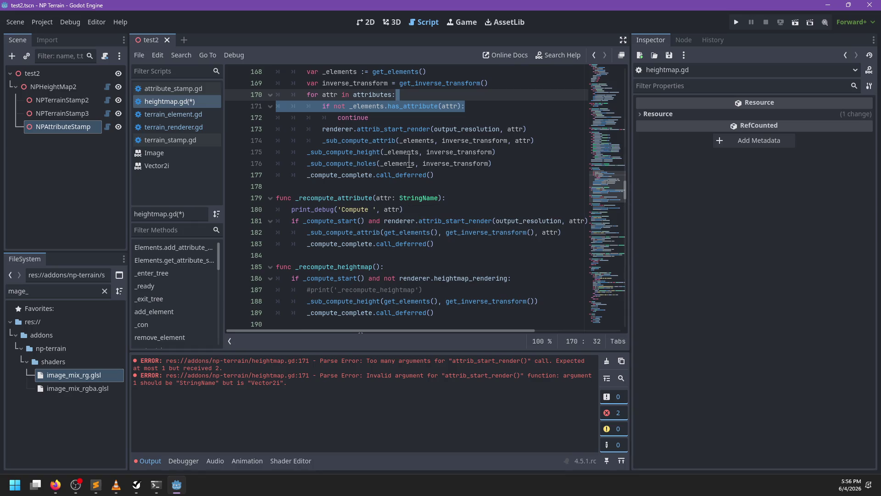
scroll(411, 170, down, 1)
scroll(411, 175, down, 1)
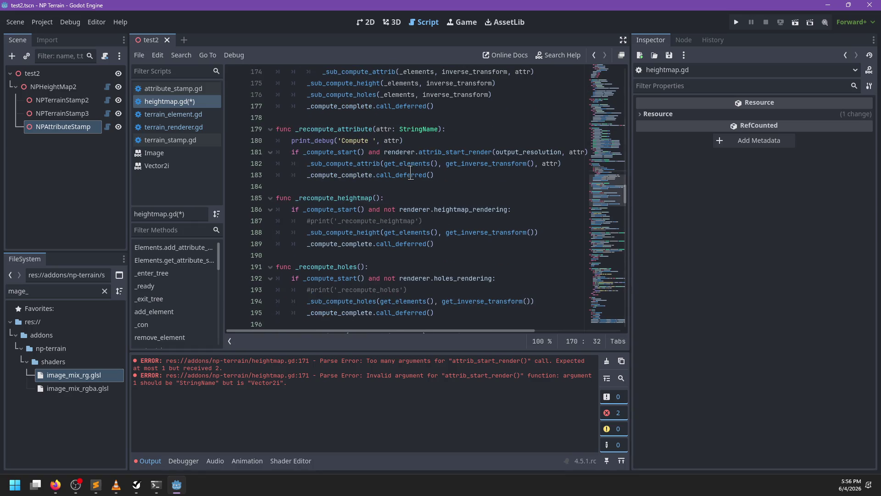
Step: Paste the guard into _recompute_attribute as 'if not get_elements().has_attribute(attr): return'
click(442, 139)
text(if not _elements.has_attribute(attr):)
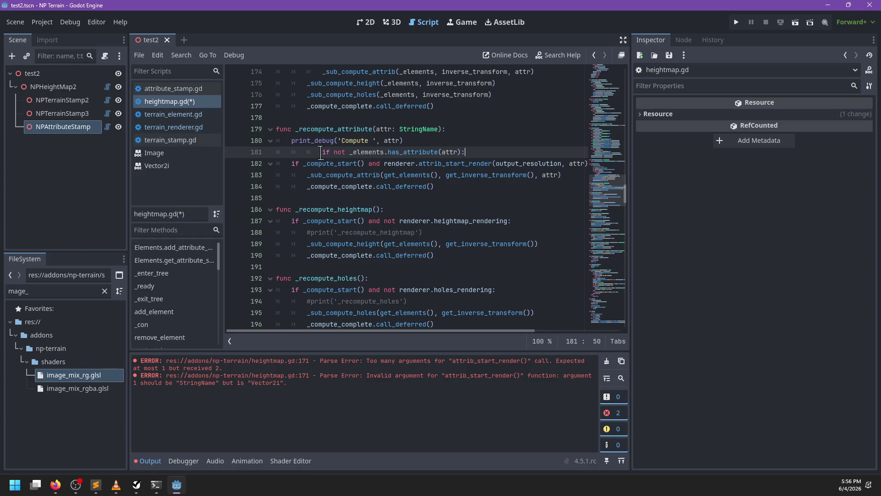
key(shift+Tab)
key(shift+Tab)
key(Return)
text(return)
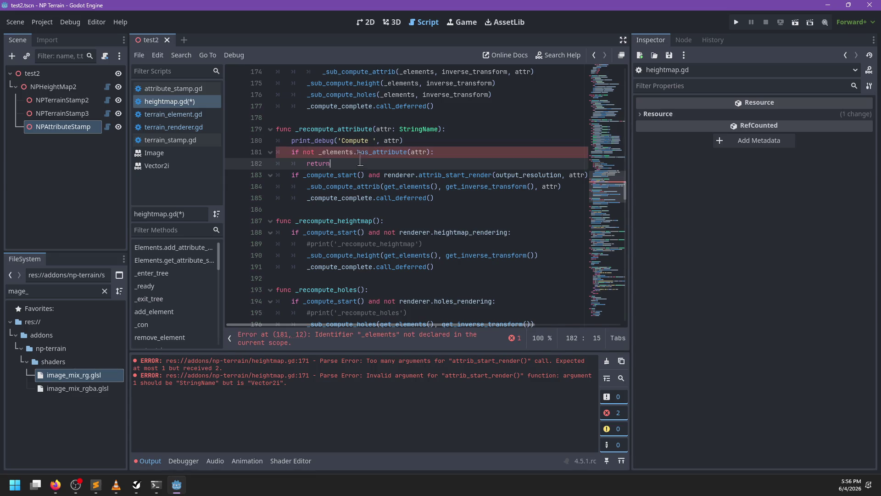
double_click(331, 152)
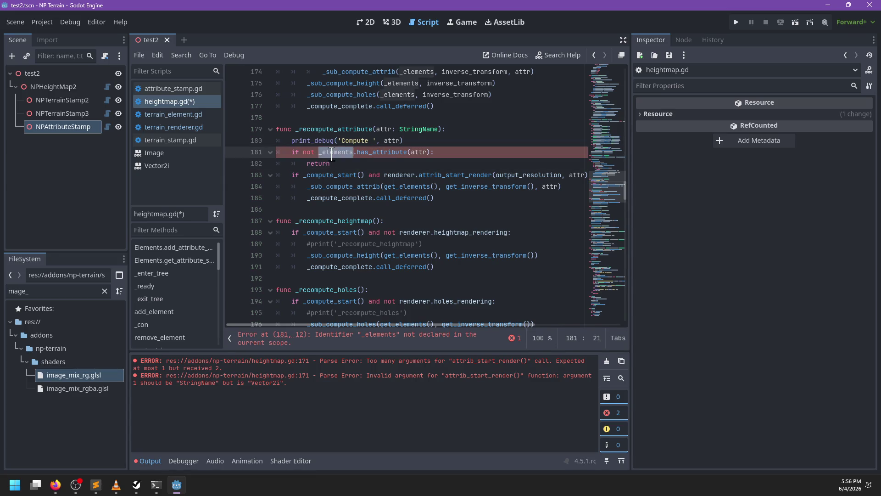
text(get_)ele)
key(ctrl+z)
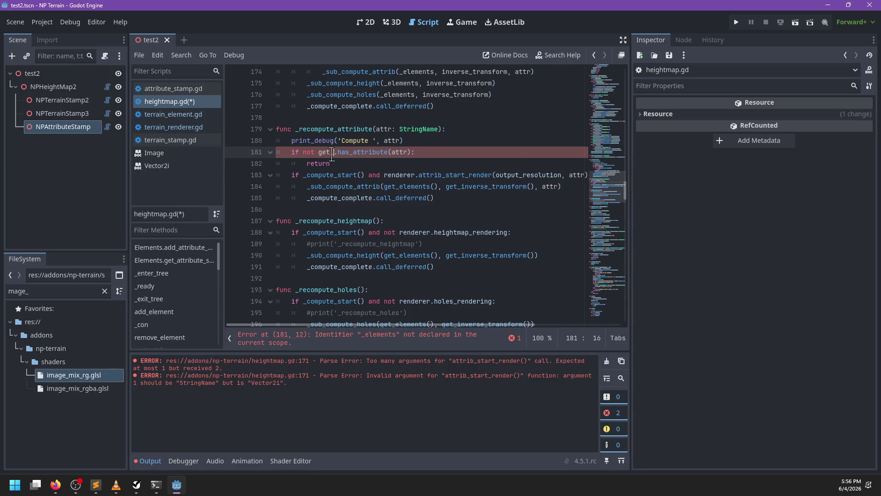
text(ments())
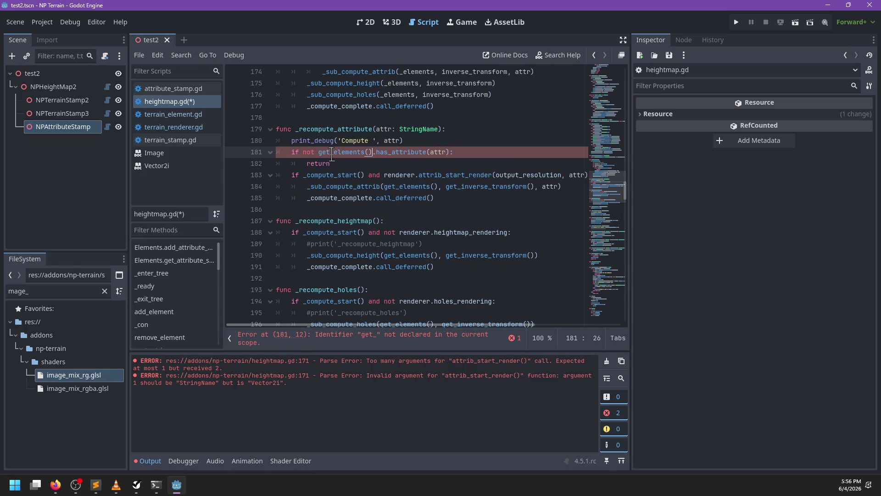
Step: Store get_elements() in 'var _e :=' and replace both get_elements() calls with _e
key(ctrl+shift+Return)
text(var _e )
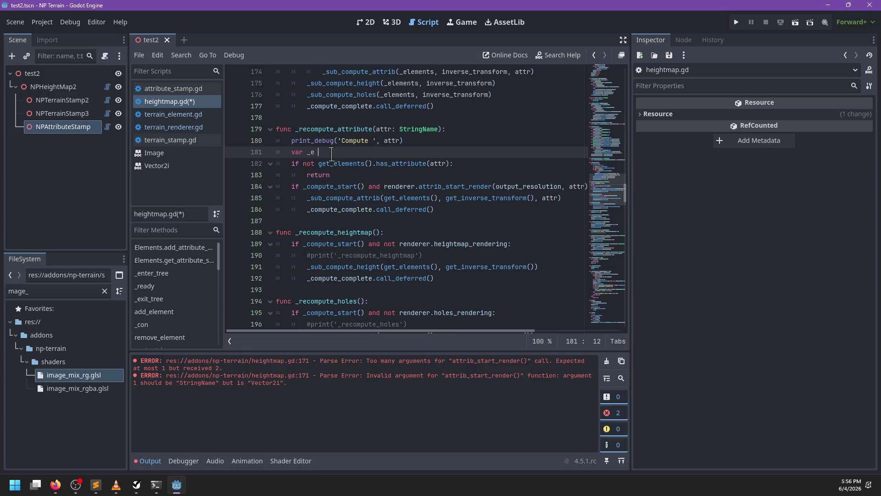
text(= get_e)
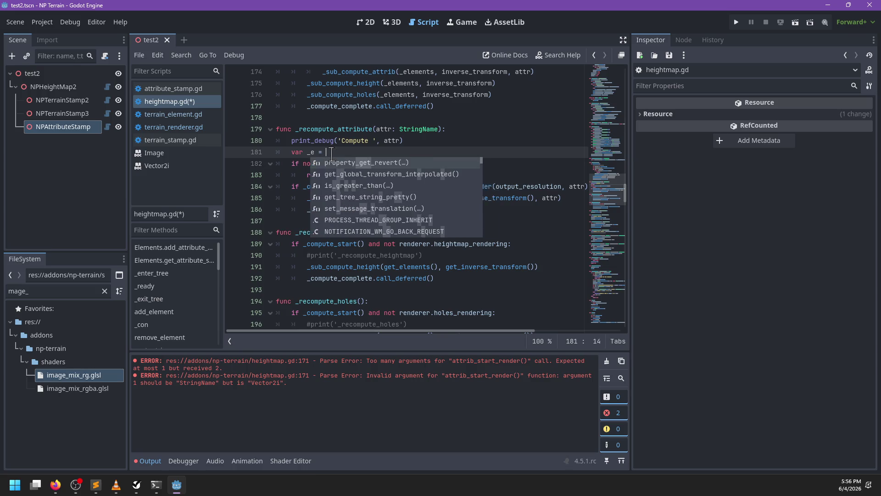
key(Return)
click(318, 153)
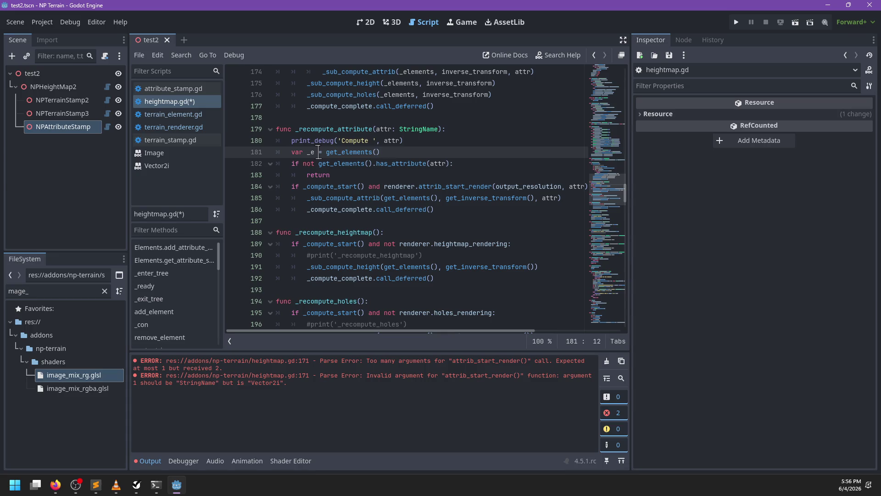
text(:)
key(Down)
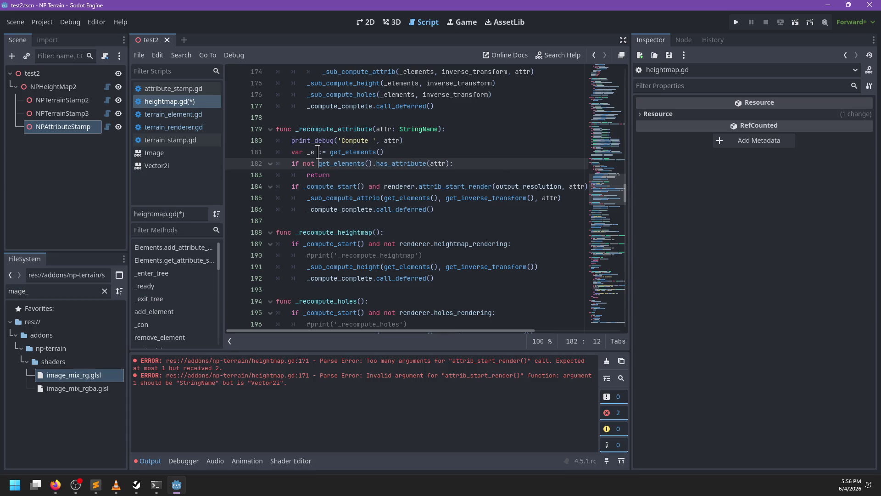
key(ctrl+d)
key(shift+Right)
key(shift+Right)
key(ctrl+d)
text(_e)
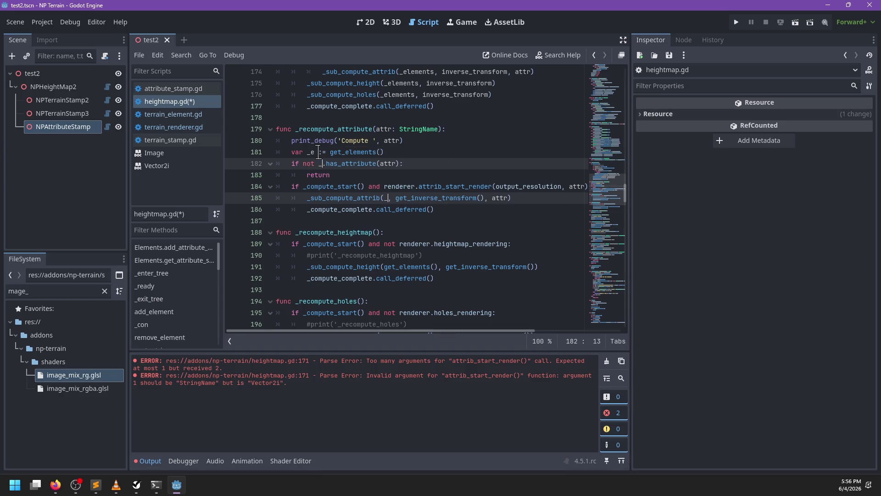
key(Escape)
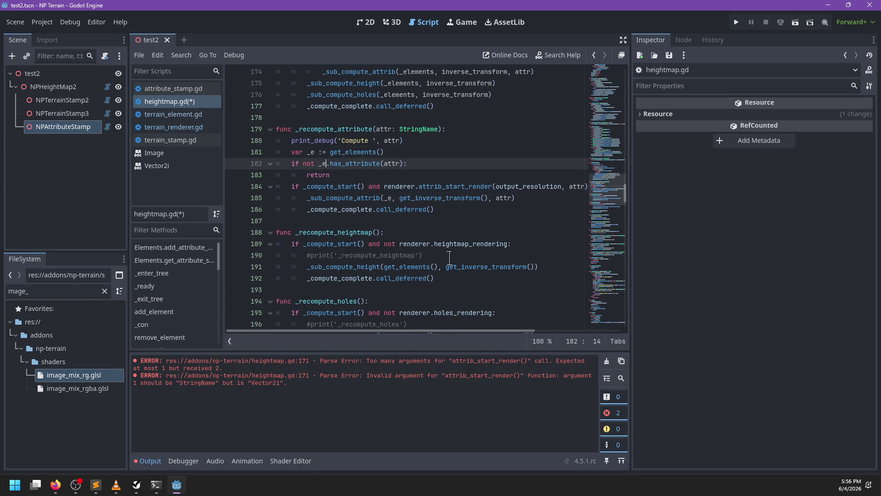
key(ctrl+f)
key(Escape)
Step: Follow get_elements() to the Elements class definition
ctrl+click(353, 152)
click(381, 199)
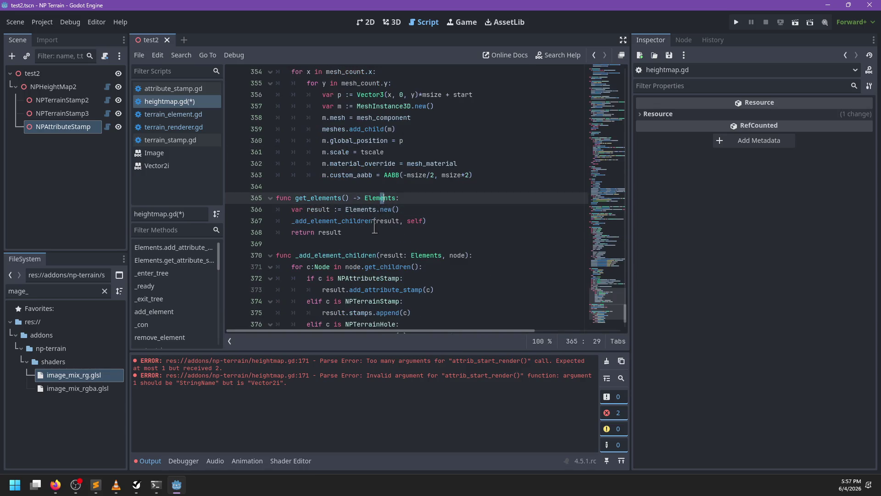
ctrl+click(380, 198)
scroll(364, 211, down, 3)
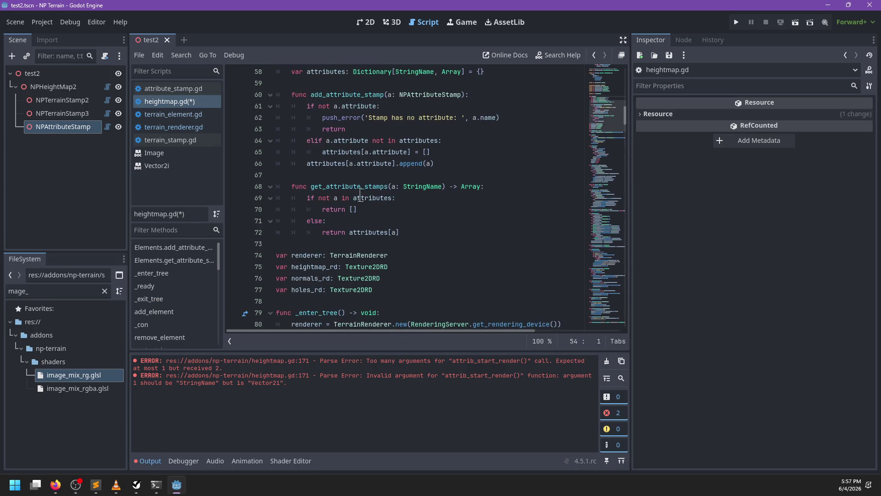
Step: Below add_attribute_stamp, start 'func has_attribute(a: StringName) -> bool:'
click(354, 164)
key(End)
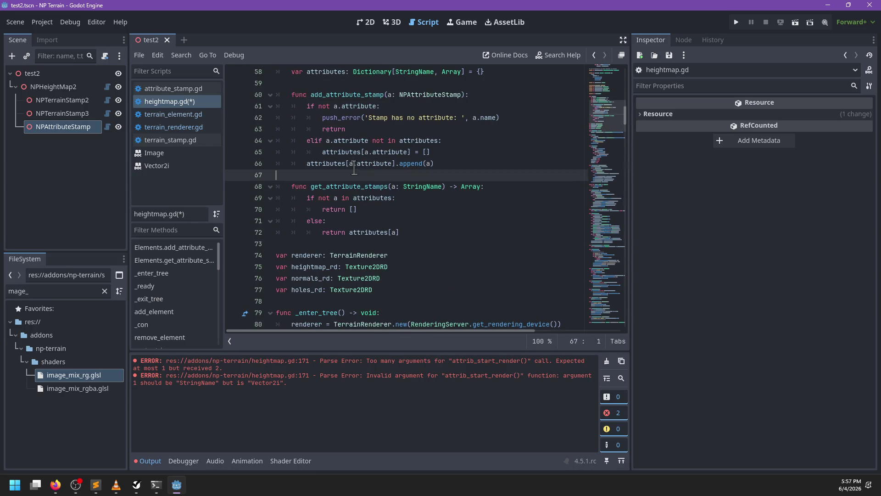
key(Return)
key(Return)
text(func has)
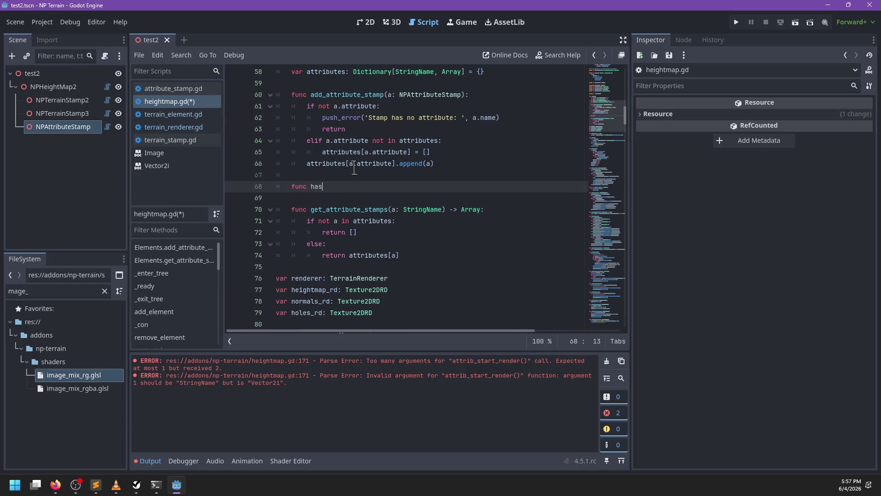
text(_attribute(a:)
text( StringName) -> bool)
text(:)
Step: Complete has_attribute(a) to return 'a in attributes and not attributes[a].is_empty()', then save heightmap.gd
key(Return)
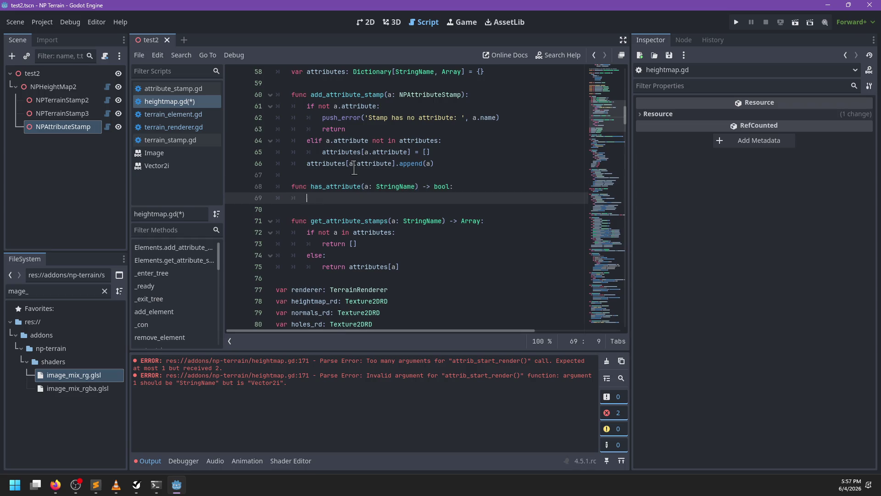
text(return a in attribute)
text(s and attrits[)
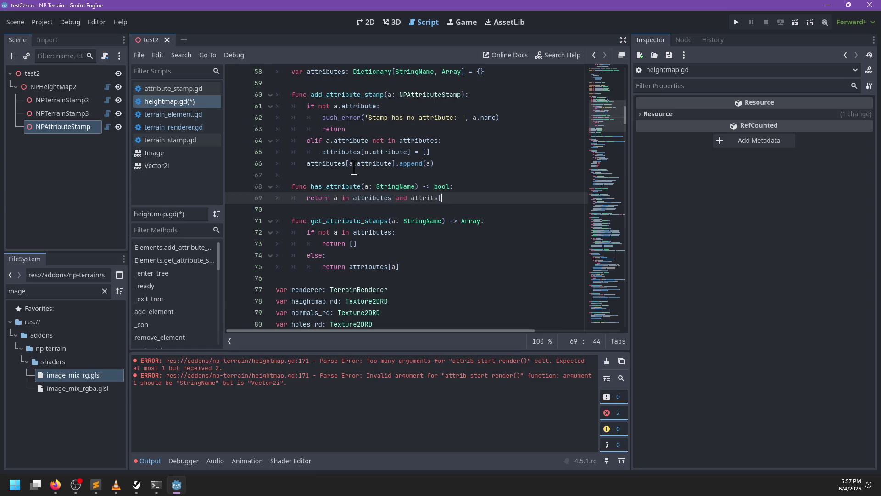
key(ctrl+BackSpace)
text(att)
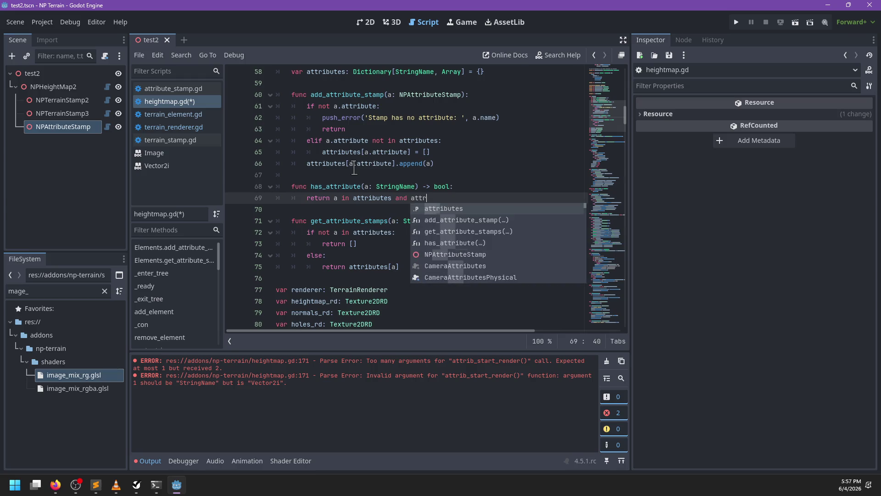
key(Return)
text([a].)
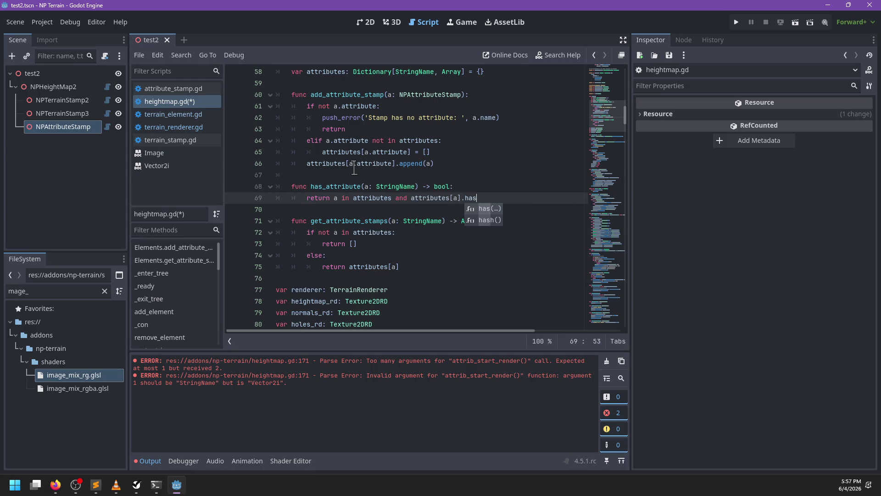
text(is)
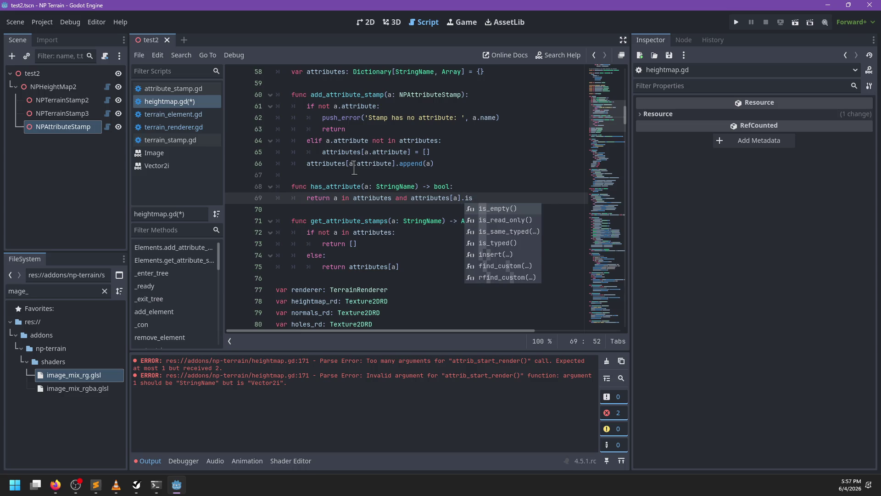
text(_)
key(Return)
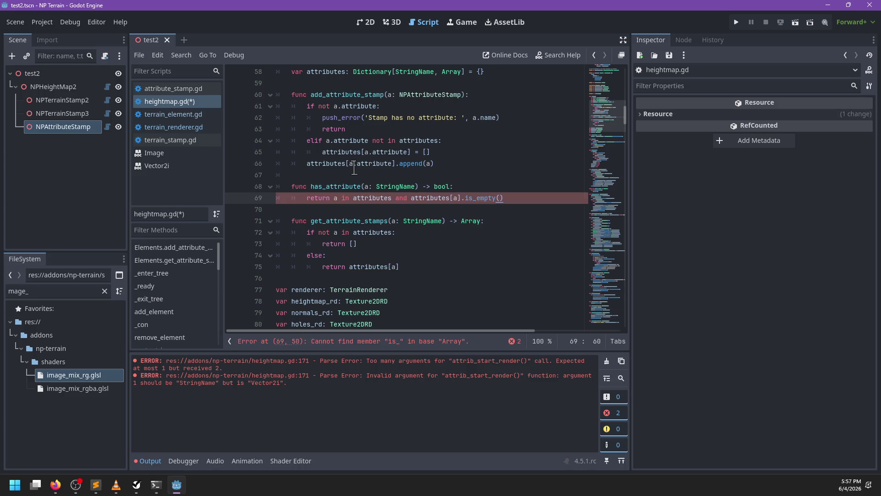
key(ctrl+Left)
key(ctrl+Left)
key(ctrl+Left)
text(not)
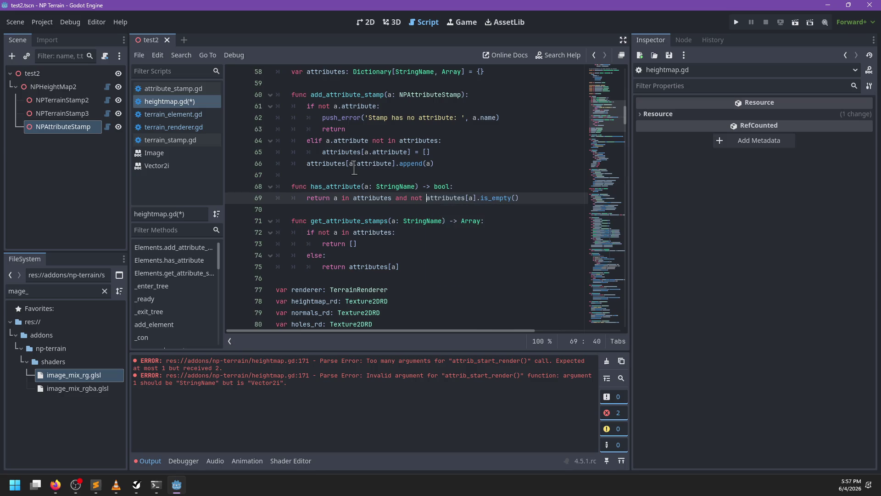
key(Up)
key(Up)
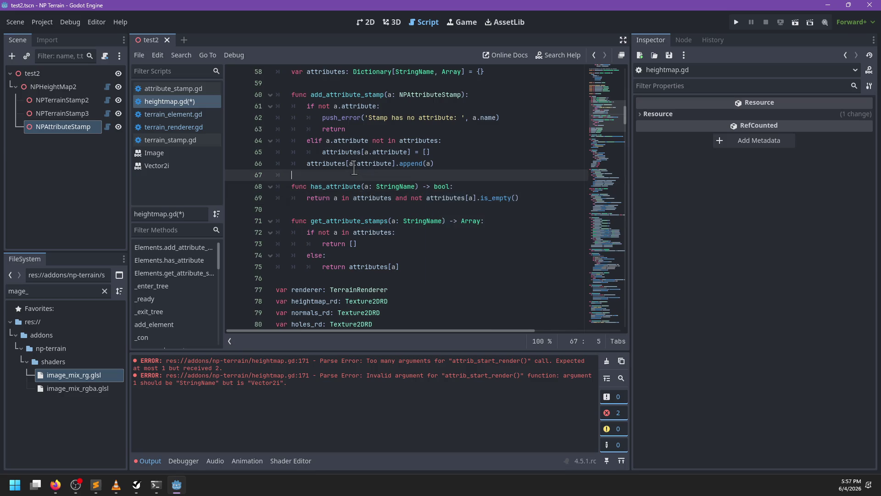
key(ctrl+s)
Step: Search heightmap.gd for _sub calls and for get_elements
key(ctrl+f)
text(_sub)
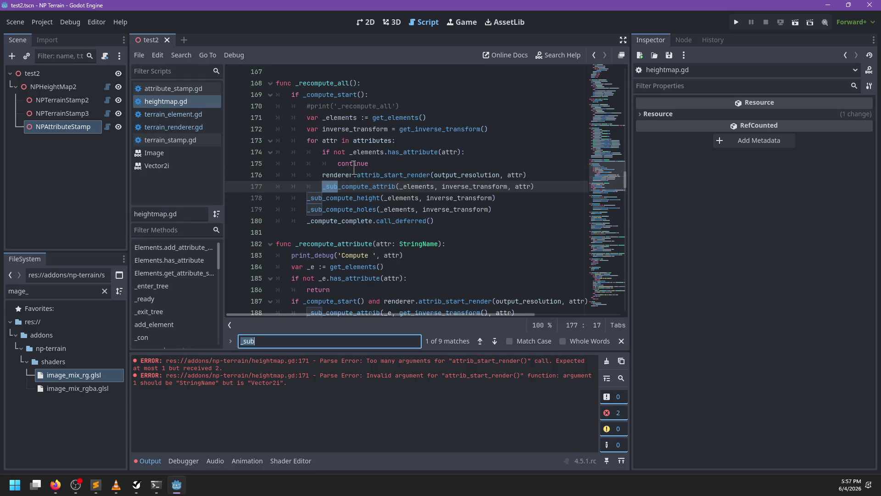
key(Return)
key(Return)
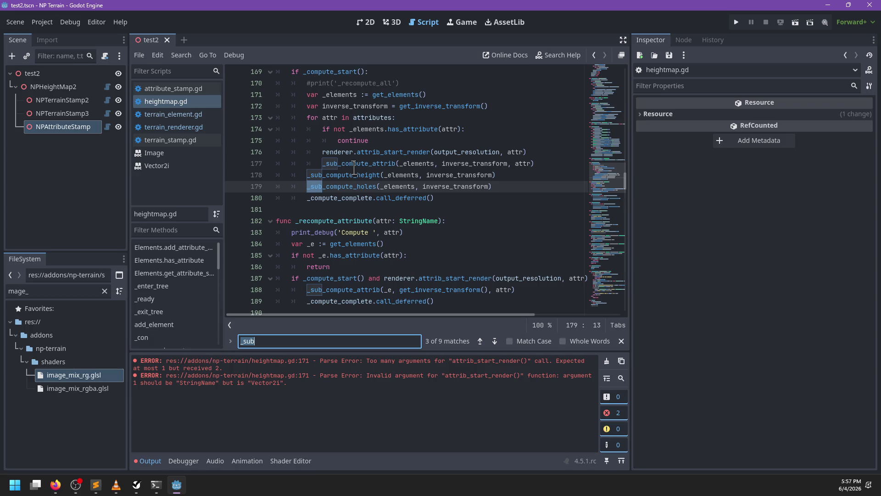
text(get_elemen)
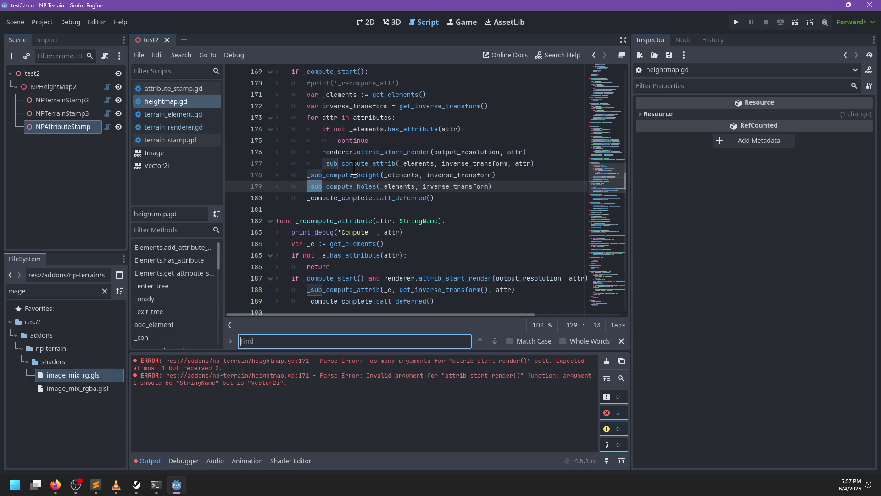
text(ts)
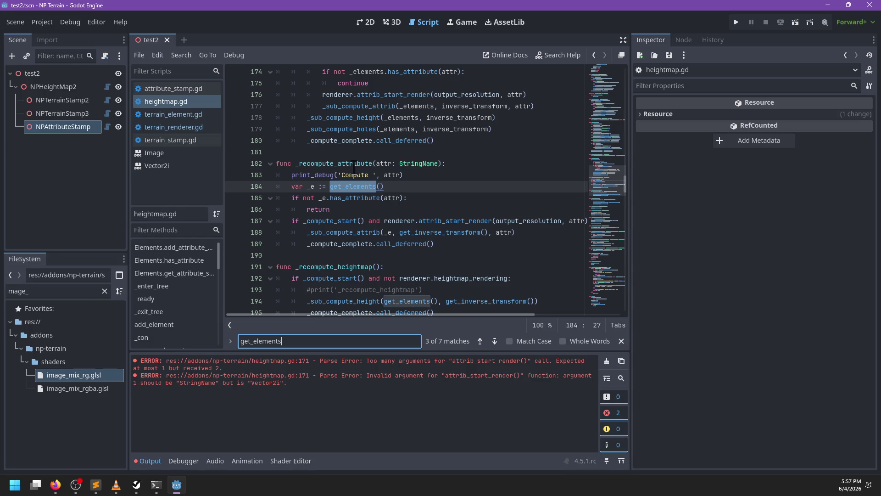
key(Escape)
Step: Review the get_elements and has_attribute lines in _recompute_attribute, ending at line 189
click(348, 159)
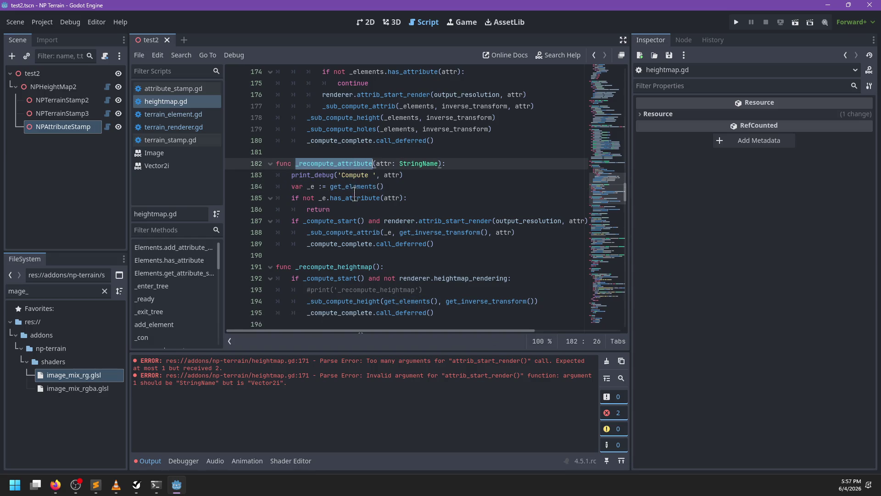
double_click(346, 201)
click(338, 209)
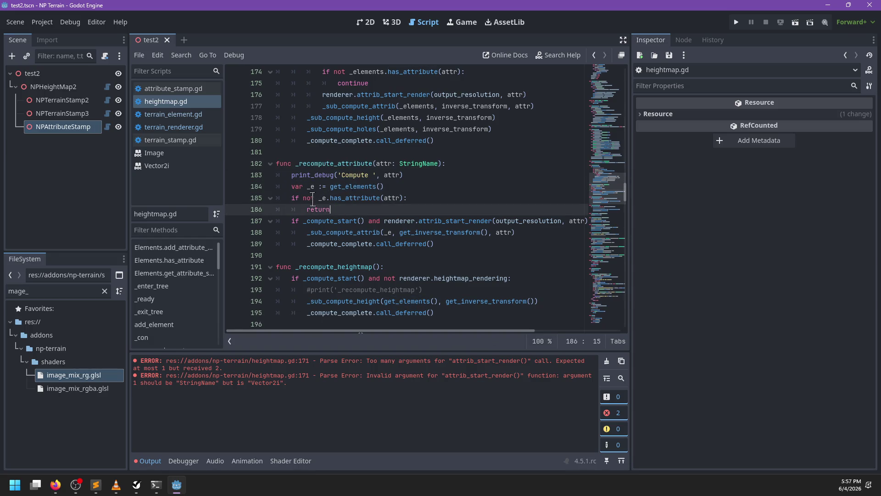
double_click(353, 186)
double_click(355, 198)
click(358, 209)
click(449, 242)
Step: Add a print_debug 'Renderer' line reporting _e.get_attribute_stamps(attr).size() after the compute call
key(Return)
text(p)
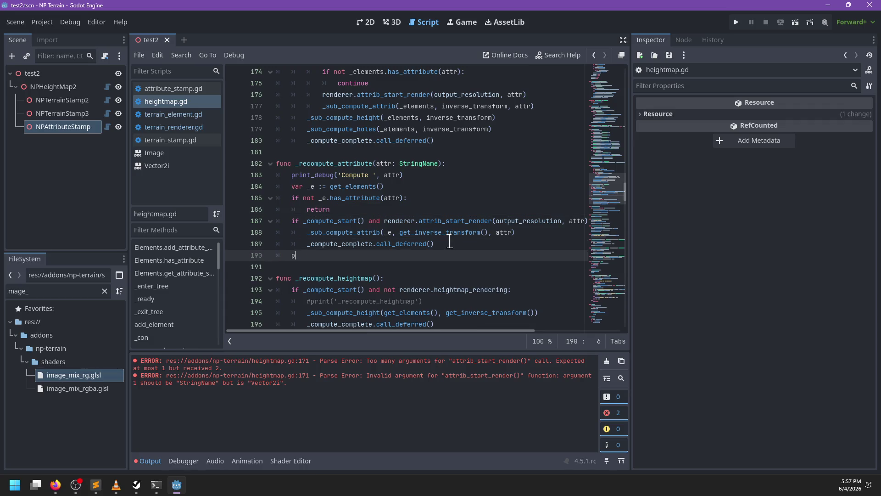
text(rint(debug)
key(BackSpace)
key(BackSpace)
key(BackSpace)
text(_)
text(ug('Renderer)
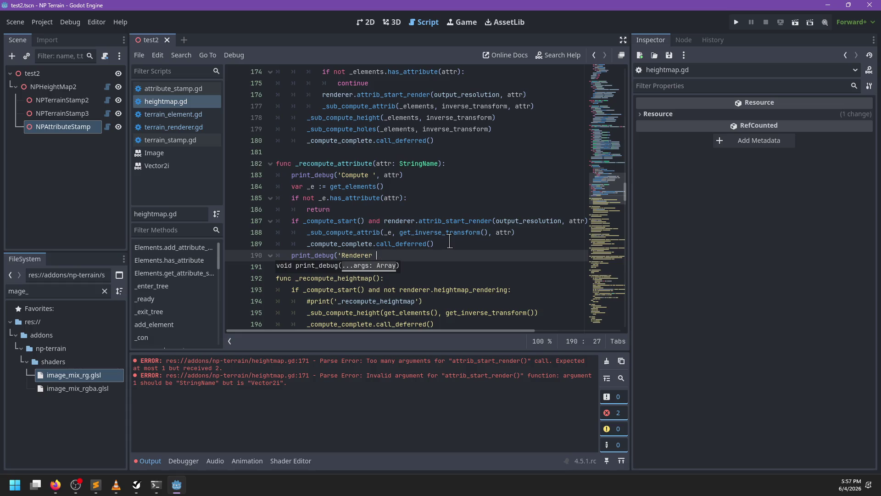
text(ite)
text(' )
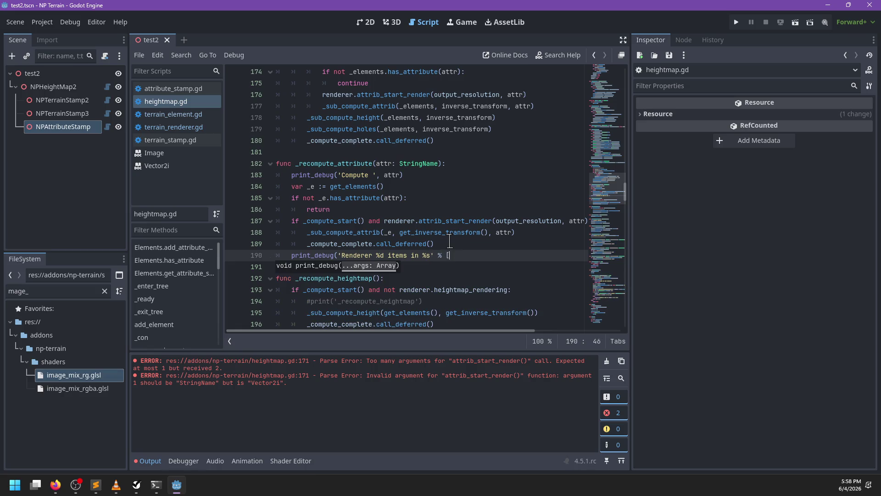
text(]))
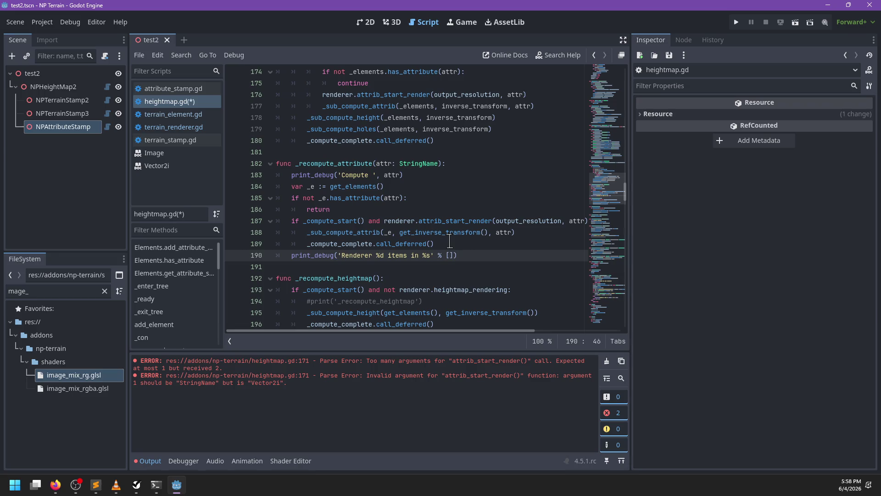
text(_e.get_)
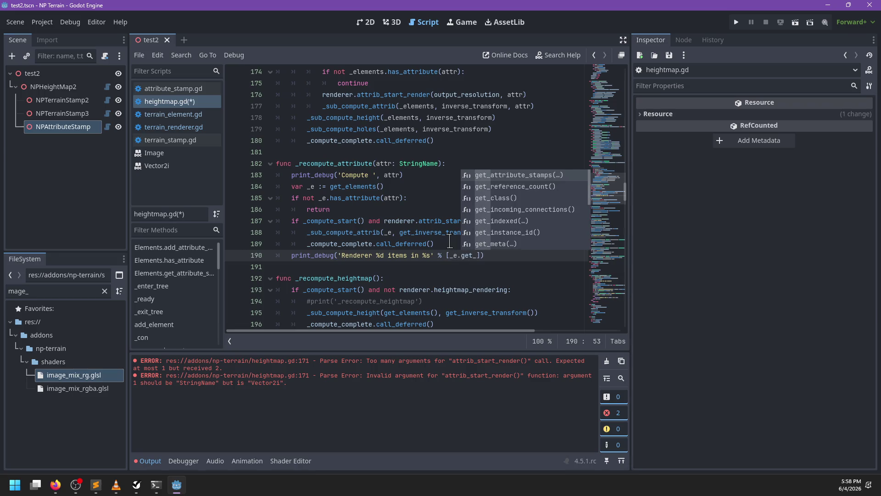
key(Down)
key(BackSpace)
key(BackSpace)
key(BackSpace)
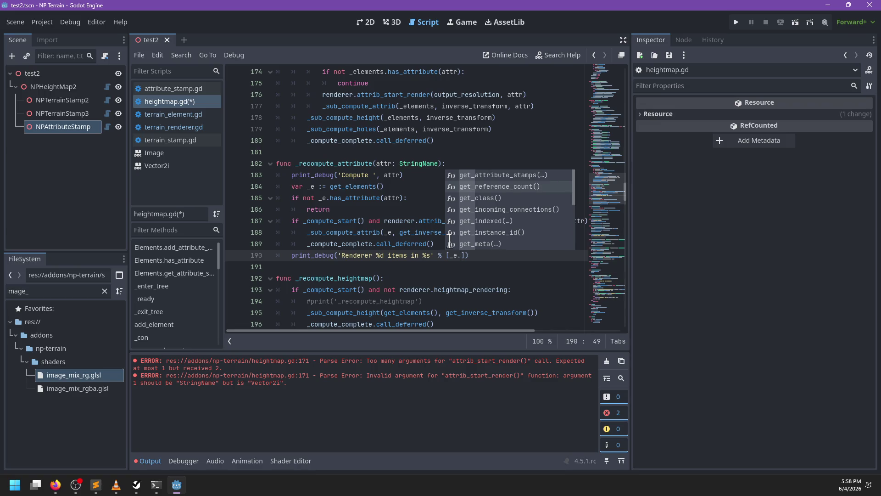
text(attri)
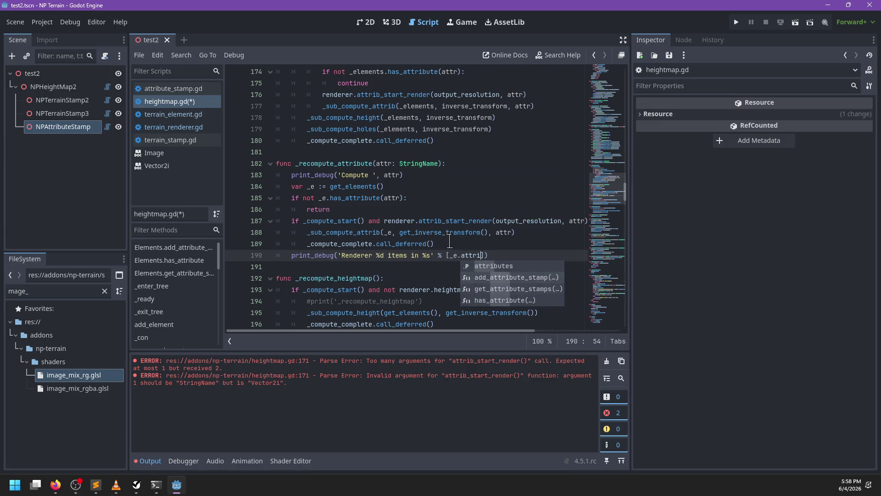
key(Return)
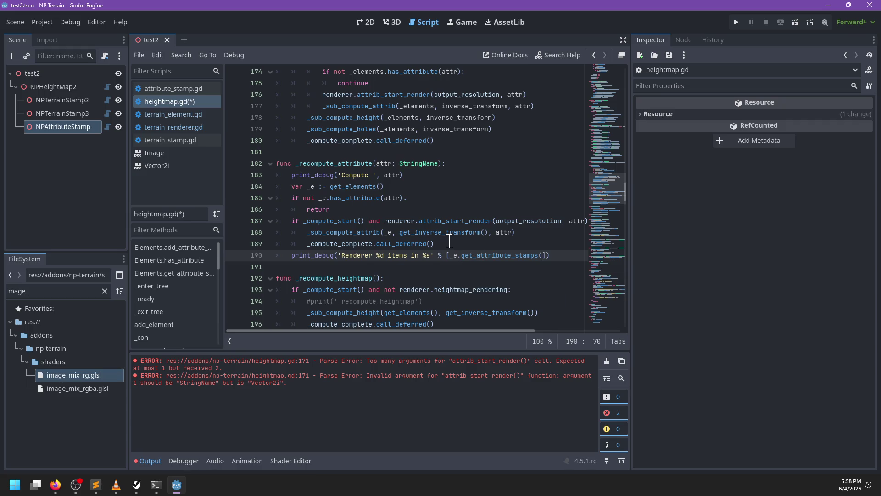
text(attr).size(),)
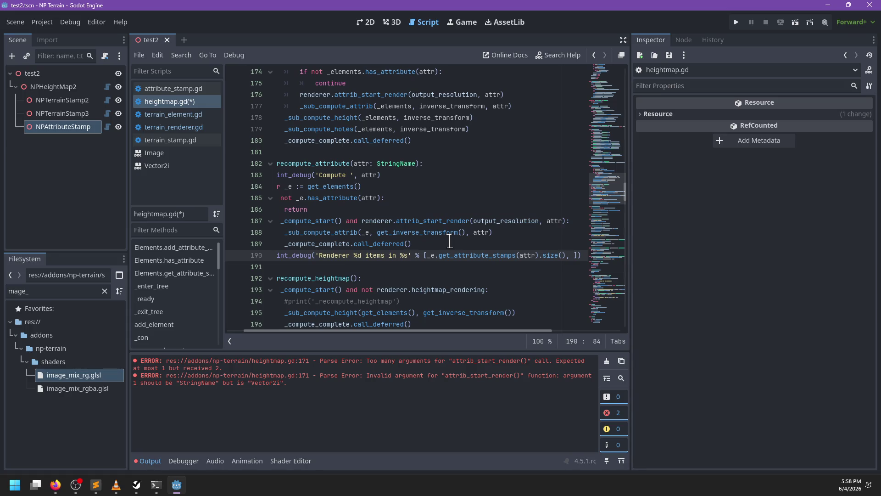
Step: Finish the attr argument at the end of the print_debug call and save heightmap.gd
scroll(429, 237, left, 2)
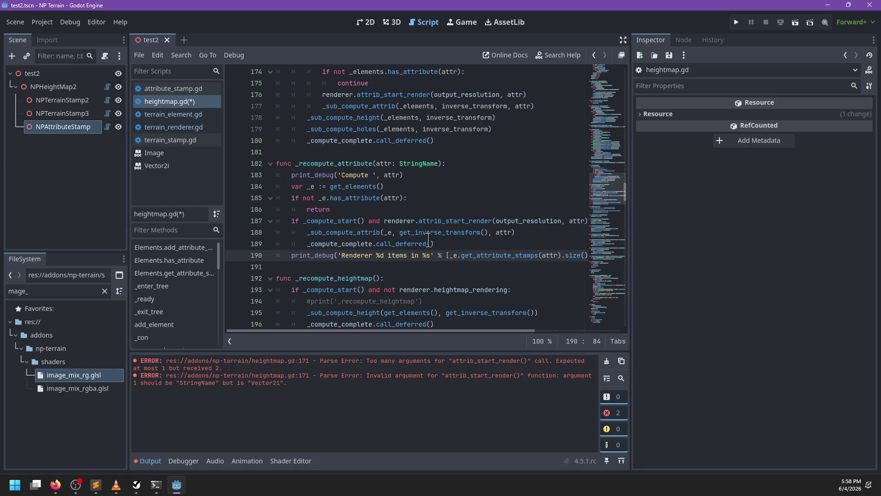
text(a)
scroll(429, 237, right, 4)
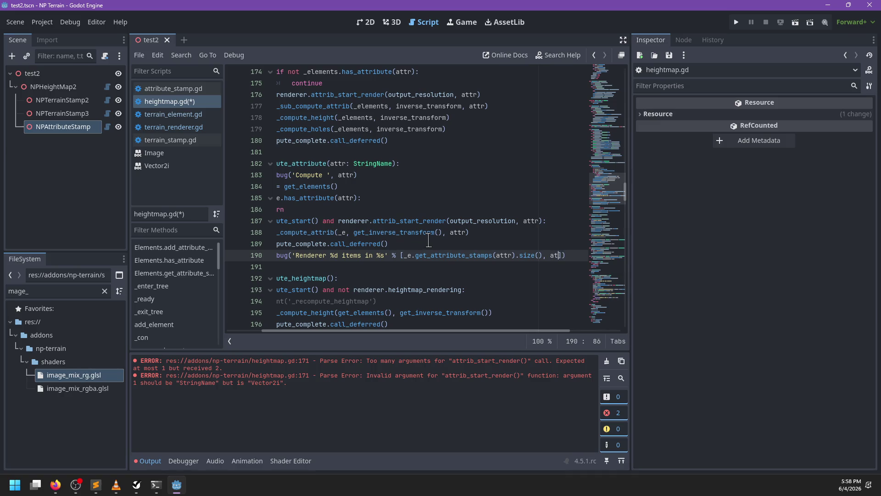
text(tr)
scroll(412, 249, left, 4)
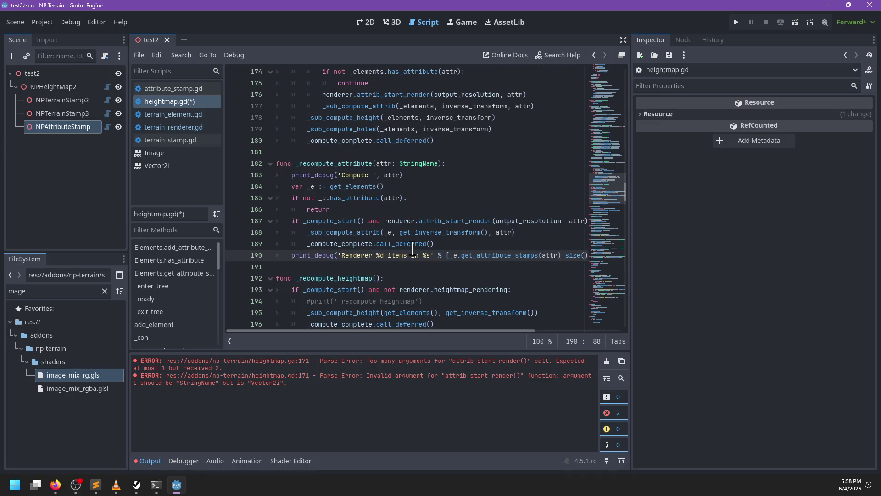
key(ctrl+s)
scroll(465, 241, down, 1)
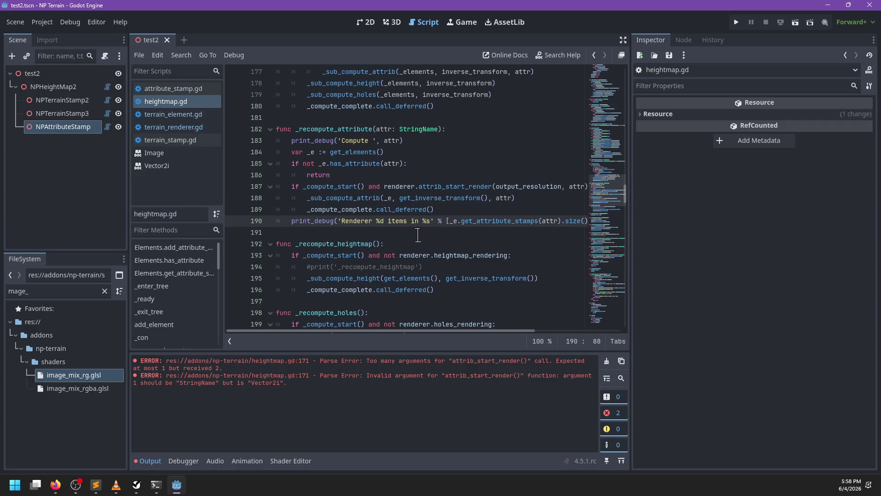
scroll(418, 235, down, 1)
scroll(427, 239, up, 1)
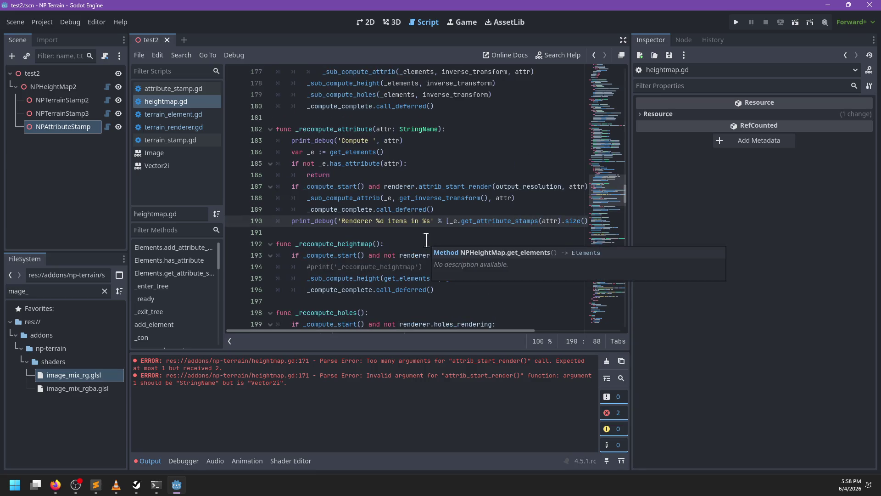
Step: Turn both print_debug calls into print and trim the Renderer message to just the item count
double_click(319, 140)
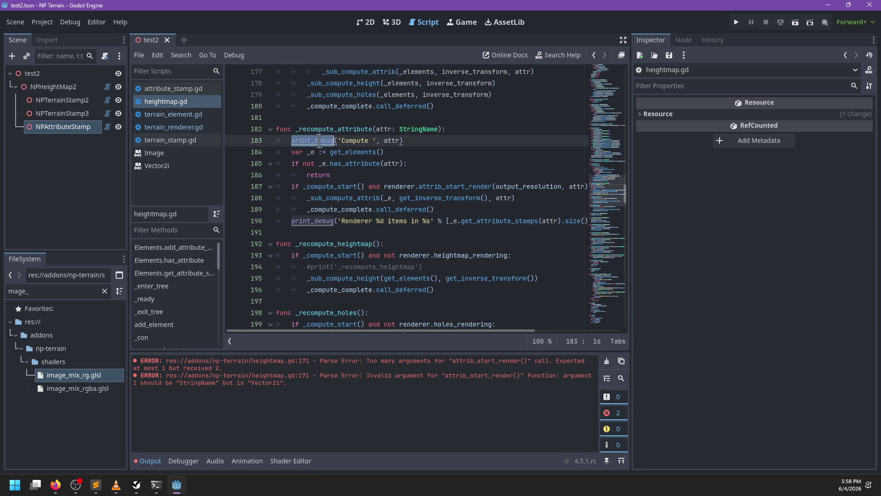
key(ctrl+d)
text(print)
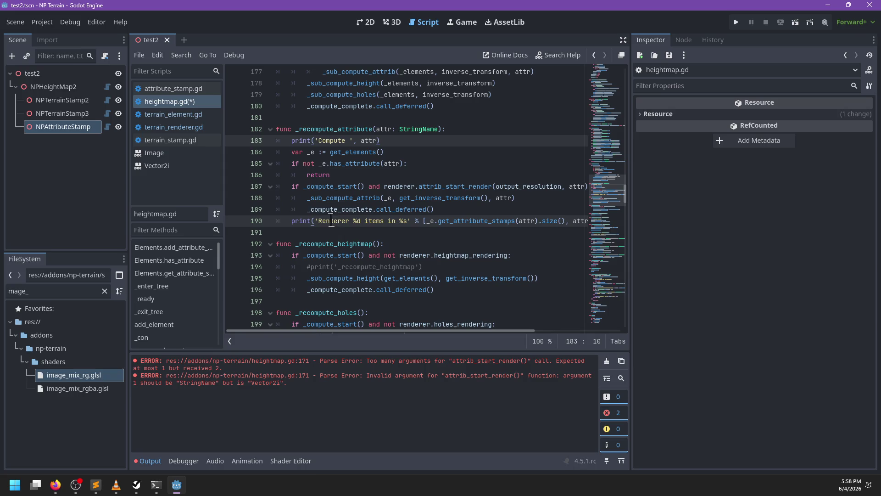
click(317, 221)
drag(388, 221, 411, 223)
key(BackSpace)
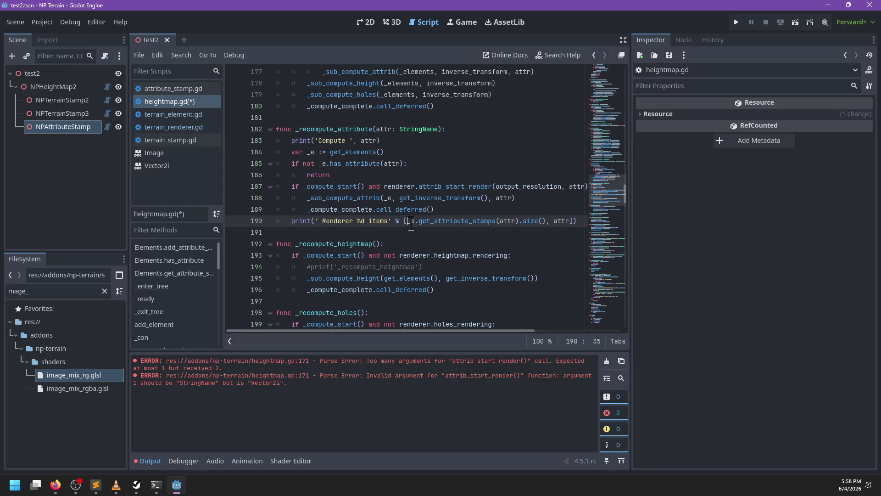
key(Delete)
key(Right)
key(Delete)
key(Delete)
key(Delete)
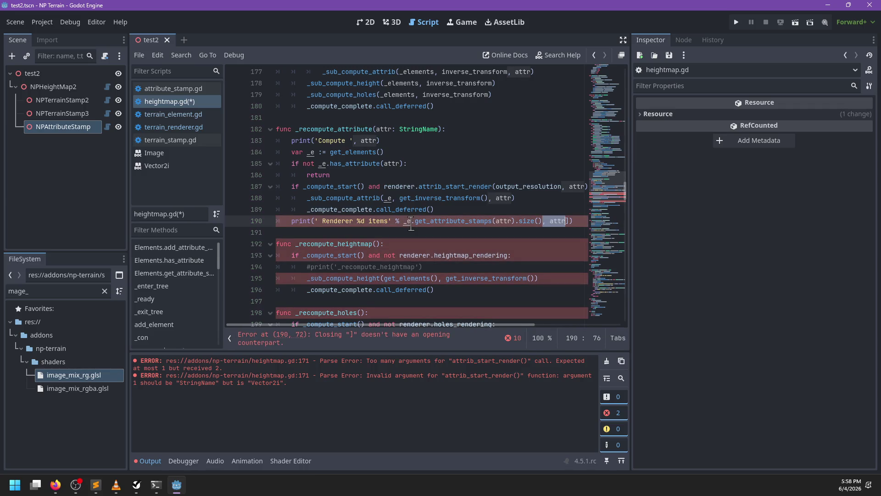
click(451, 209)
key(ctrl+s)
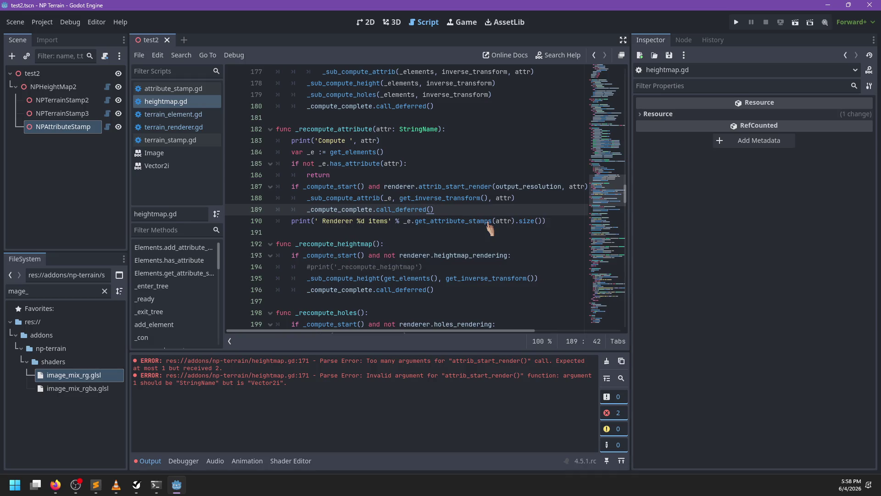
Step: Prefix the Renderer message with '$', save, and show the 3D view
double_click(352, 222)
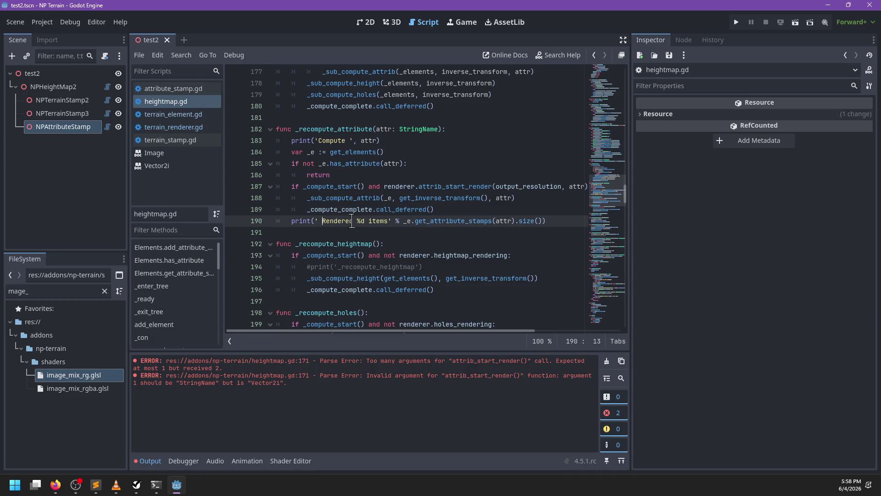
text(*)
key(ctrl+s)
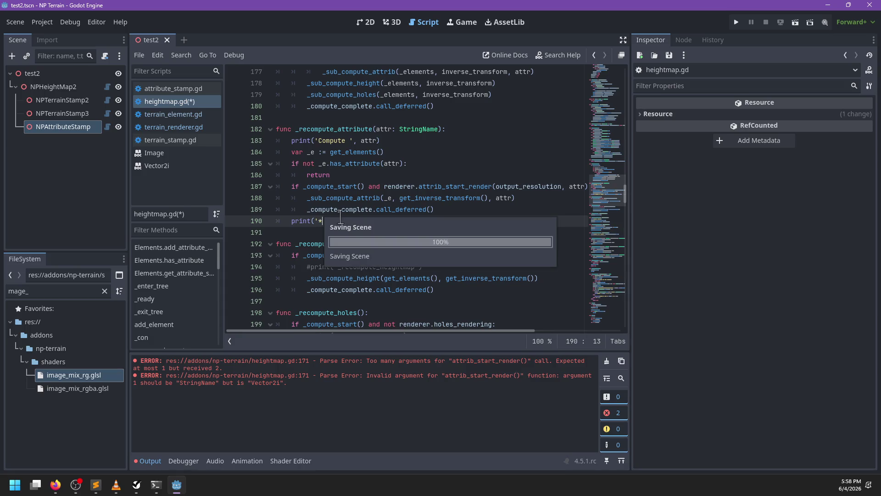
key(BackSpace)
text($)
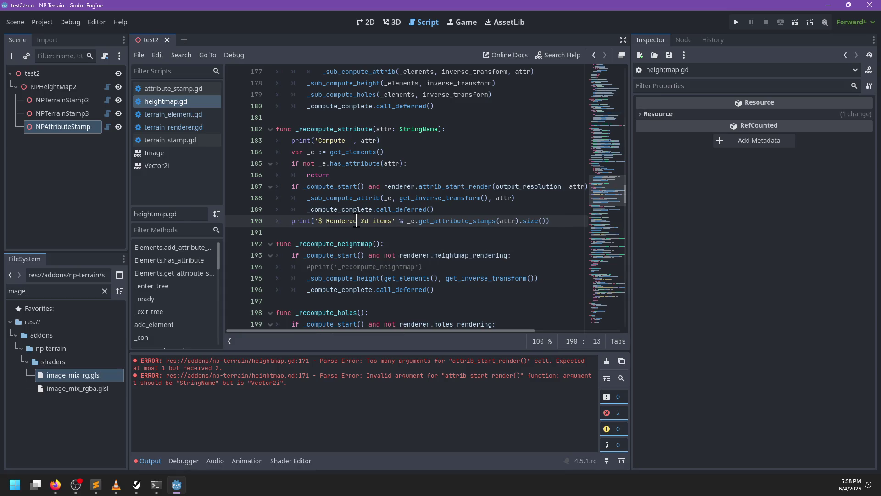
key(ctrl+s)
click(393, 22)
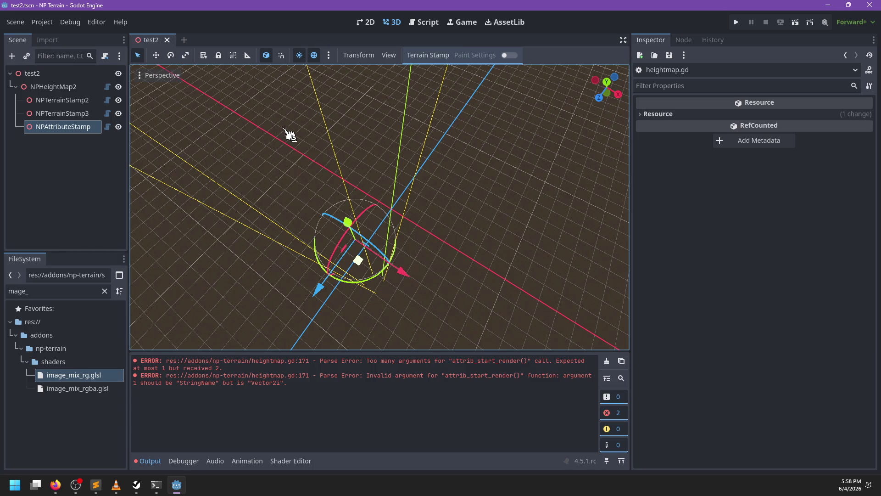
key(alt+Tab)
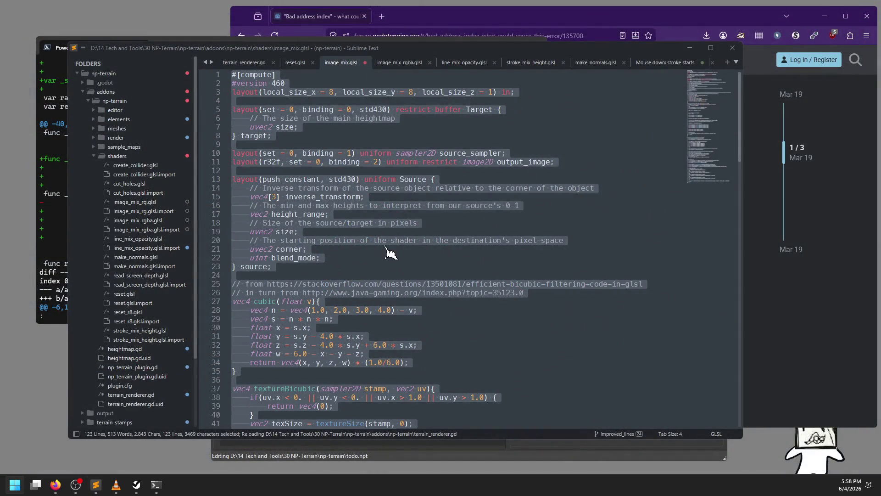
Step: Close image_mix.glsl without saving and open image_mix_rgba.glsl
click(386, 249)
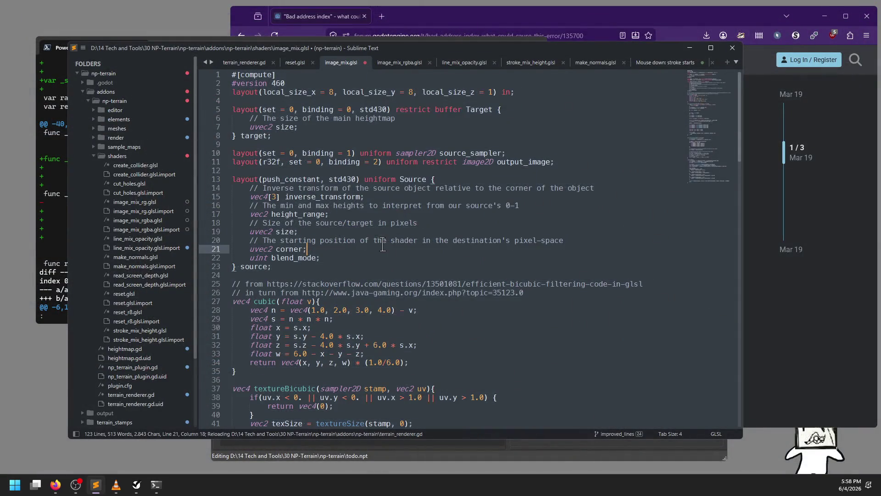
click(365, 63)
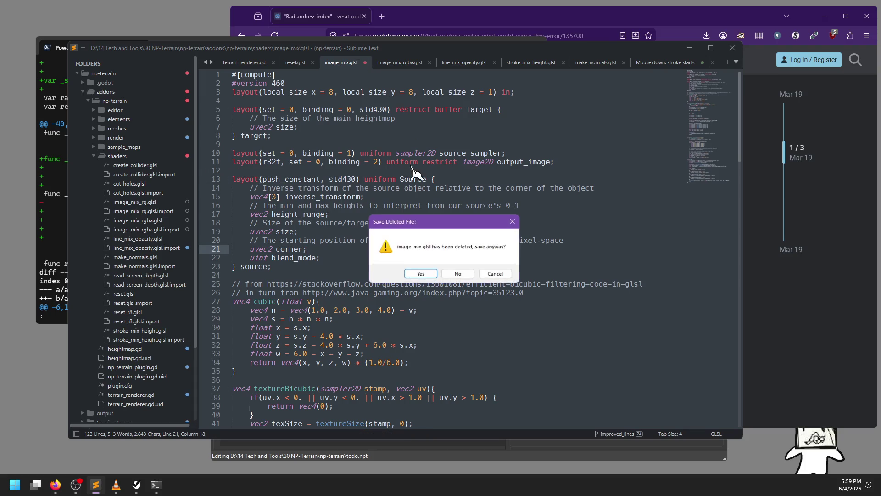
click(454, 272)
click(358, 63)
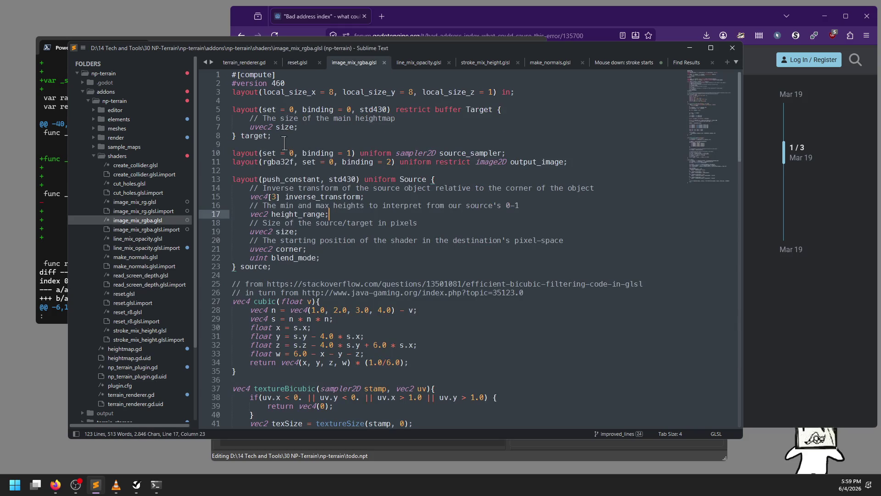
Step: Read through main(), checking the rgba32f format, output_image and the textureBicubic color sample
double_click(281, 161)
scroll(314, 289, down, 4)
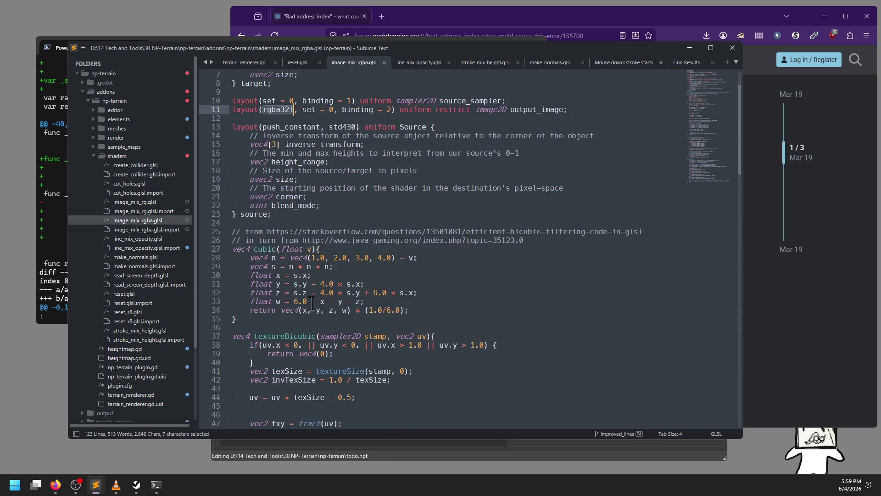
scroll(314, 289, up, 4)
scroll(314, 289, down, 1)
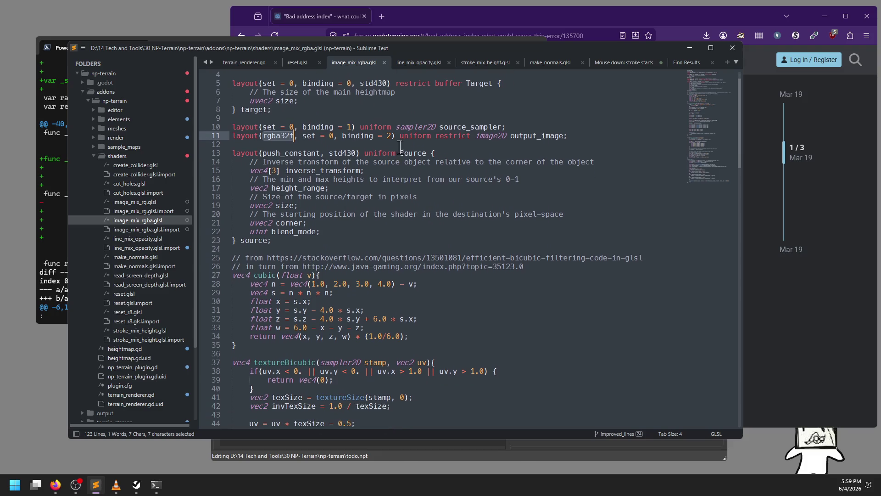
double_click(544, 134)
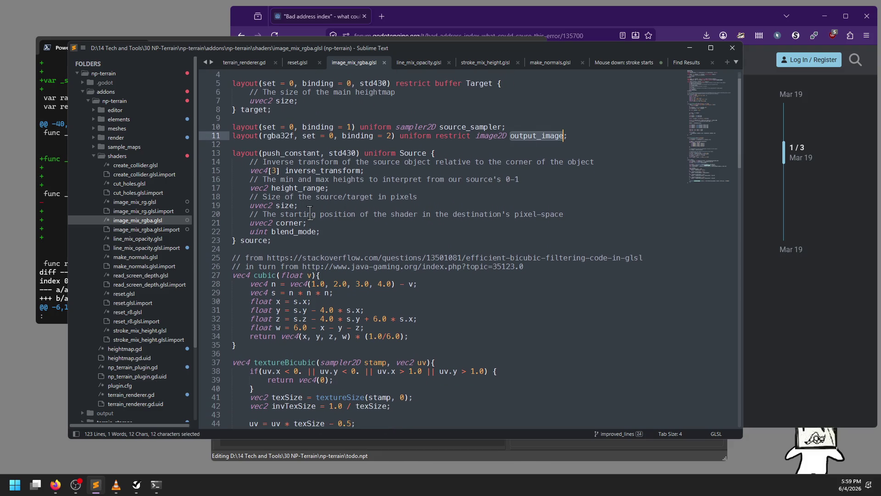
scroll(310, 213, down, 18)
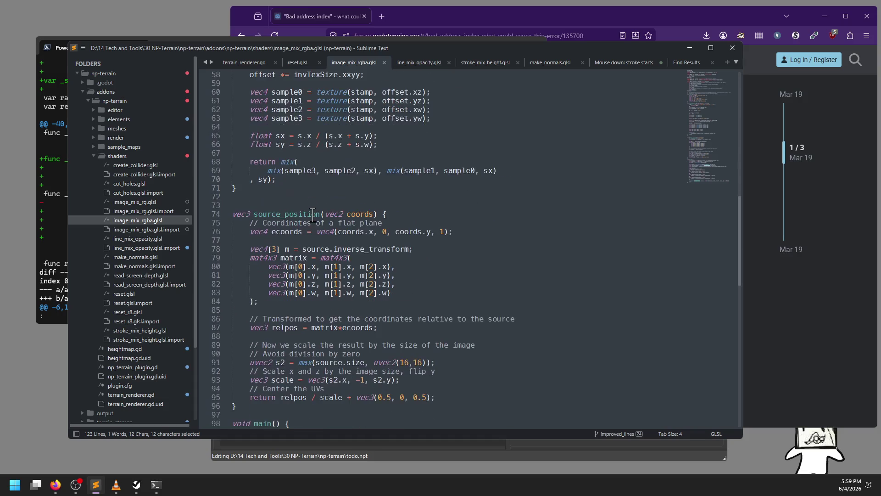
scroll(312, 214, down, 11)
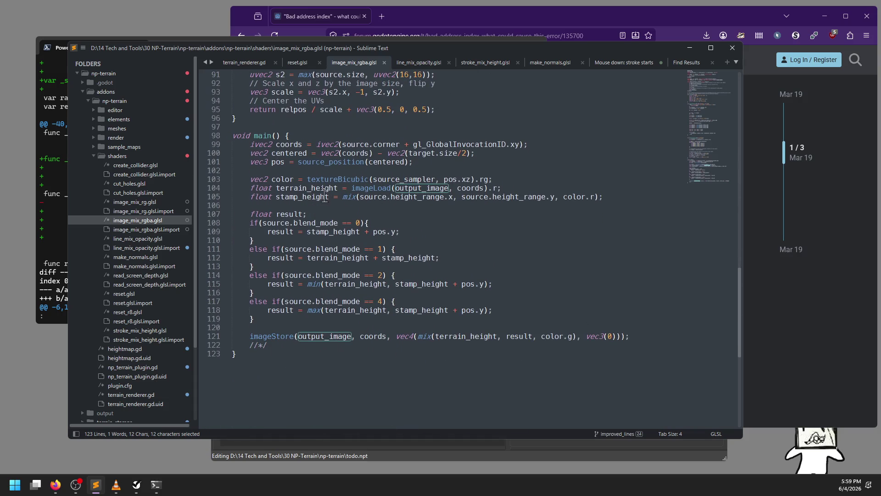
scroll(294, 197, up, 5)
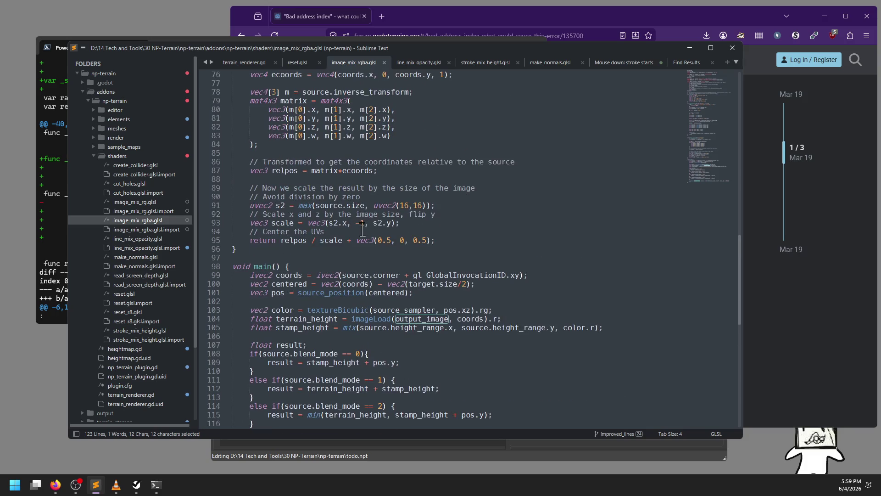
scroll(303, 195, down, 4)
double_click(258, 205)
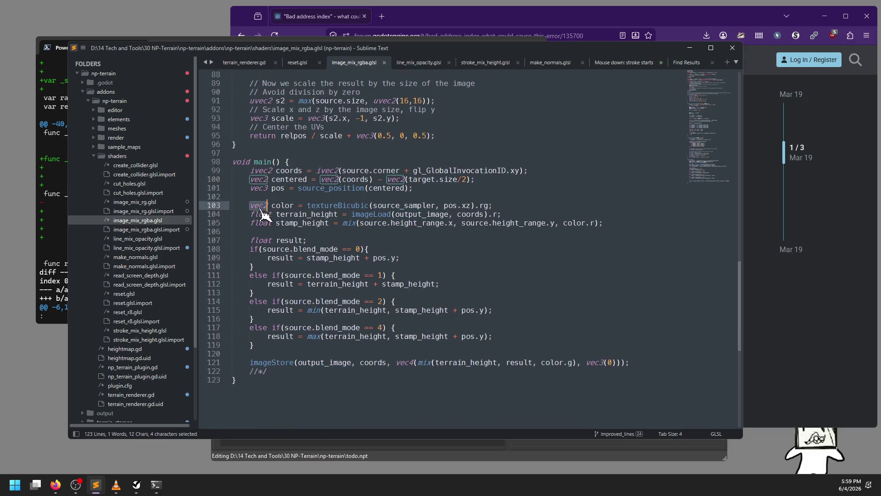
scroll(323, 216, up, 11)
scroll(356, 232, up, 15)
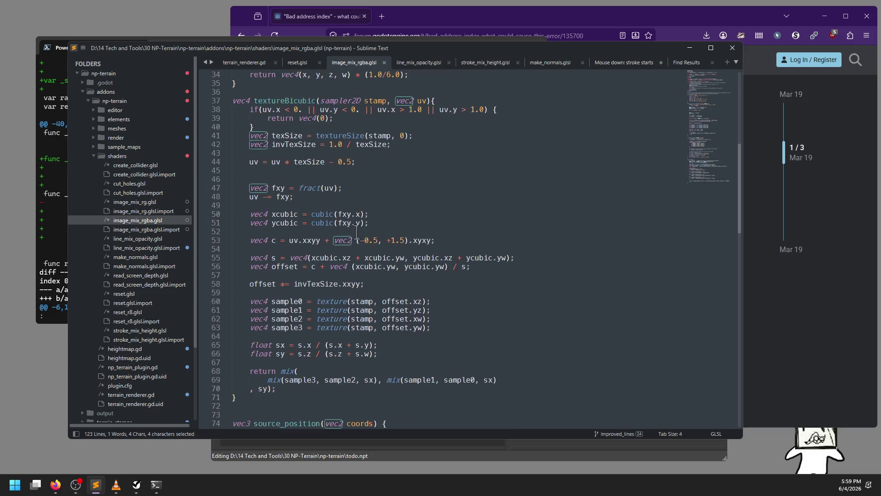
scroll(354, 242, down, 4)
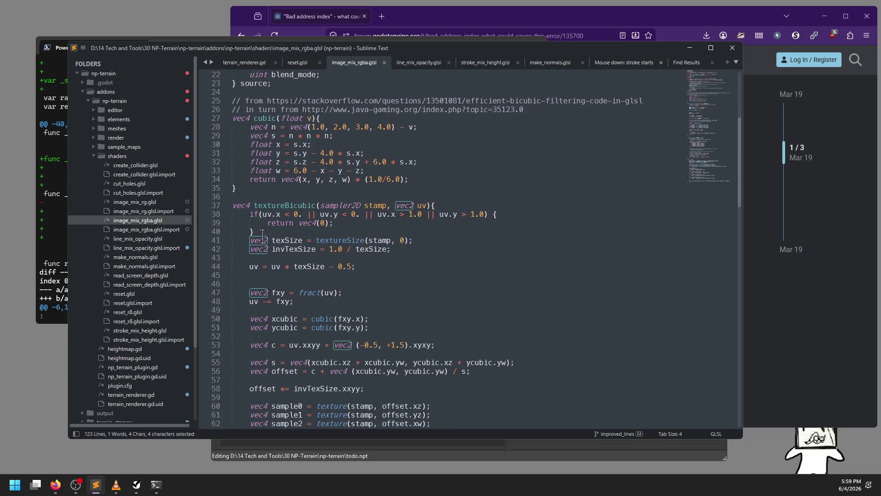
double_click(269, 205)
scroll(310, 239, down, 19)
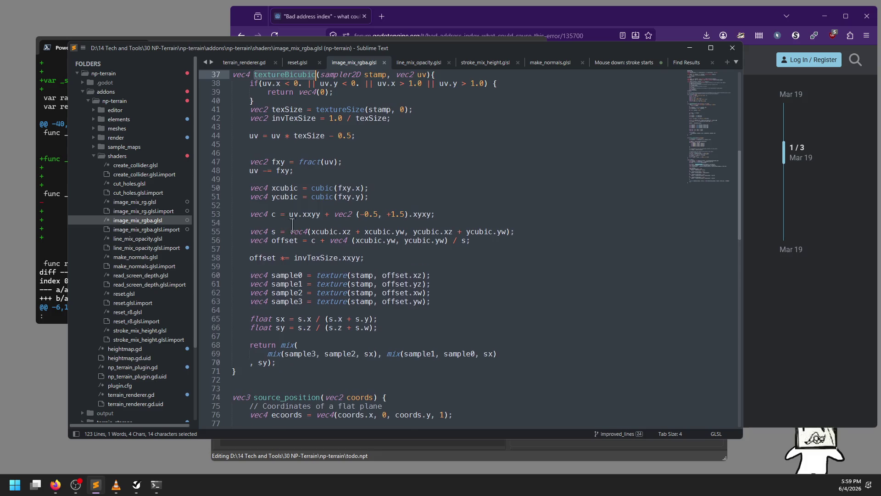
scroll(310, 239, down, 1)
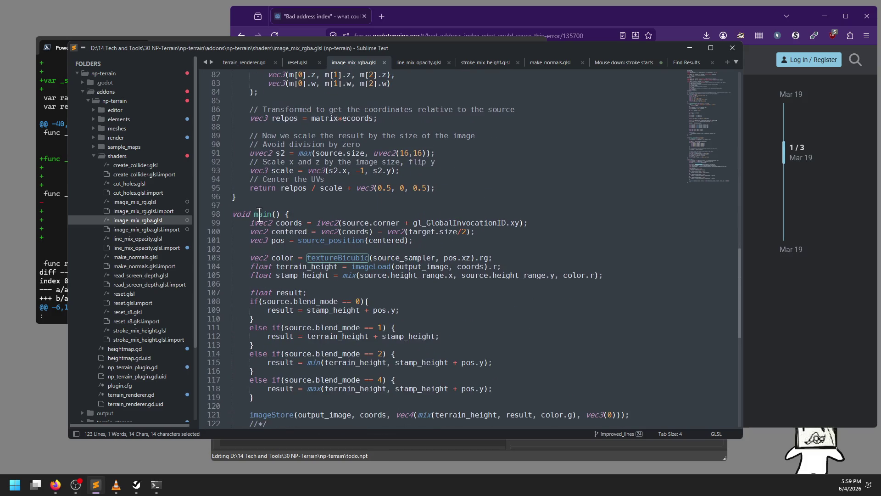
click(268, 258)
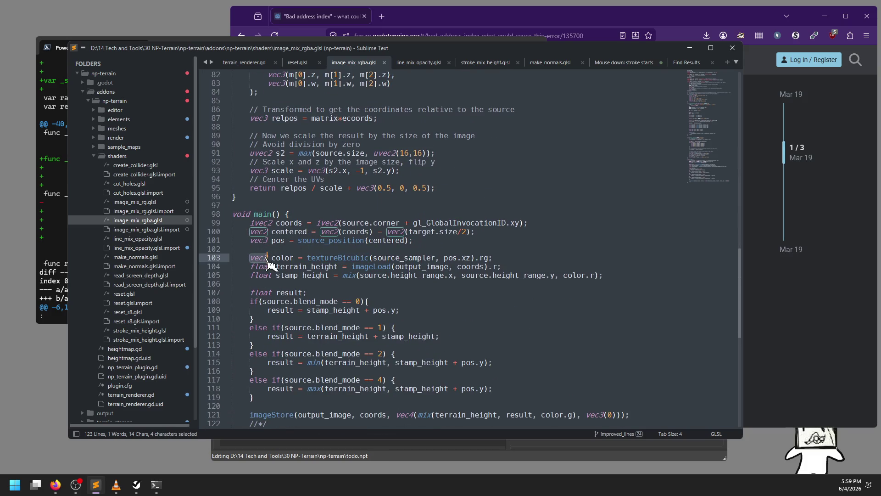
Step: Make the sampled color on line 103 a vec4 and drop its .rg swizzle
key(BackSpace)
text(4)
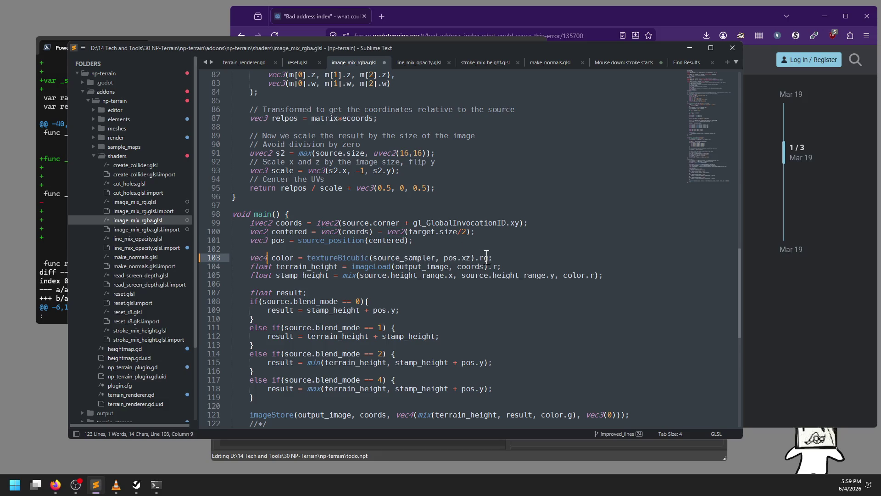
click(488, 257)
key(BackSpace)
key(BackSpace)
key(BackSpace)
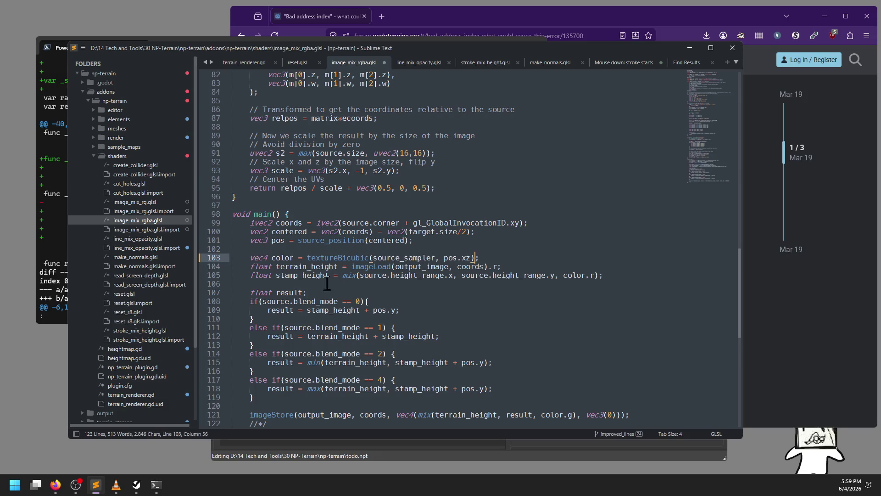
Step: Turn the terrain height line into 'vec4 original' and delete the stamp_height line
drag(328, 284, 528, 257)
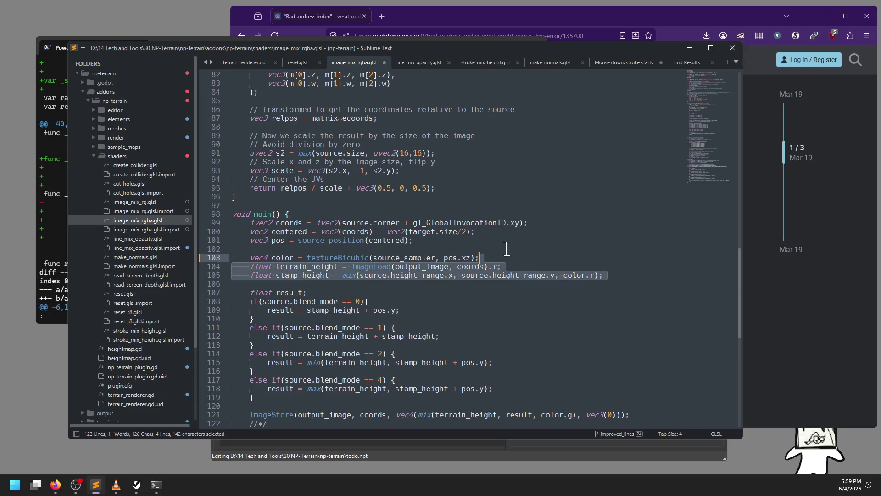
double_click(260, 266)
text(vec4)
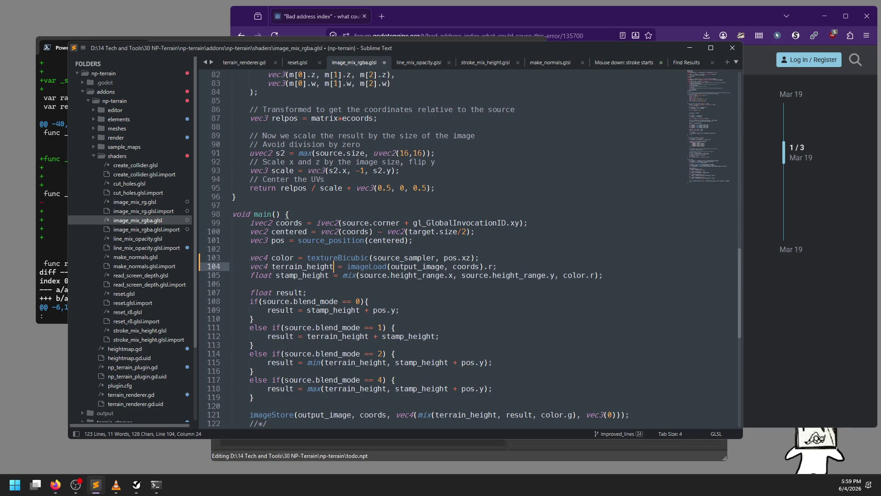
key(ctrl+BackSpace)
text(original)
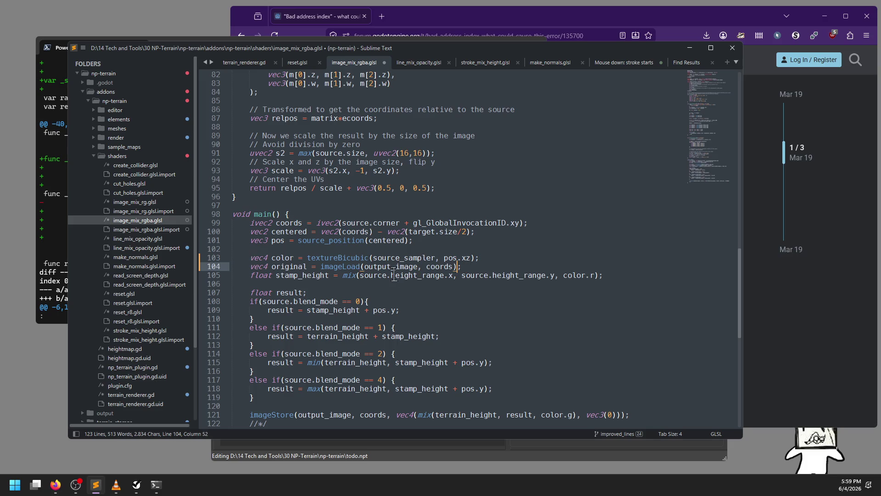
double_click(514, 280)
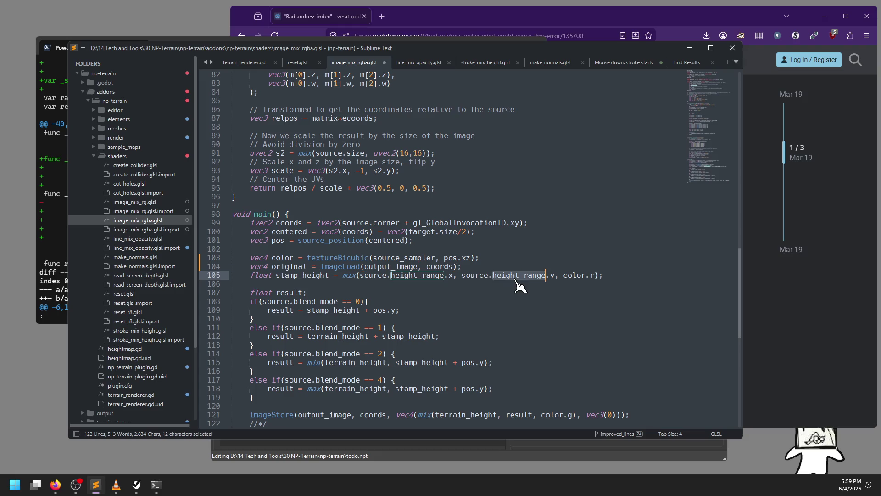
click(452, 286)
drag(452, 286, 488, 263)
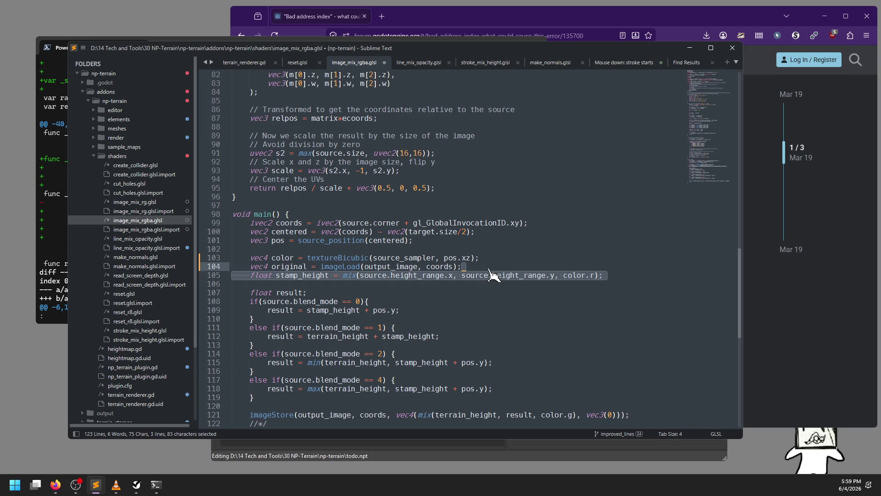
key(BackSpace)
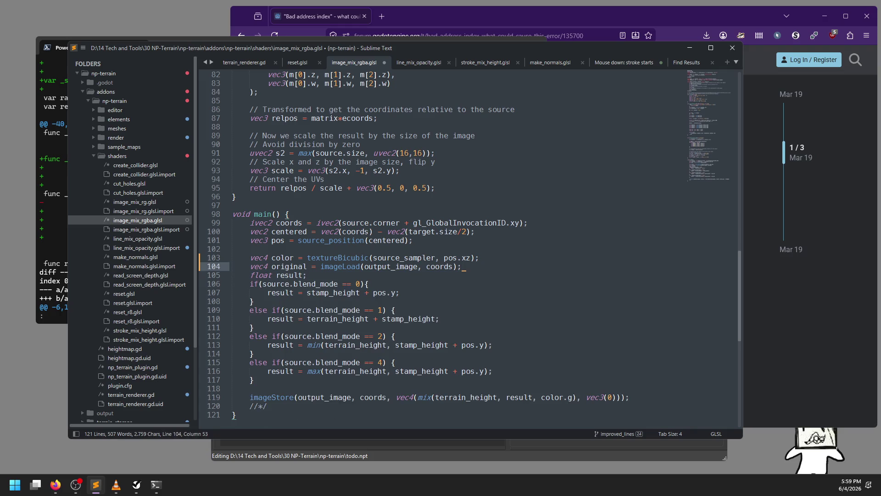
Step: Change the result declaration from float to vec4
key(Return)
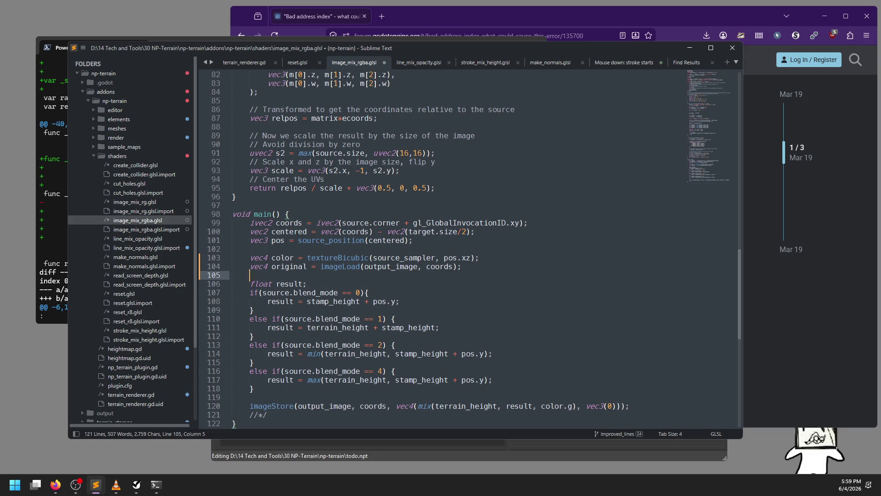
triple_click(265, 284)
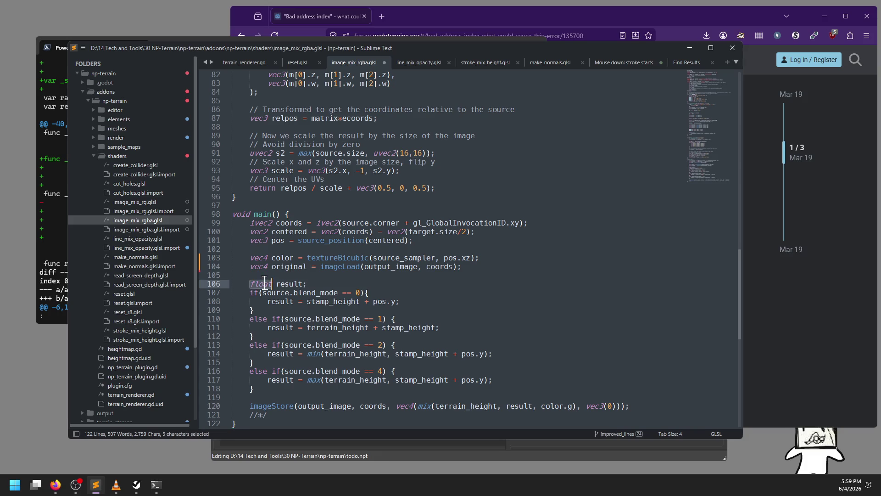
key(ctrl+x)
key(ctrl+z)
double_click(261, 284)
text(vec4)
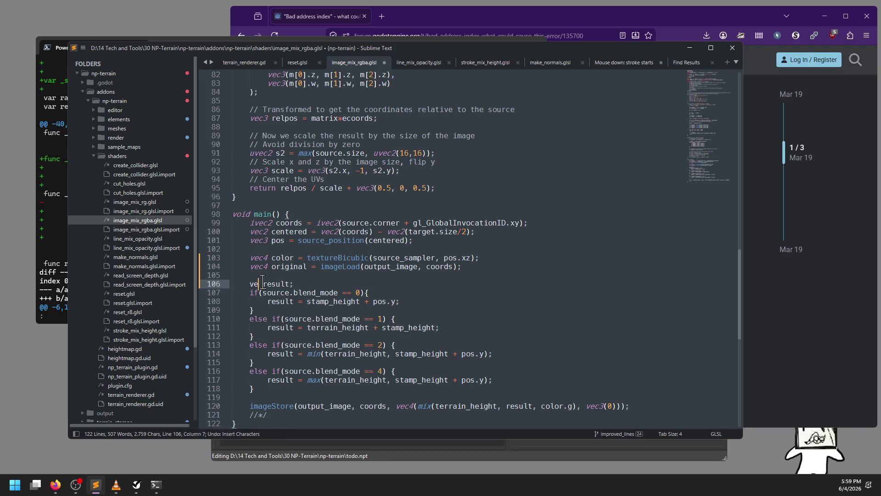
Step: Rename every stamp_height to color and every terrain_height to original in the blend branches
click(280, 292)
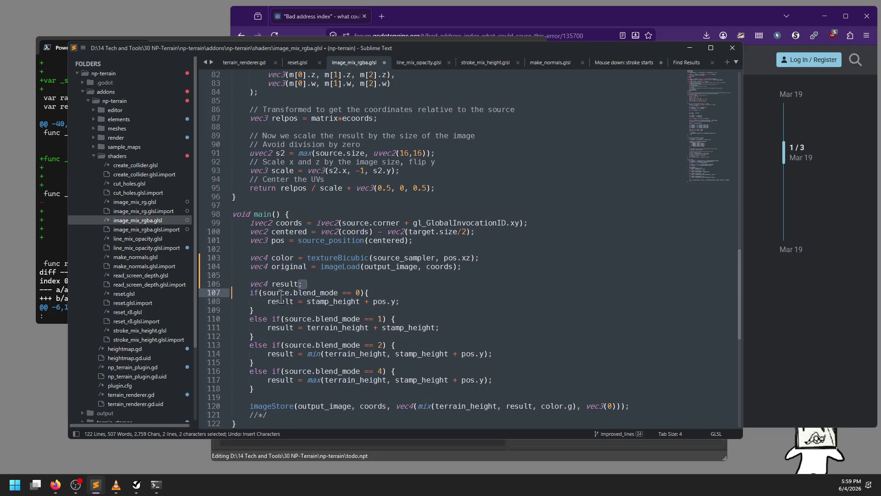
click(303, 292)
double_click(338, 302)
scroll(340, 301, down, 2)
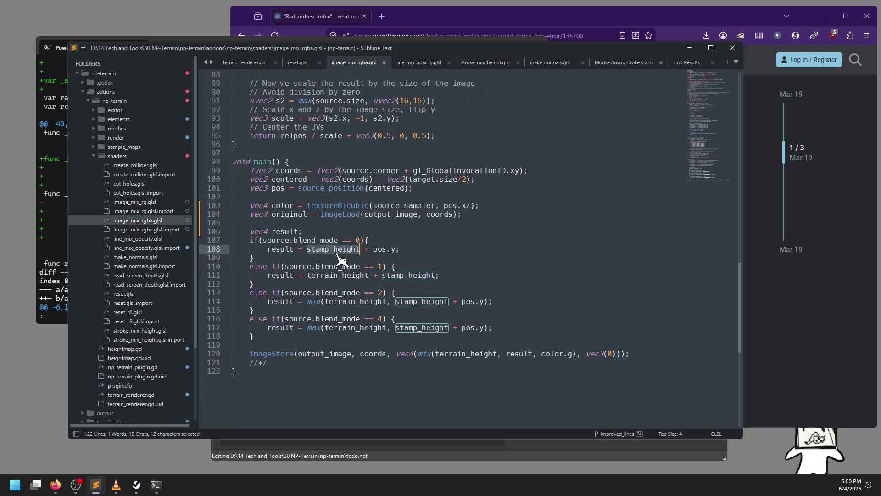
click(393, 239)
double_click(340, 248)
key(ctrl+d)
key(ctrl+d)
key(ctrl+d)
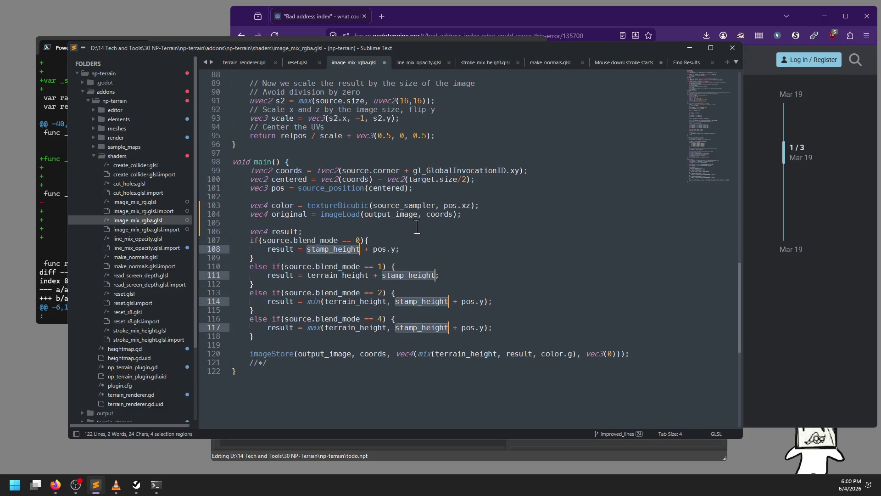
text(color)
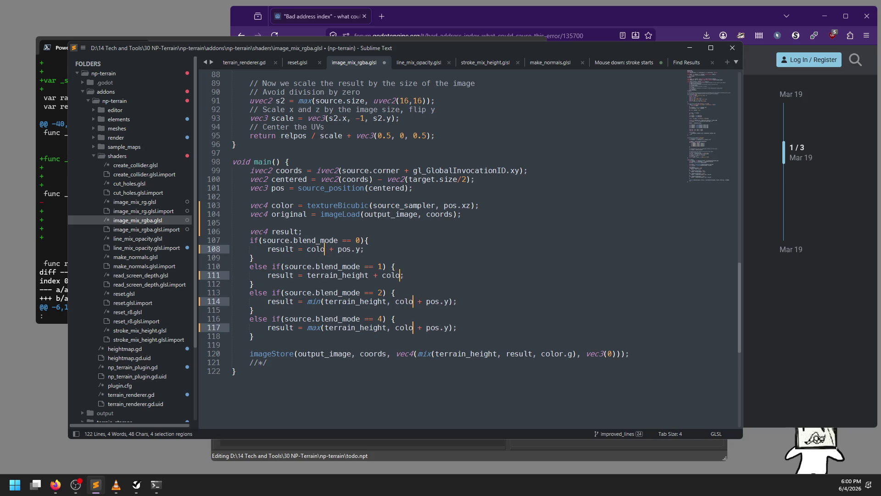
double_click(347, 275)
key(ctrl+d)
key(ctrl+d)
key(ctrl+d)
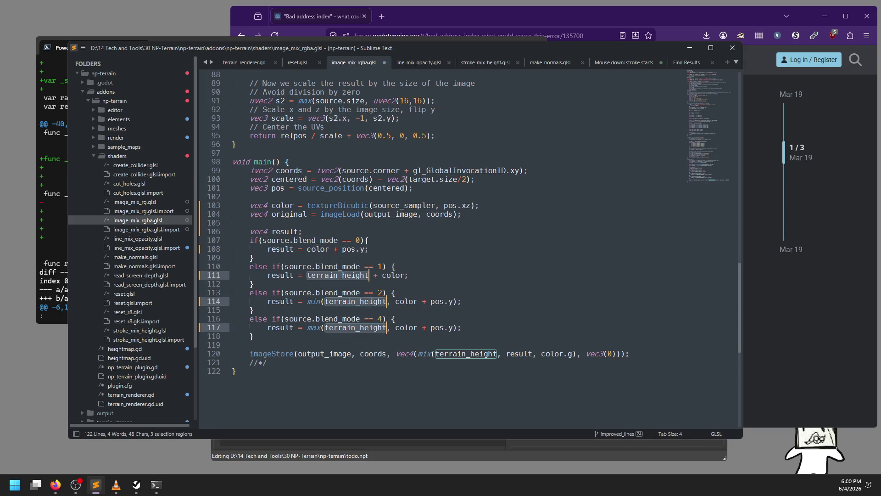
text(original)
key(Escape)
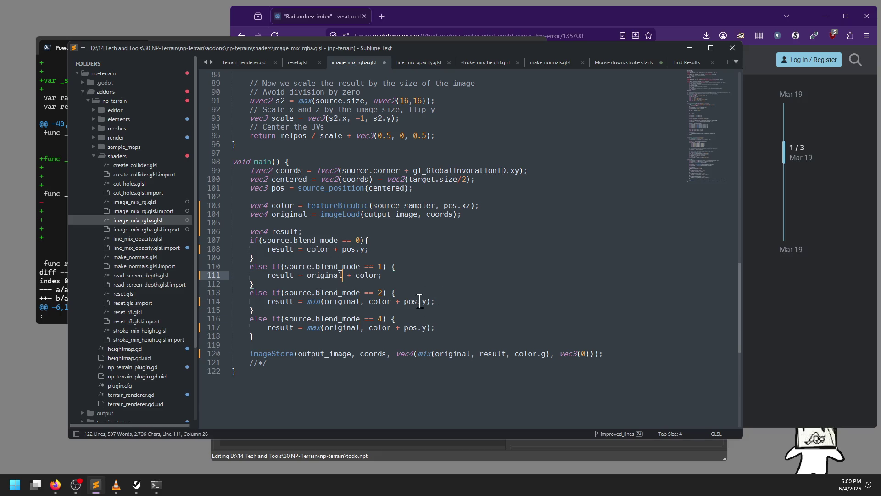
drag(426, 301, 391, 302)
Step: Delete the + pos.y offsets from both the min and max blend lines
key(ctrl+d)
key(BackSpace)
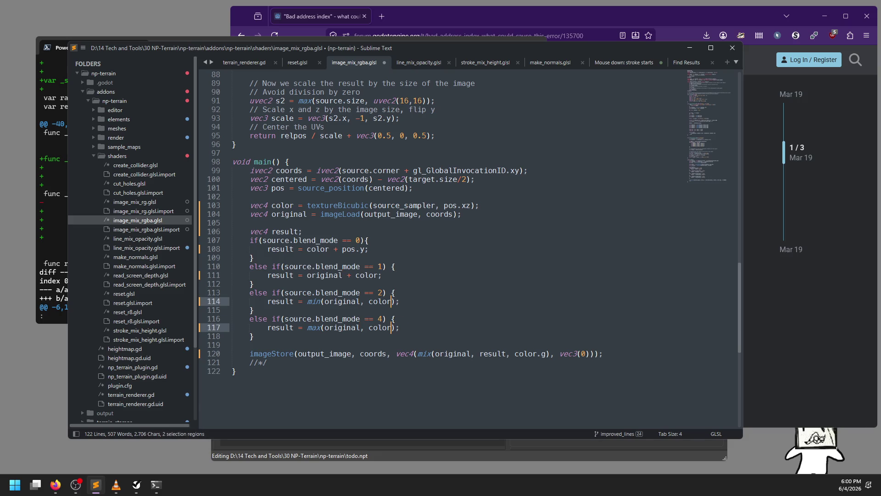
click(404, 299)
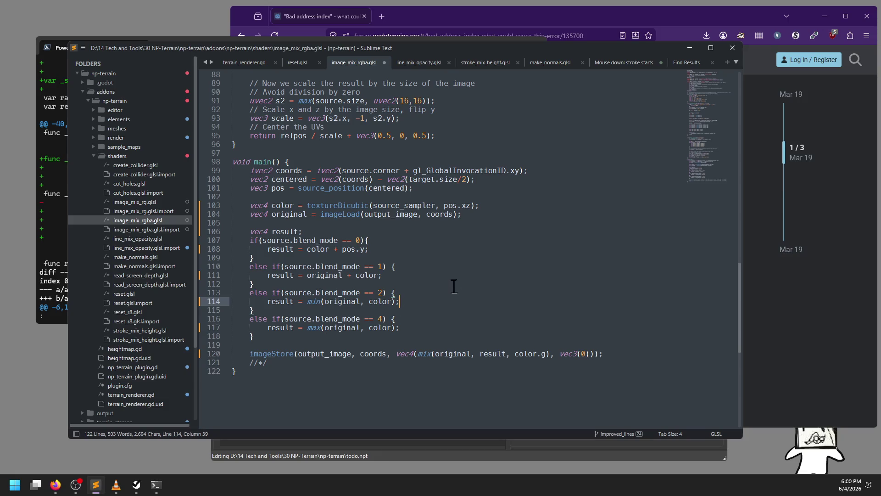
Step: In the imageStore mix call, change the blend factor from color.g to color.a
click(416, 354)
key(shift+Left)
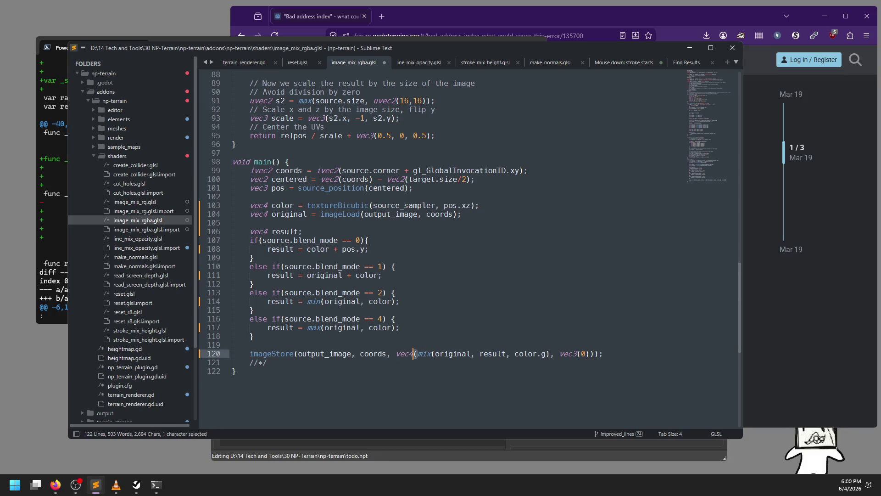
key(ctrl+shift+Left)
key(BackSpace)
key(ctrl+z)
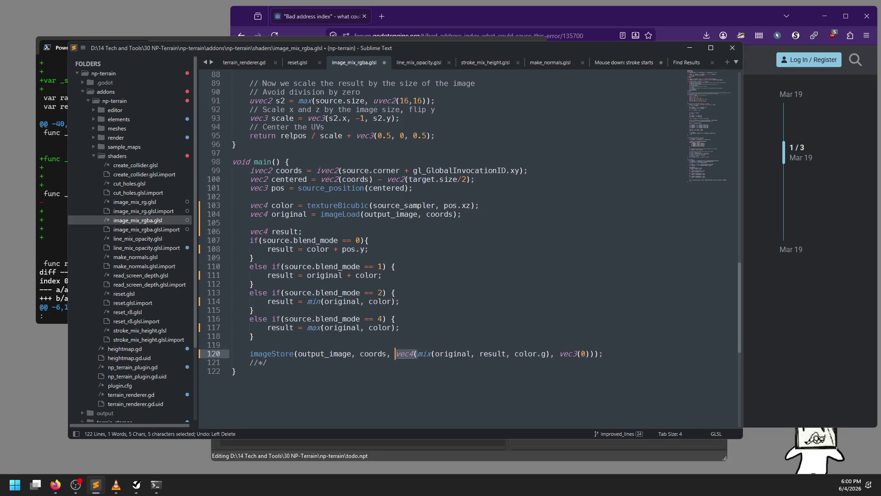
click(431, 353)
key(ctrl+Left)
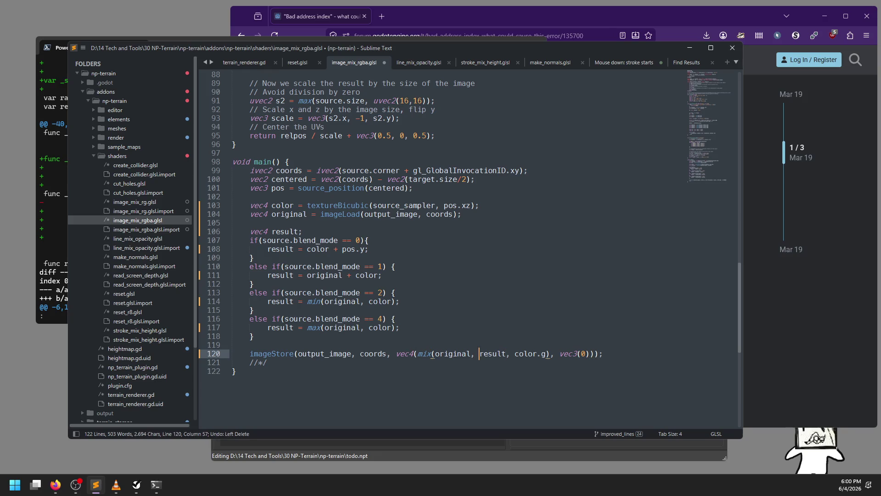
text(.rgb)
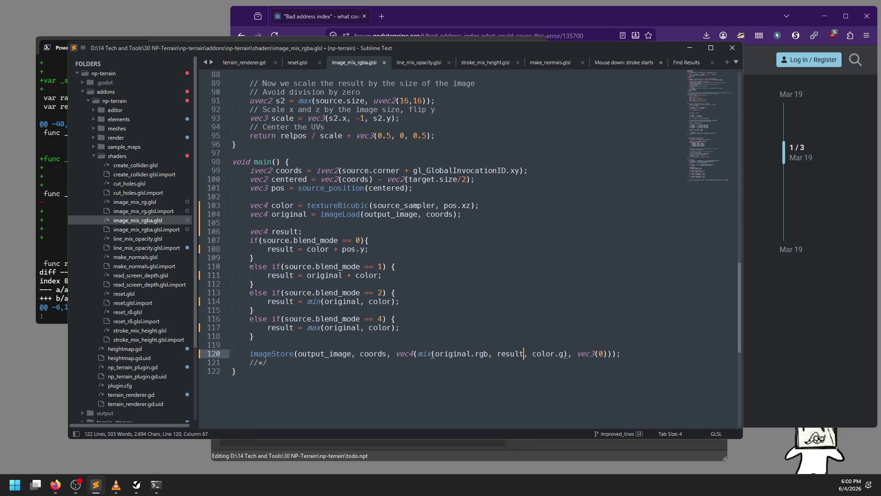
key(ctrl+Right)
text(.rgb)
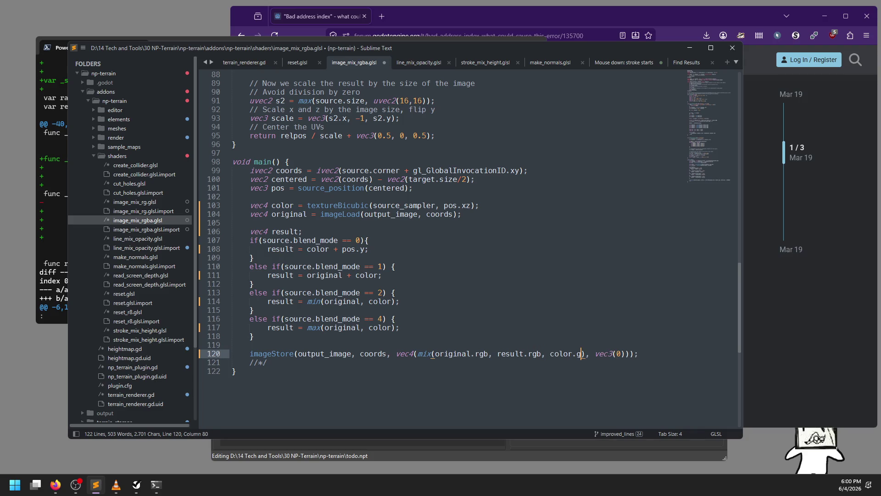
key(BackSpace)
text(a)
Step: Remove the vec3(0) argument and .rgb swizzles so imageStore writes vec4(mix(original, result, color.a))
key(shift+Left)
key(shift+Left)
key(shift+Left)
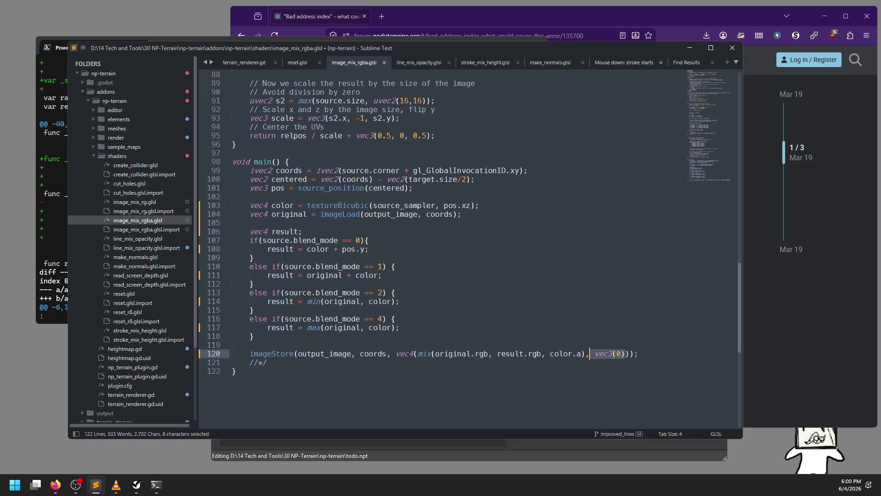
key(BackSpace)
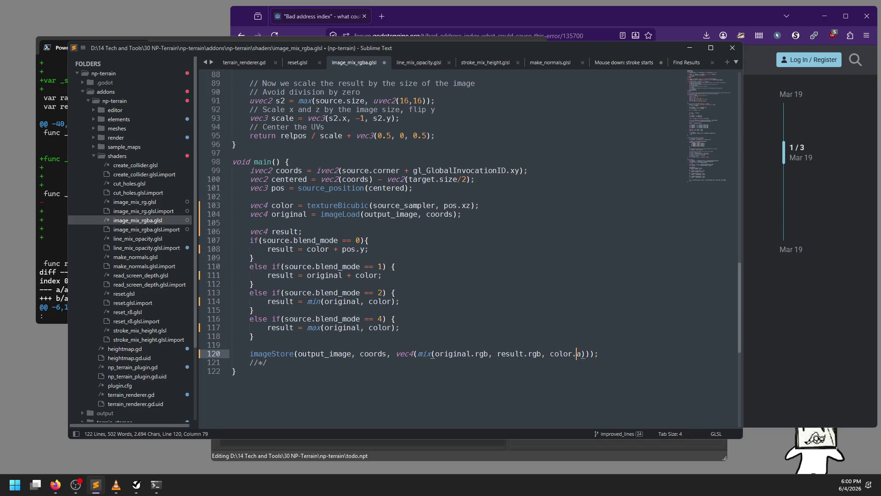
key(BackSpace)
key(BackSpace)
key(BackSpace)
key(Right)
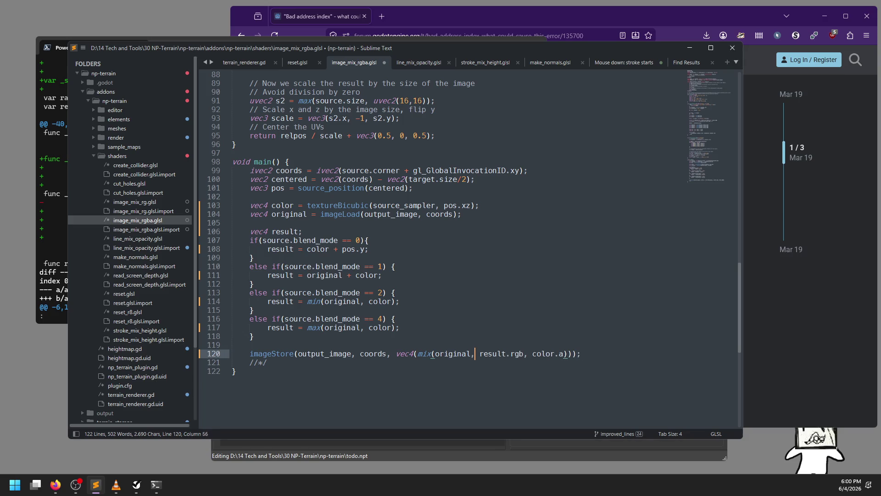
key(BackSpace)
key(BackSpace)
key(BackSpace)
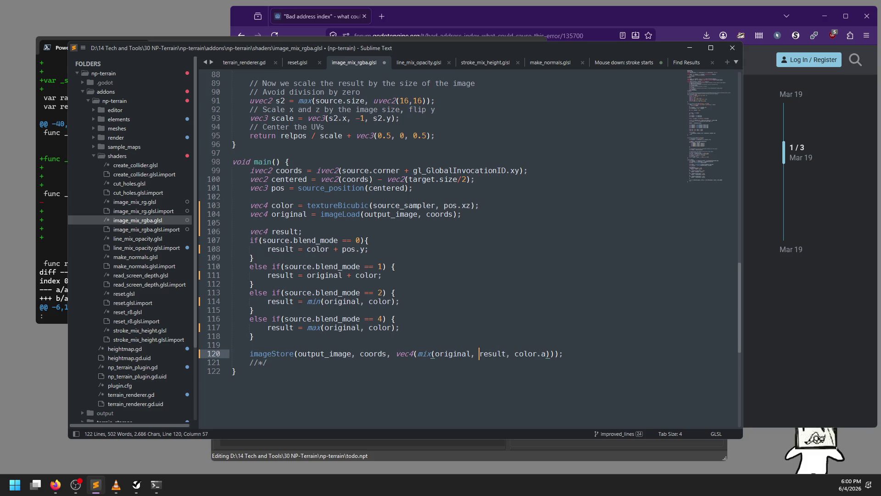
Step: Wrap result as vec4(result.rgb, 1) in line 120's mix() call and save the shader
text(vec4()
key(ctrl+Right)
text(.rgb, 1)
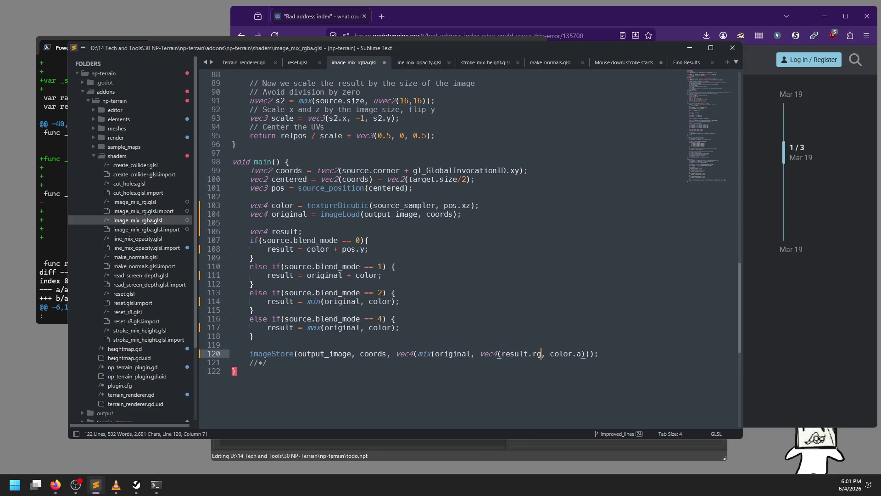
text())
key(ctrl+s)
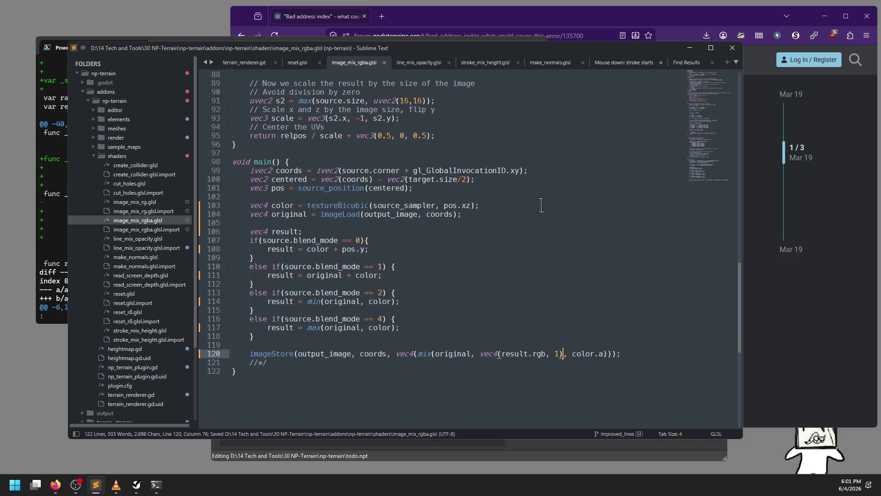
Step: Try renaming color to result on line 120, undo it, and re-save the shader
double_click(583, 354)
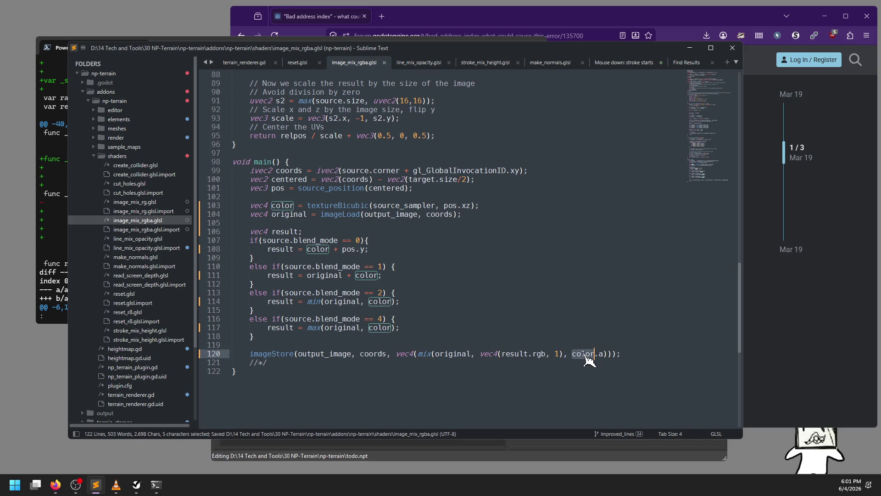
text(result)
key(ctrl+z)
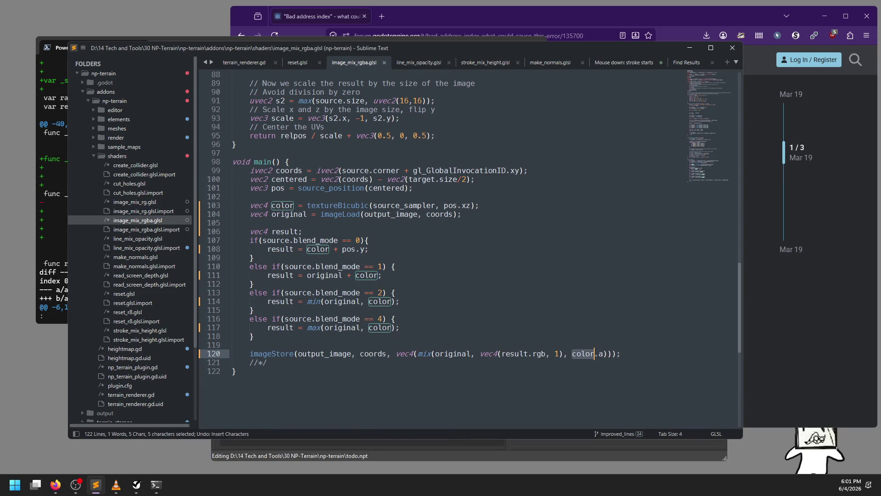
key(ctrl+s)
click(430, 319)
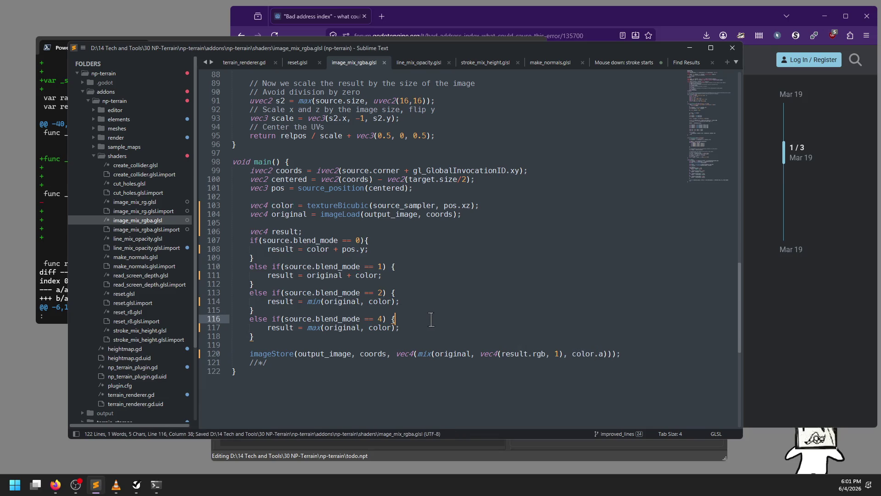
Step: Highlight every use of coords in image_mix_rgba.glsl
scroll(431, 319, up, 3)
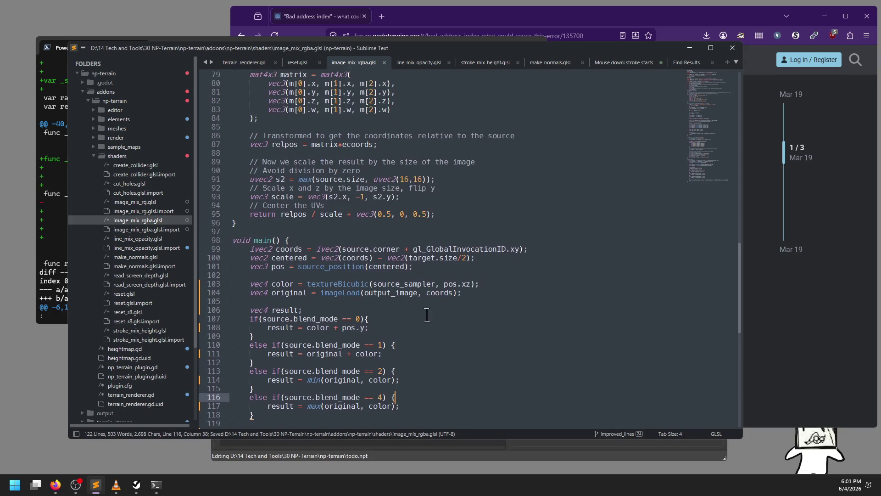
scroll(339, 300, down, 4)
double_click(289, 144)
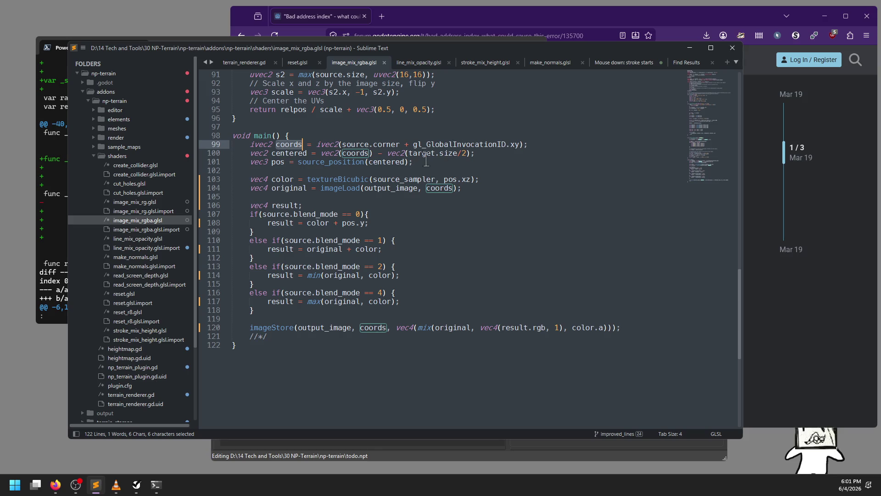
double_click(305, 161)
key(F12)
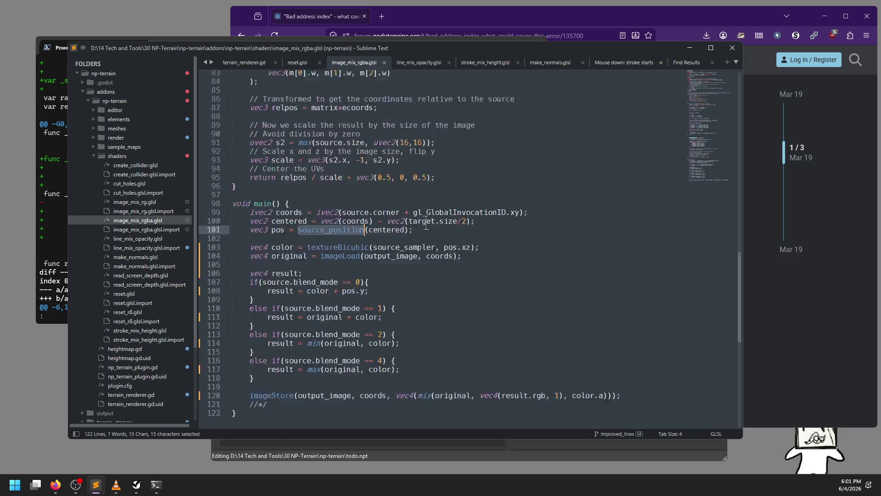
key(alt+minus)
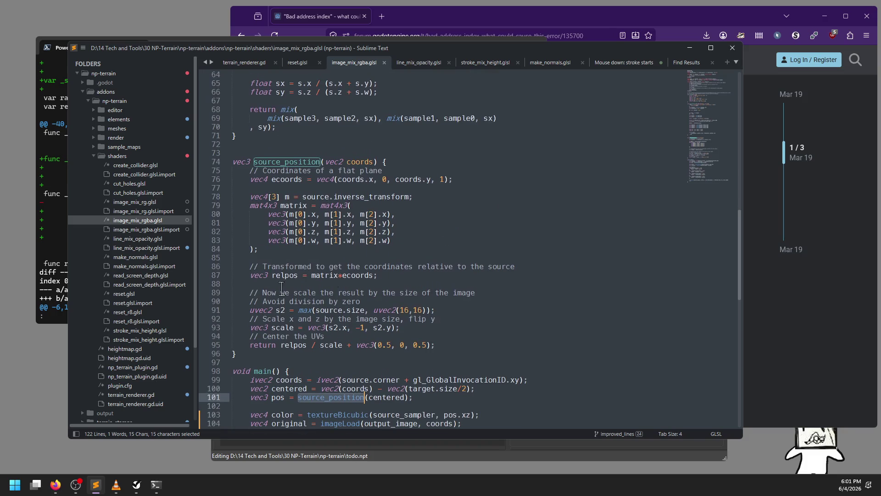
scroll(367, 285, down, 3)
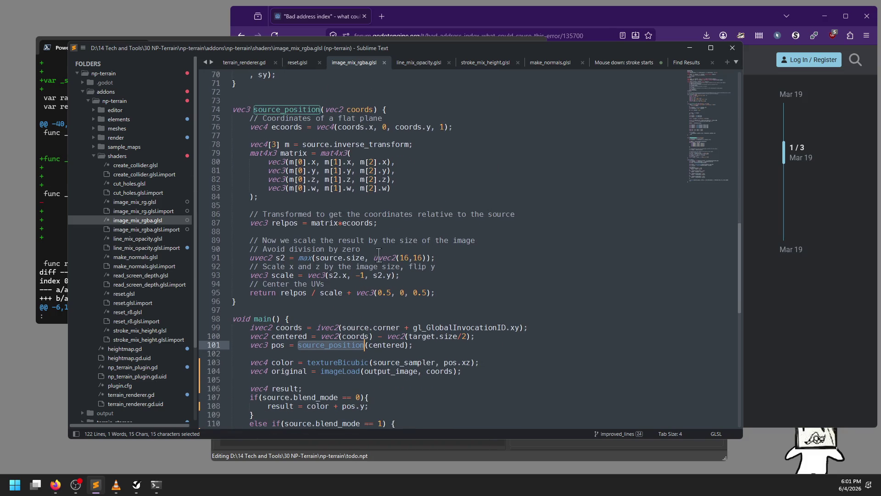
scroll(379, 244, down, 2)
scroll(379, 244, down, 2)
double_click(333, 232)
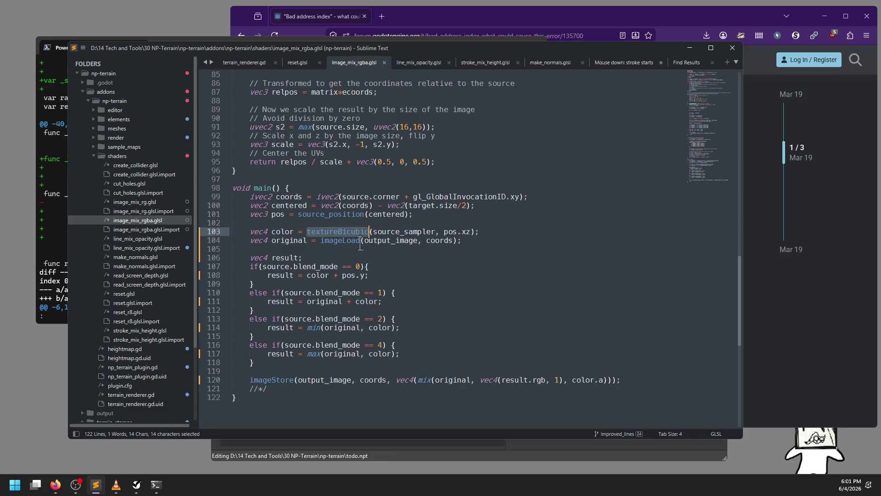
double_click(417, 231)
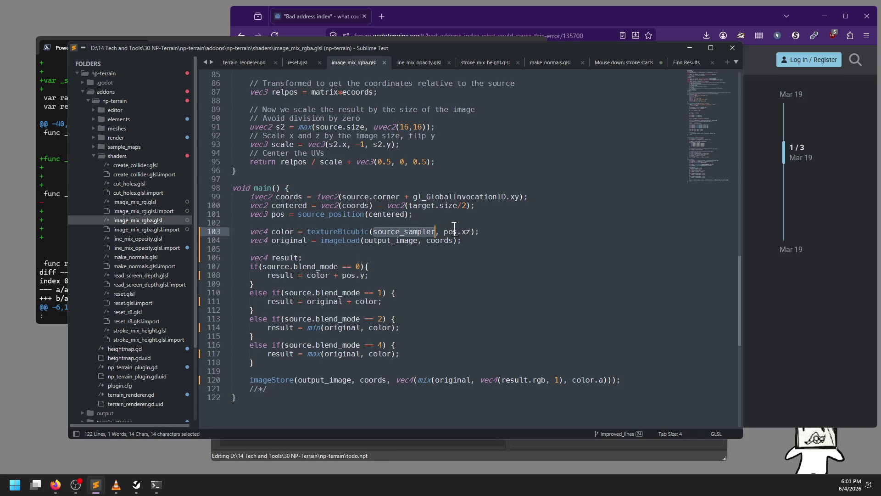
double_click(466, 231)
click(385, 231)
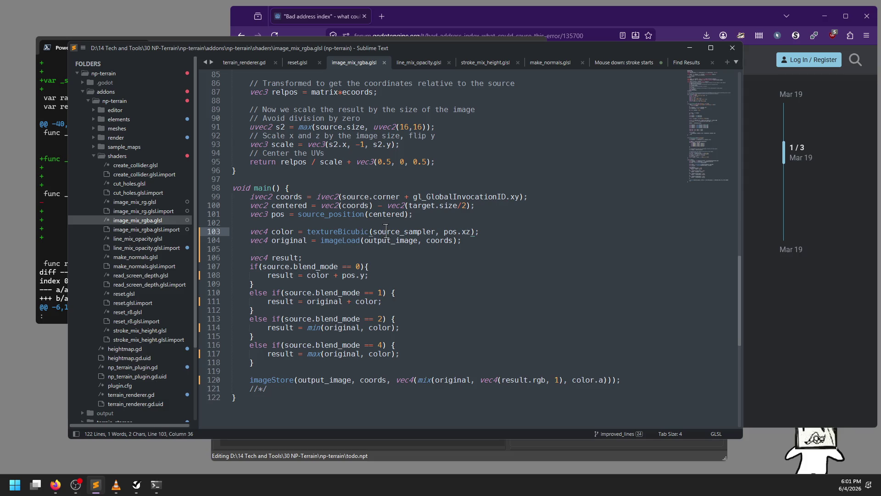
double_click(338, 231)
key(F12)
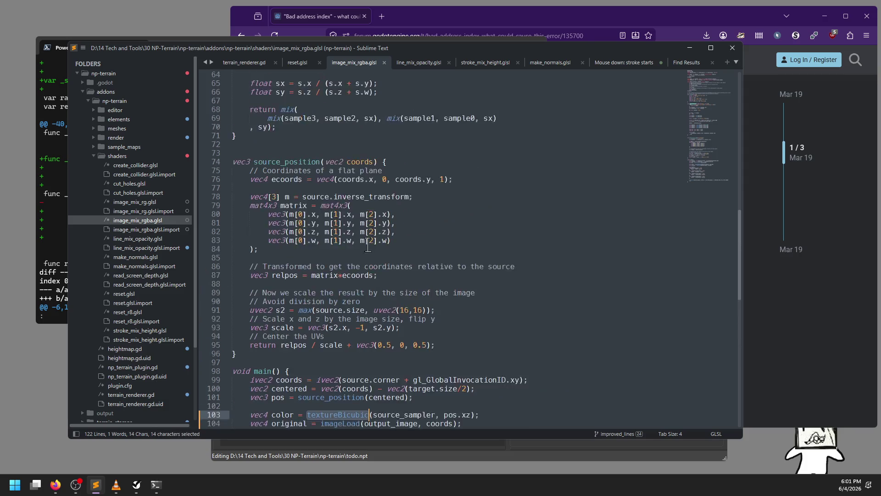
scroll(377, 252, up, 4)
scroll(378, 251, down, 6)
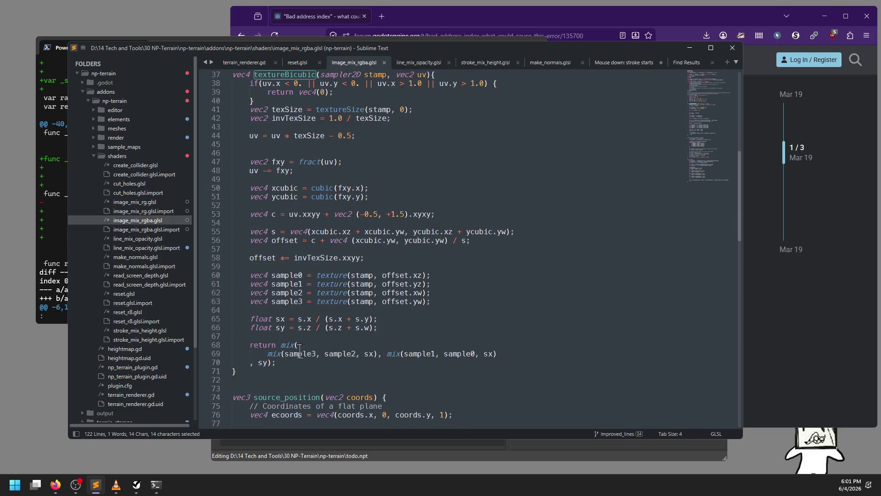
key(alt+minus)
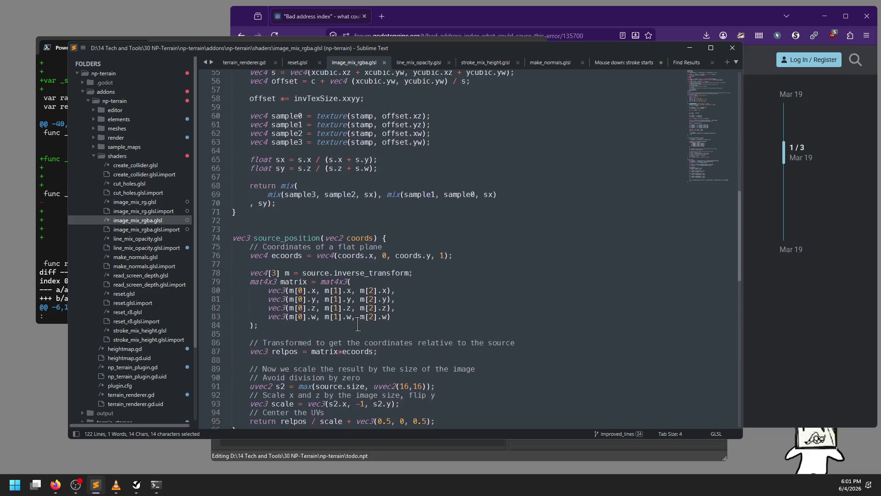
double_click(345, 241)
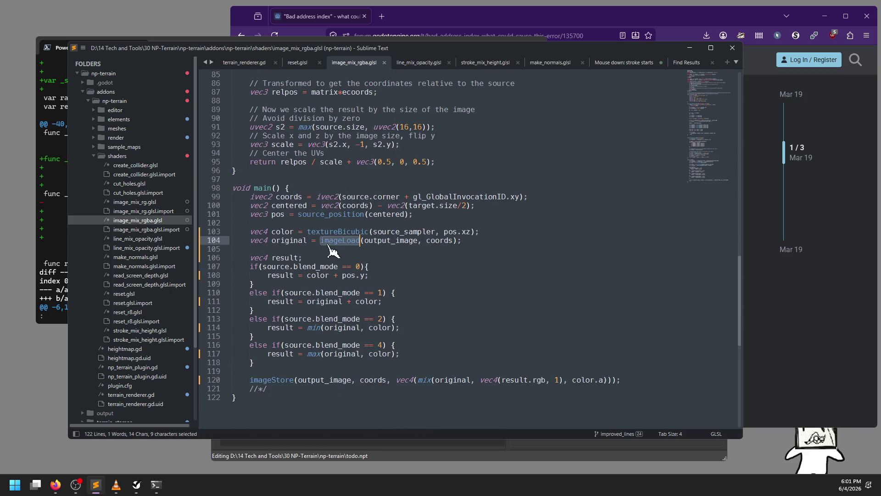
double_click(379, 239)
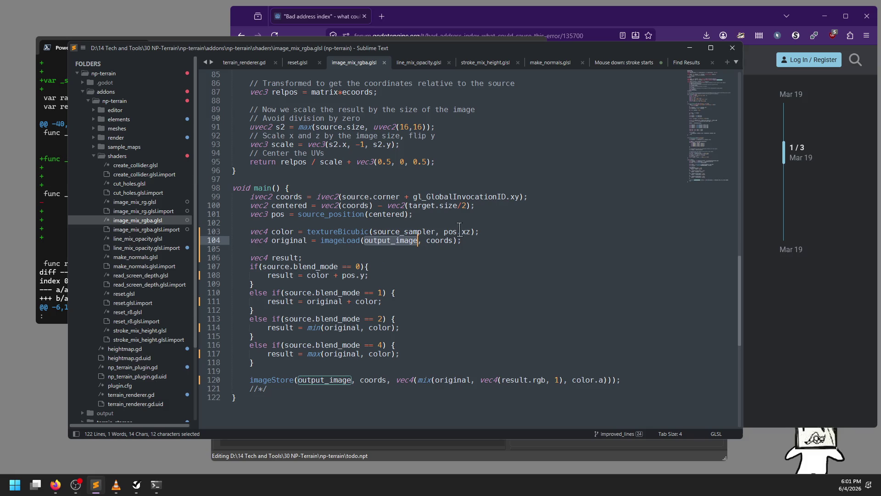
click(437, 244)
double_click(438, 240)
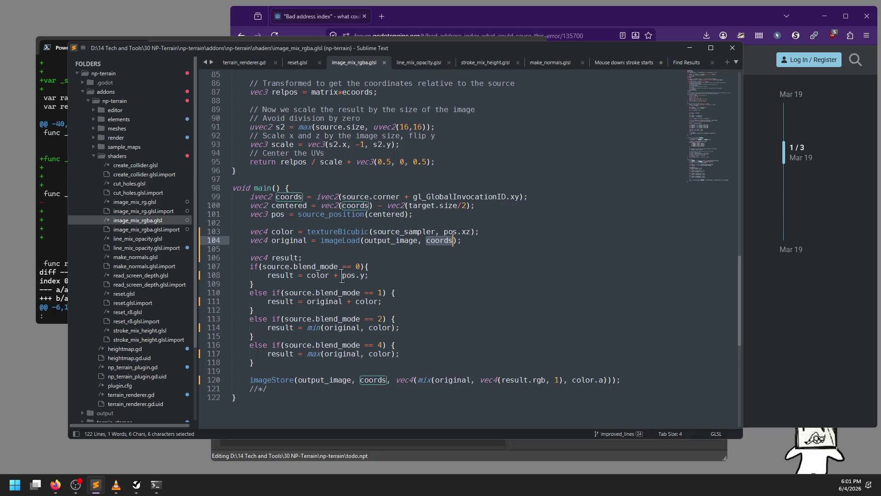
drag(329, 275, 366, 276)
Step: Delete ' + pos.y' so line 108 reads result = color; and save the shader
key(BackSpace)
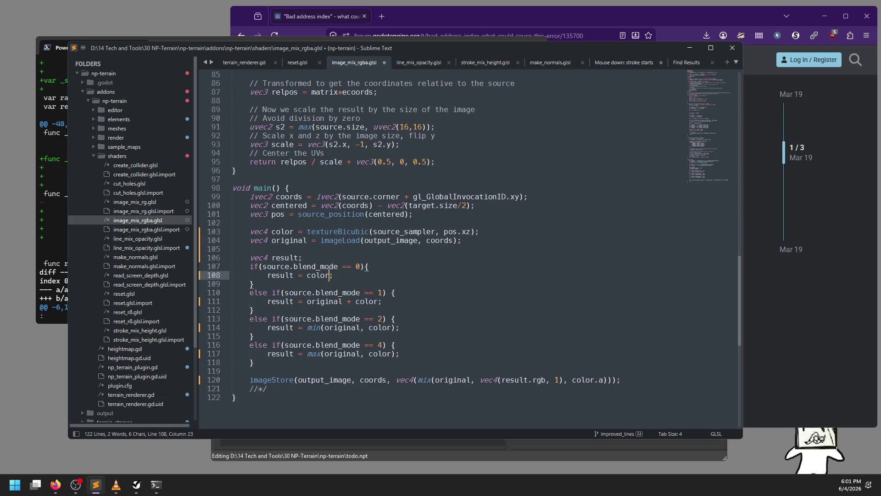
text(;)
key(ctrl+s)
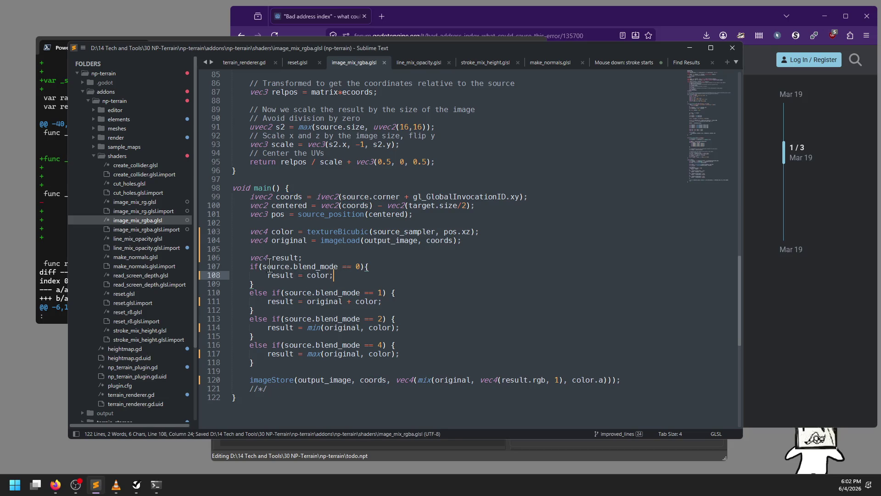
double_click(276, 267)
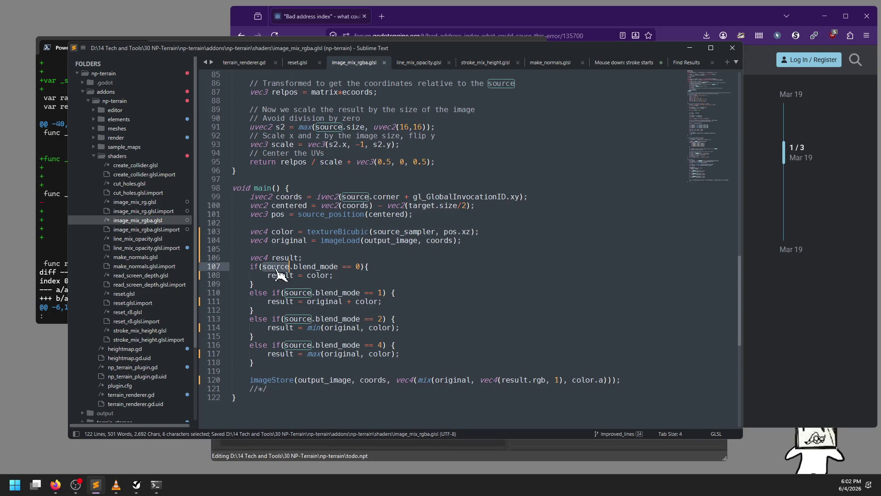
Step: Review how color and original are used in the additive, min and max blends, then re-save
double_click(318, 276)
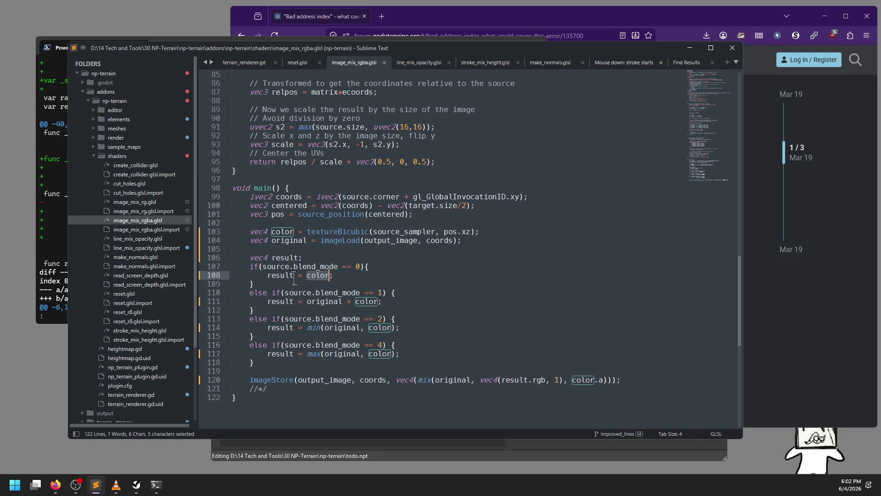
double_click(318, 301)
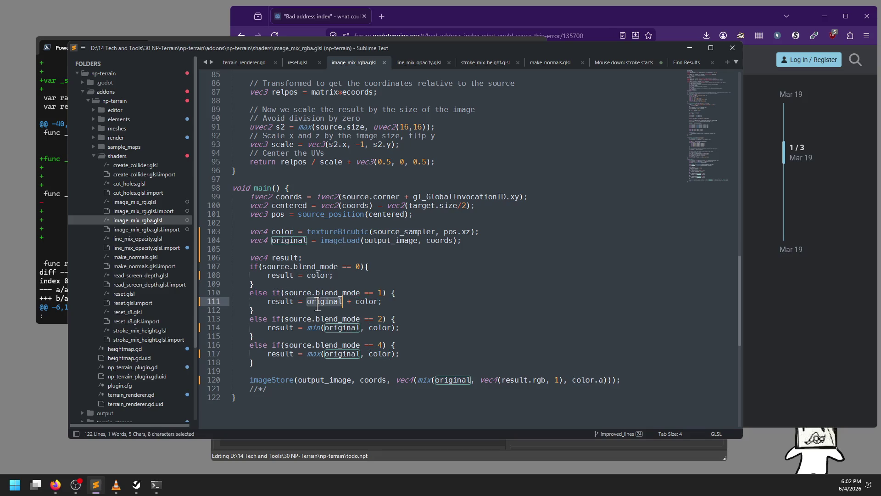
double_click(370, 302)
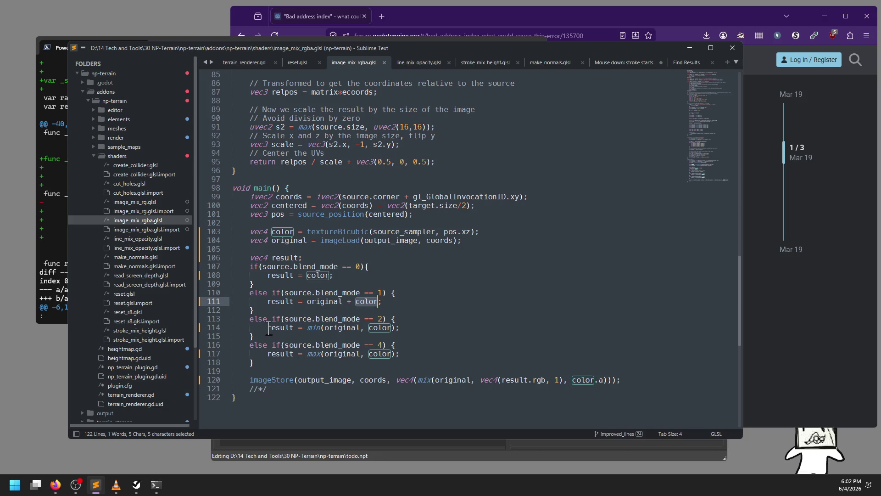
double_click(335, 328)
double_click(381, 327)
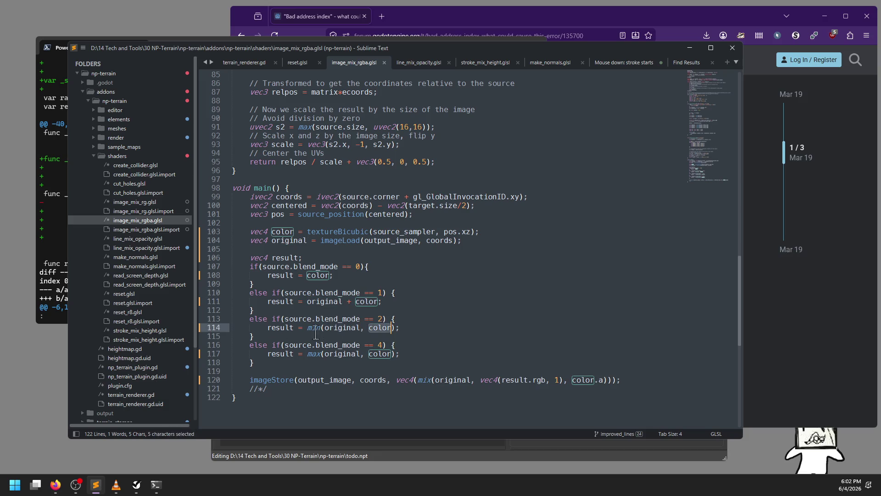
double_click(344, 354)
double_click(383, 354)
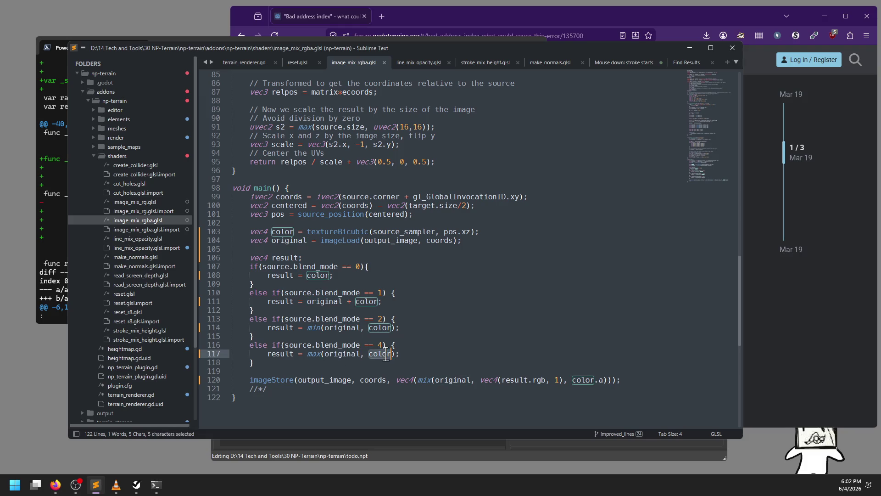
click(404, 354)
key(ctrl+s)
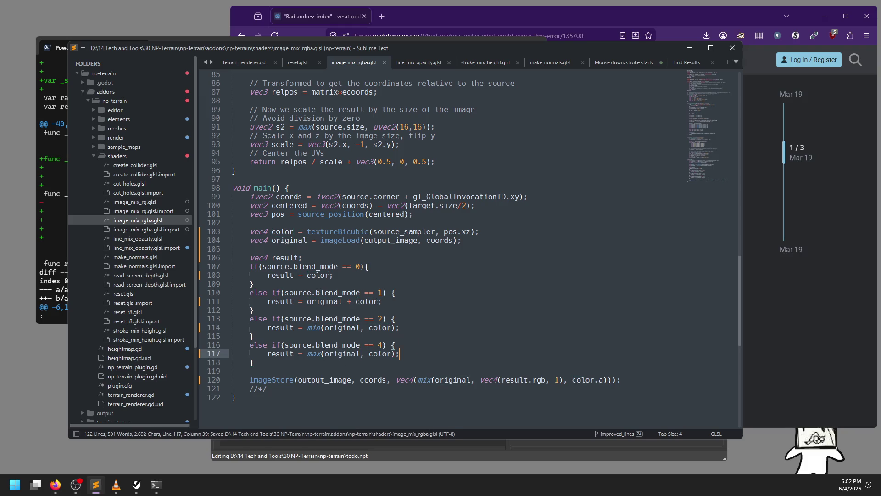
scroll(414, 343, down, 4)
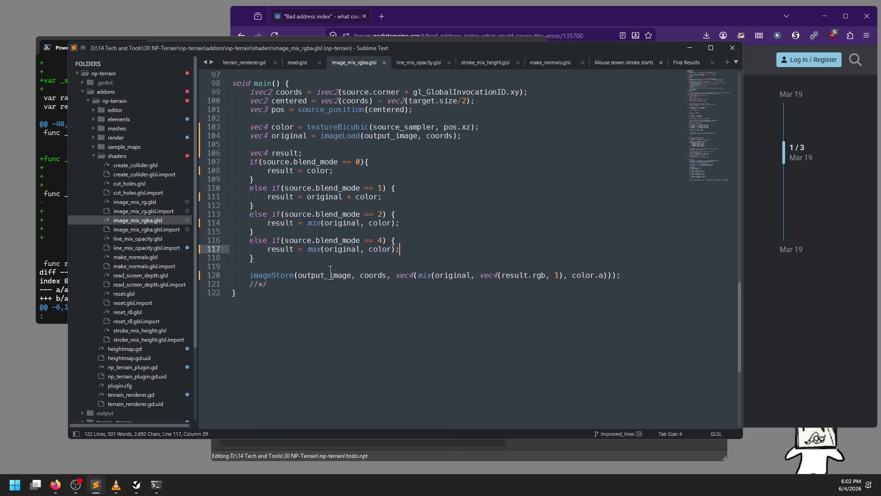
Step: Split the imageStore call across lines with ); on its own, and delete the outer vec4( wrapper
click(395, 274)
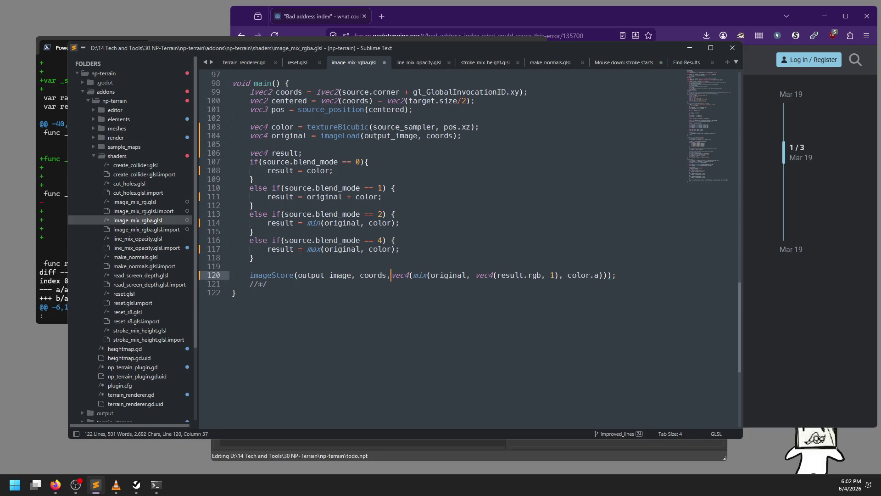
key(Return)
click(483, 284)
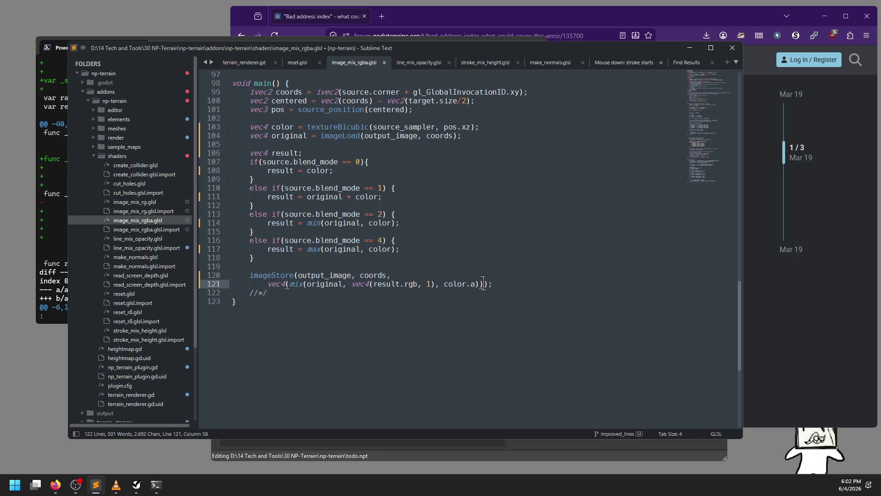
key(Return)
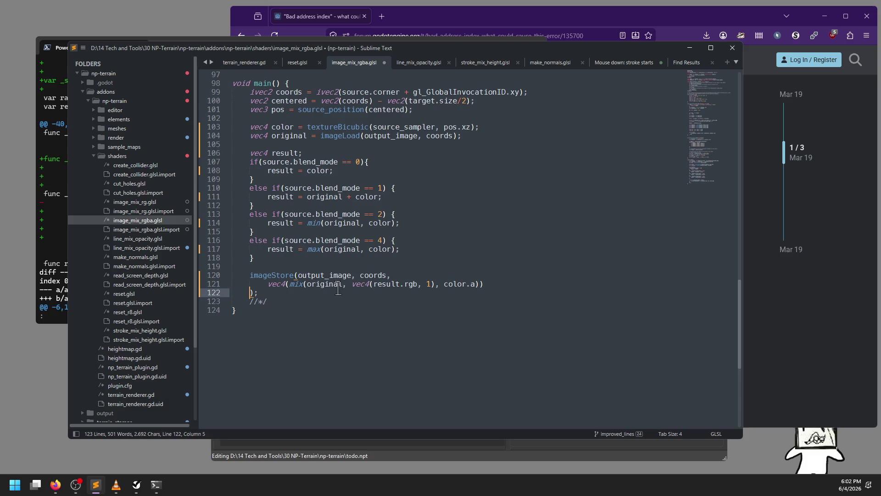
click(289, 283)
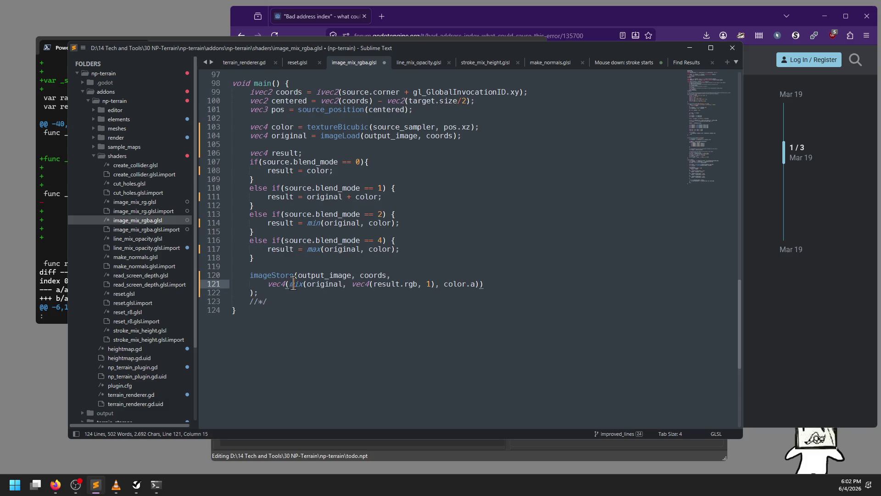
drag(288, 284, 268, 283)
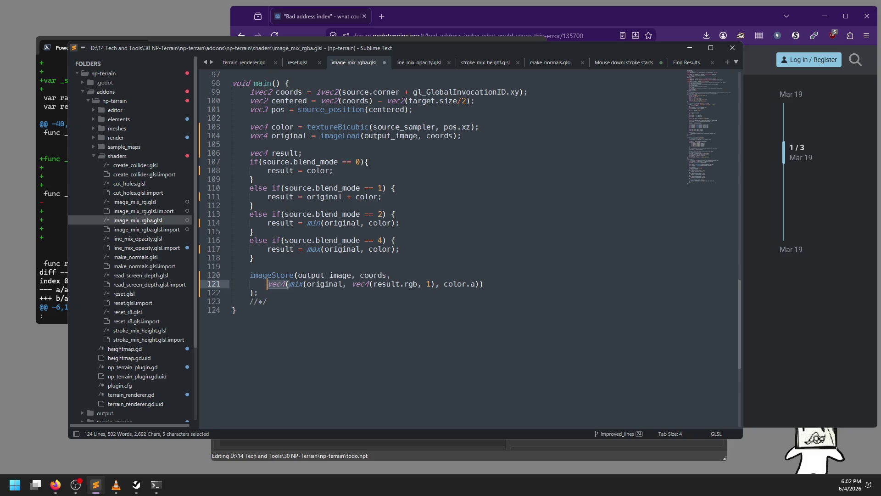
key(BackSpace)
key(BackSpace)
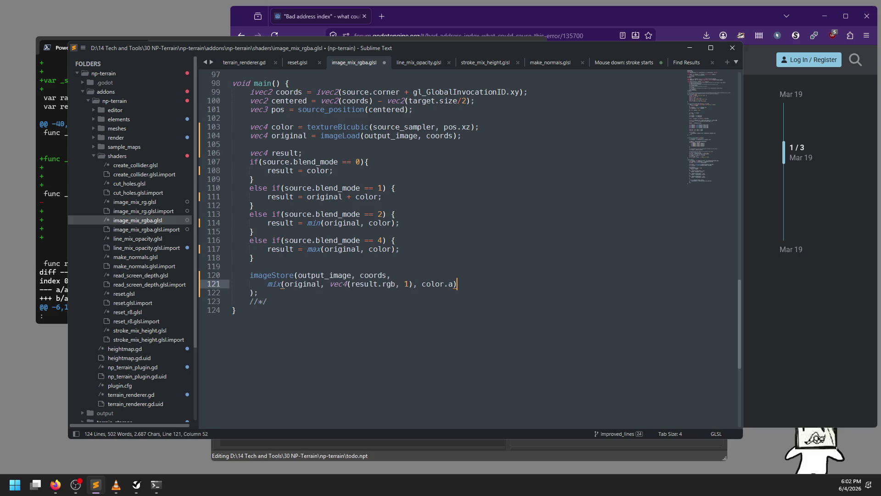
Step: Check the mix arguments original, vec4(result.rgb, 1) and color.a, then save image_mix_rgba.glsl
click(289, 283)
double_click(289, 283)
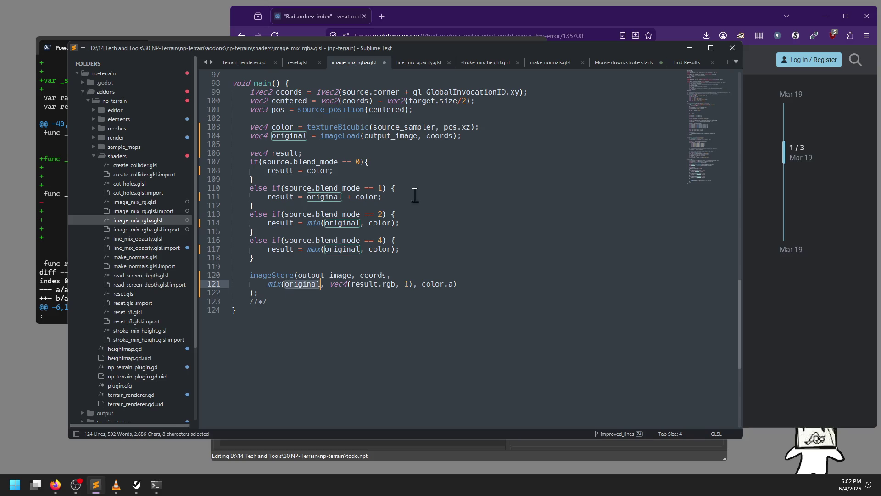
double_click(367, 283)
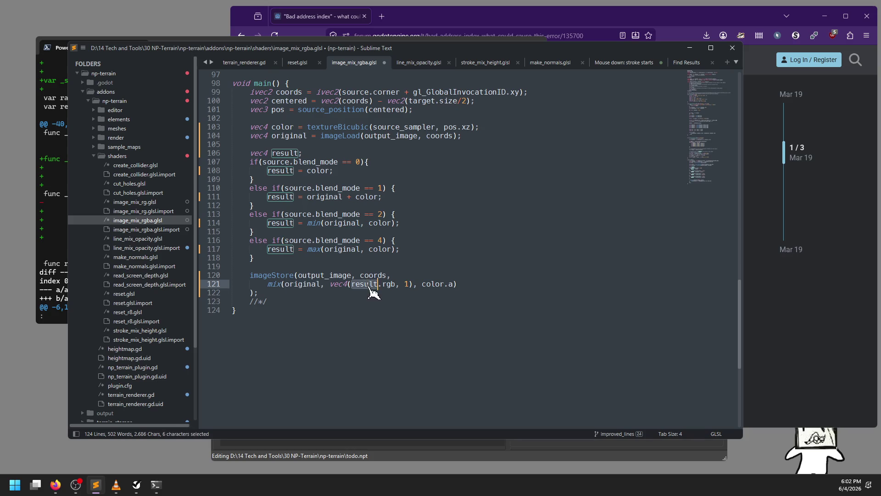
double_click(406, 283)
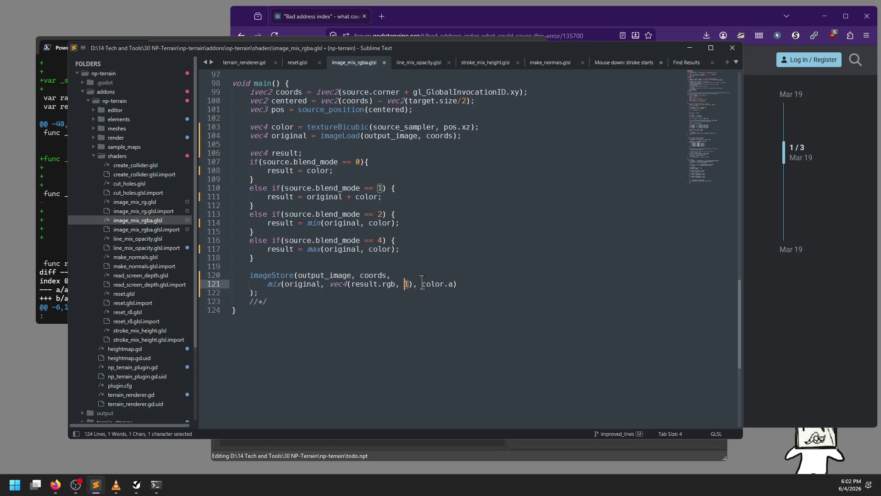
drag(422, 283, 452, 283)
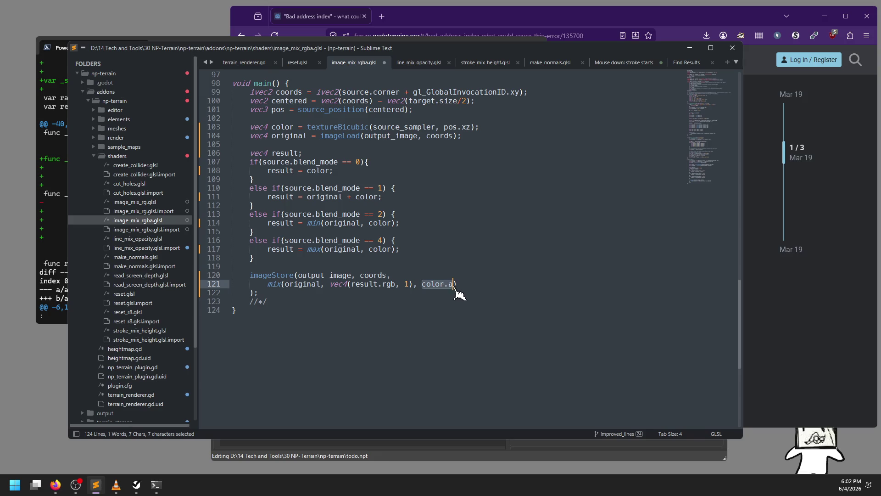
click(460, 284)
key(ctrl+s)
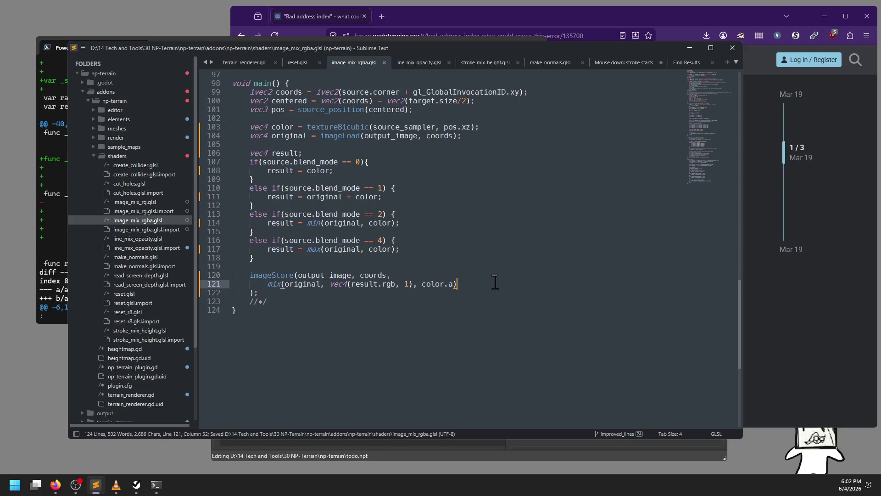
key(super)
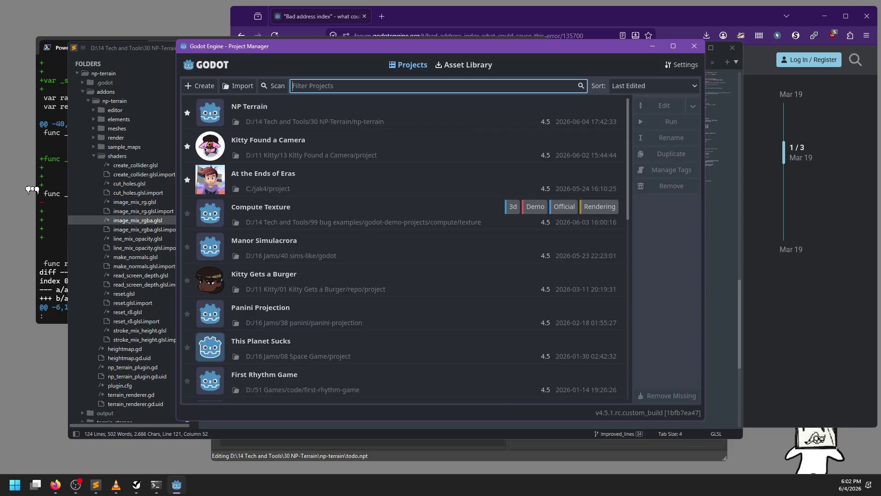
Step: Reopen the NP Terrain project from Godot's Project Manager
double_click(324, 121)
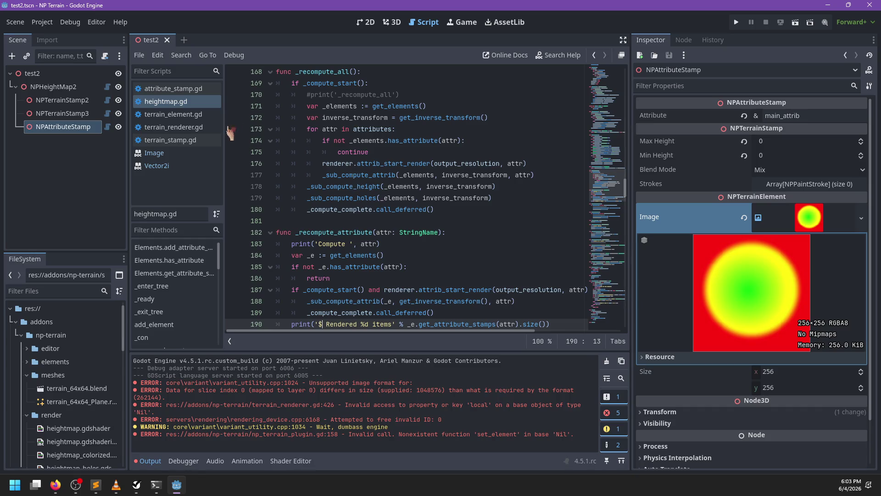
Step: Open terrain_renderer.gd and find the 'shader = RID' line in _image_mix
scroll(409, 229, down, 3)
click(412, 209)
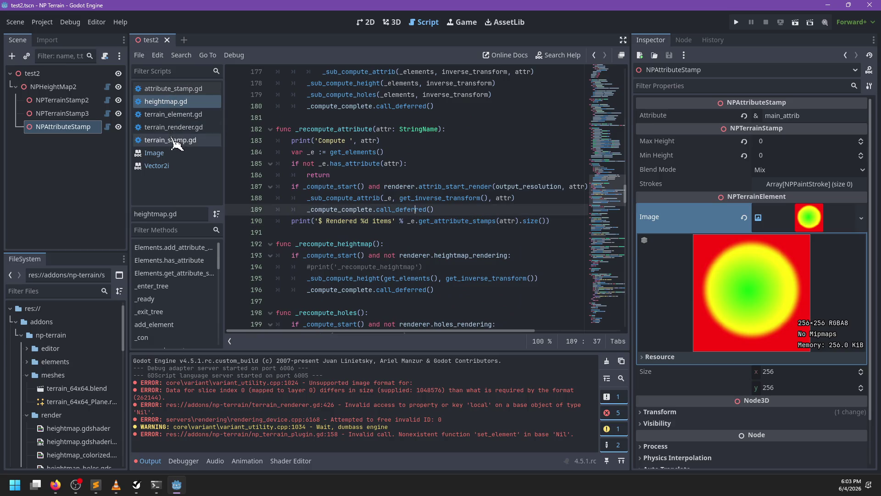
click(177, 139)
click(176, 127)
click(417, 186)
key(ctrl+f)
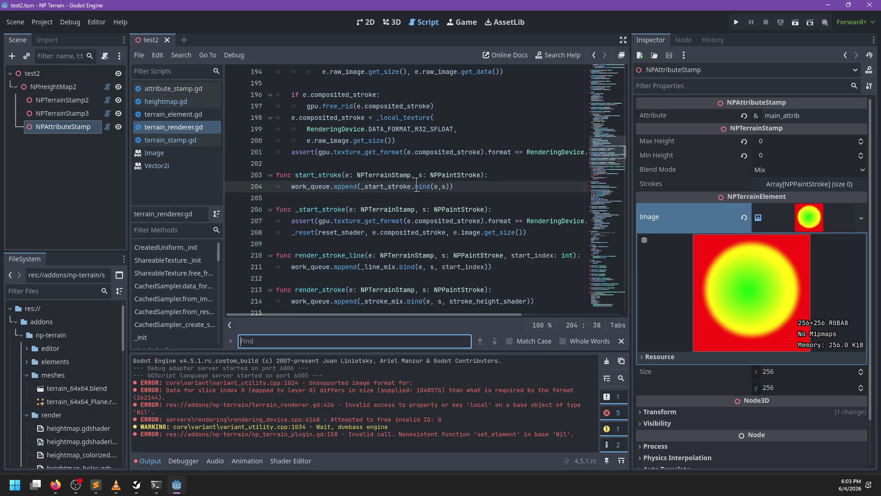
text(RID())
key(Return)
key(Return)
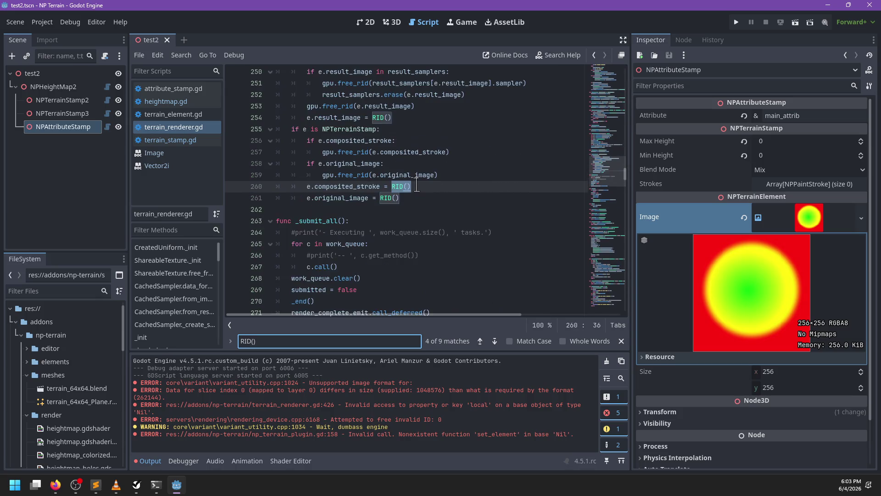
key(ctrl+a)
text(shader = RID)
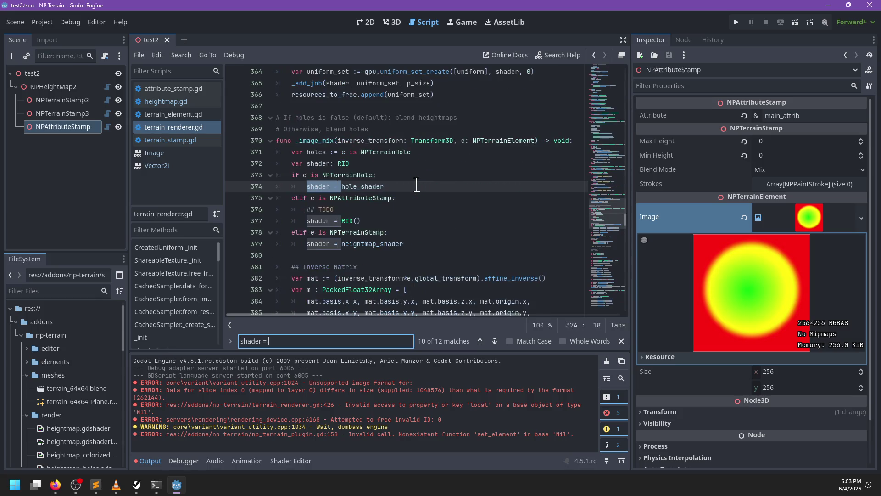
key(Escape)
Step: Delete the ## TODO comment and replace RID() with attribute_shader for NPAttributeStamp
key(Up)
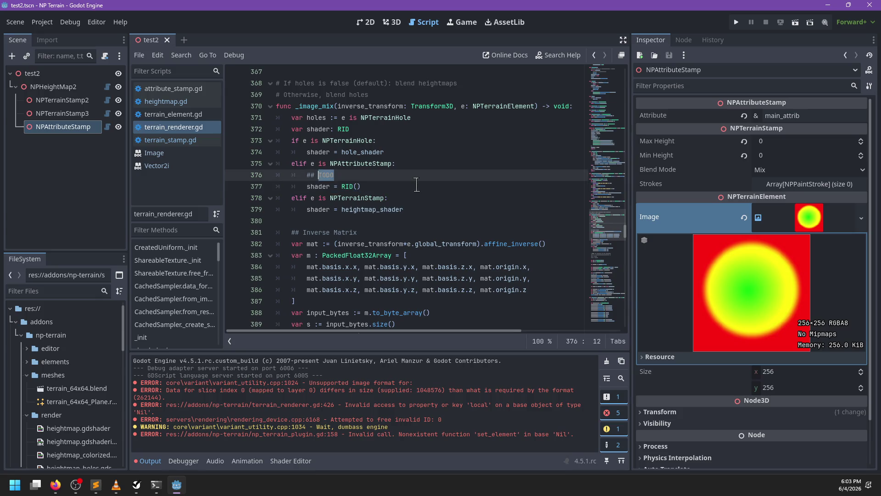
key(shift+Up)
key(shift+End)
key(BackSpace)
key(Down)
key(BackSpace)
key(BackSpace)
key(BackSpace)
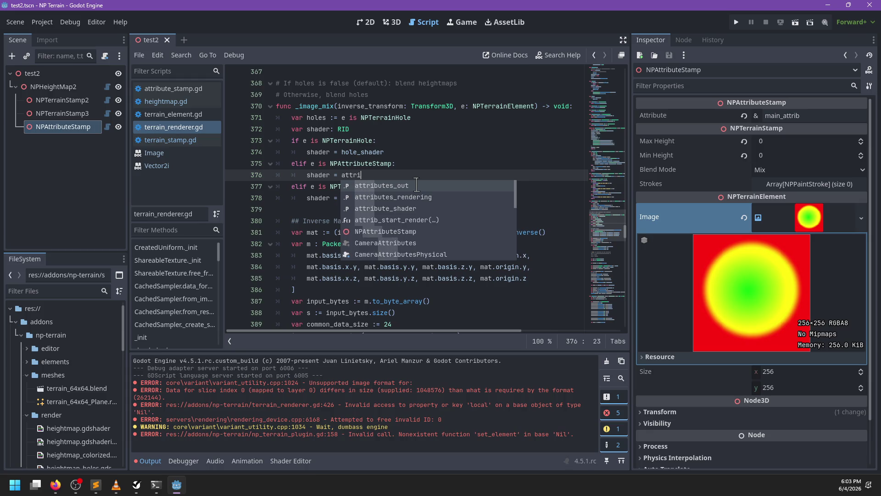
key(Down)
key(Down)
key(Return)
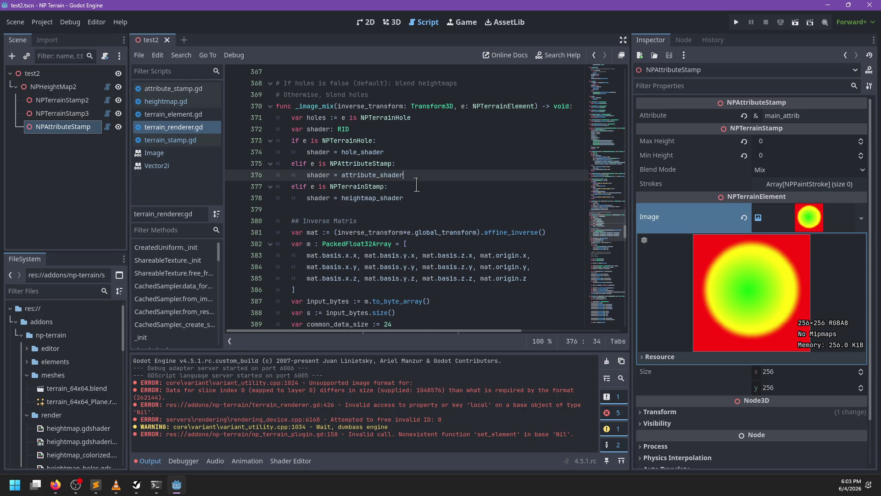
scroll(407, 176, down, 15)
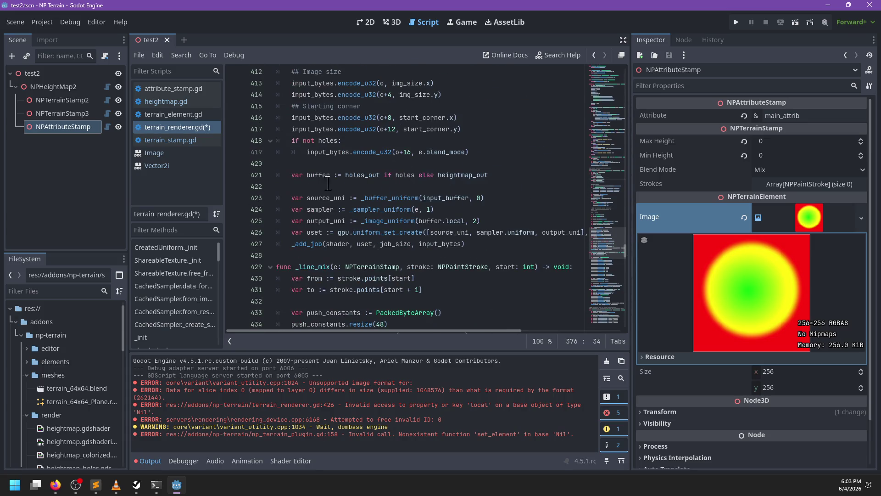
Step: Replace the conditional holes_out/heightmap_out assignment with a var buffer typed ShareableTexture
click(326, 163)
key(Return)
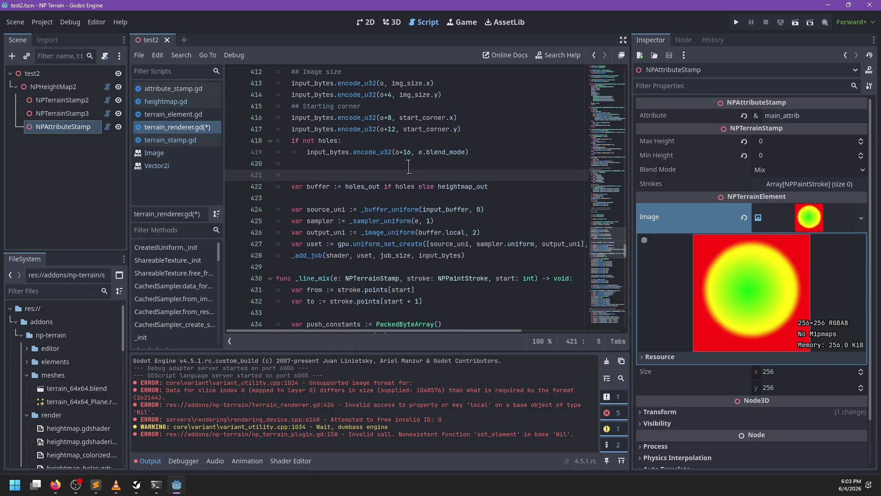
key(ctrl+z)
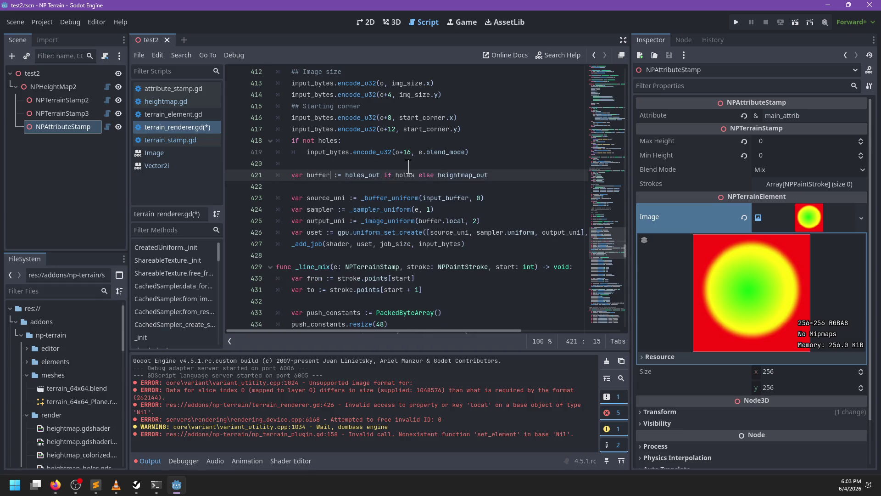
key(ctrl+shift+Right)
key(ctrl+shift+Right)
key(ctrl+shift+Right)
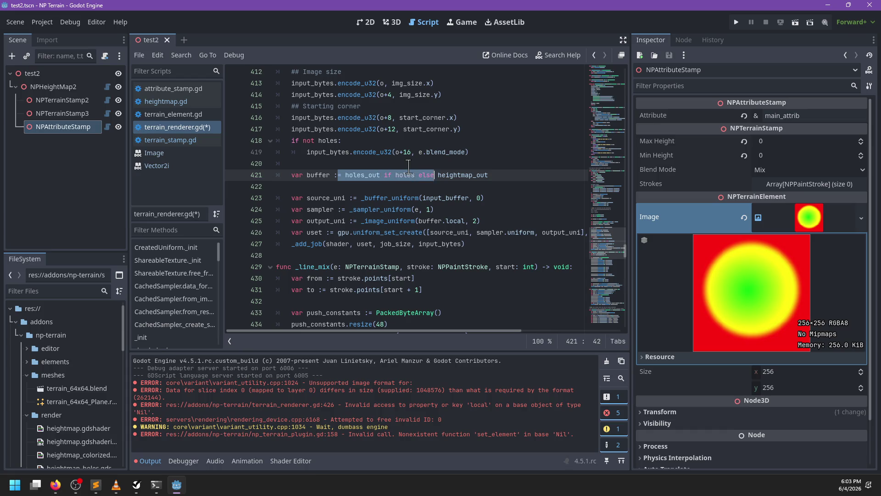
key(BackSpace)
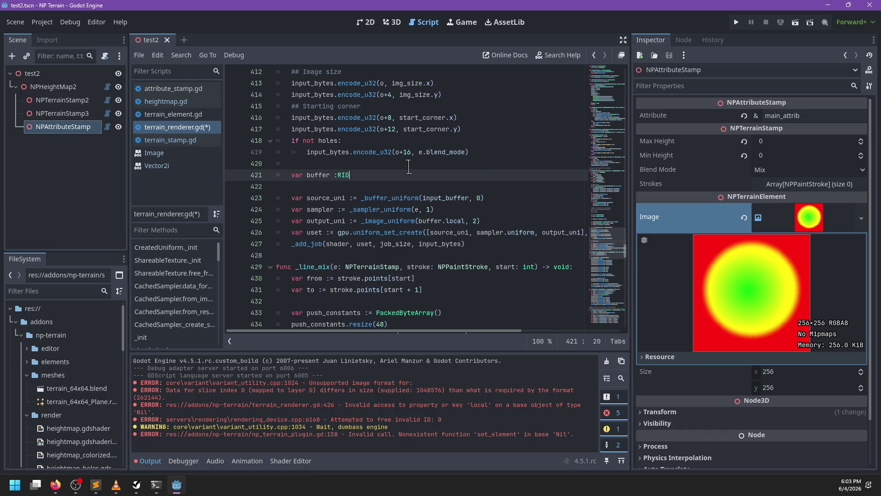
key(Return)
key(Down)
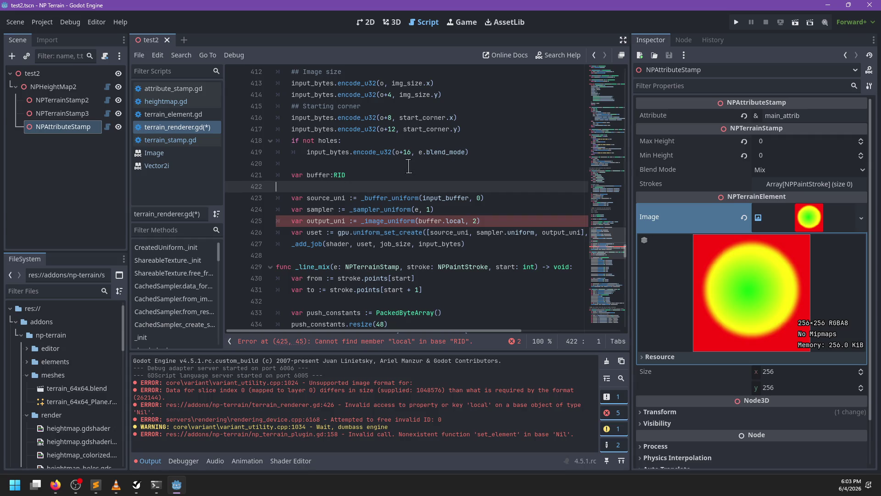
key(Up)
key(Return)
text(if hl)
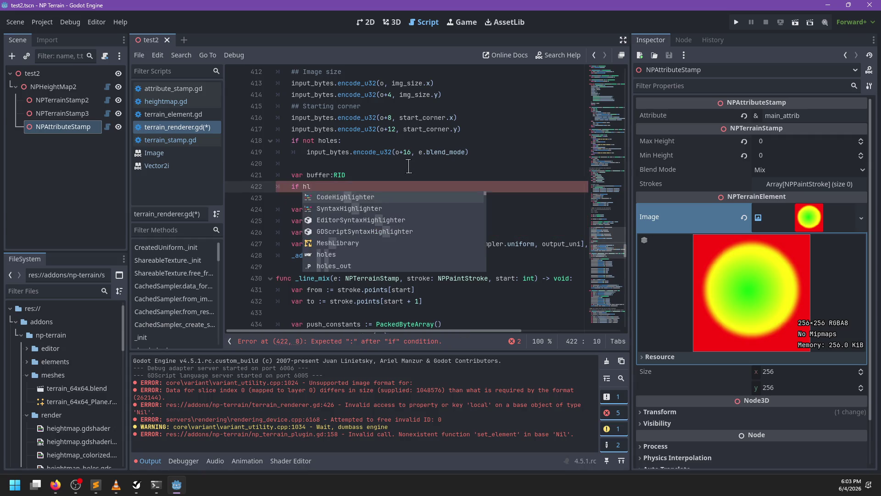
key(Escape)
key(Up)
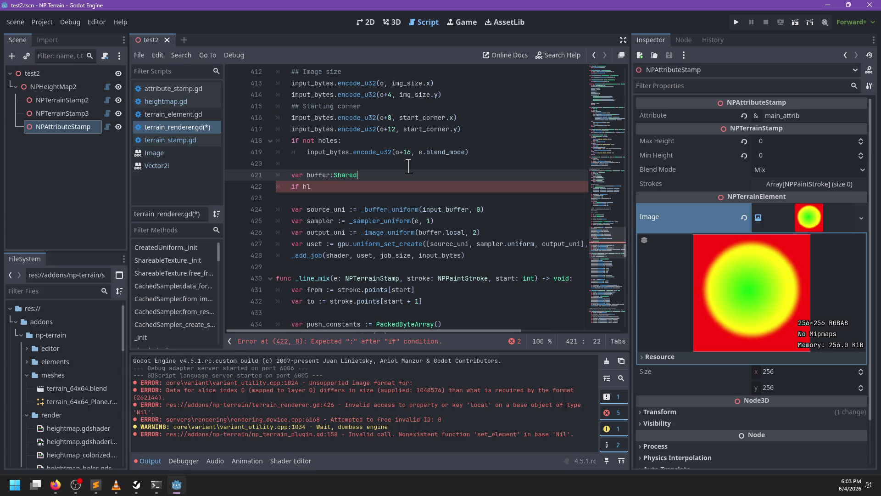
key(Return)
key(Down)
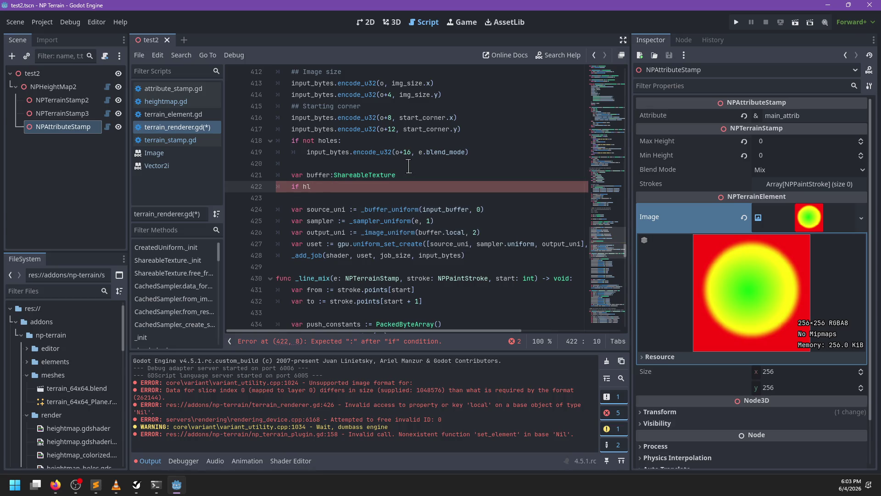
Step: Add an 'if holes:' branch that sets buffer to holes_out
text(oles:)
key(Return)
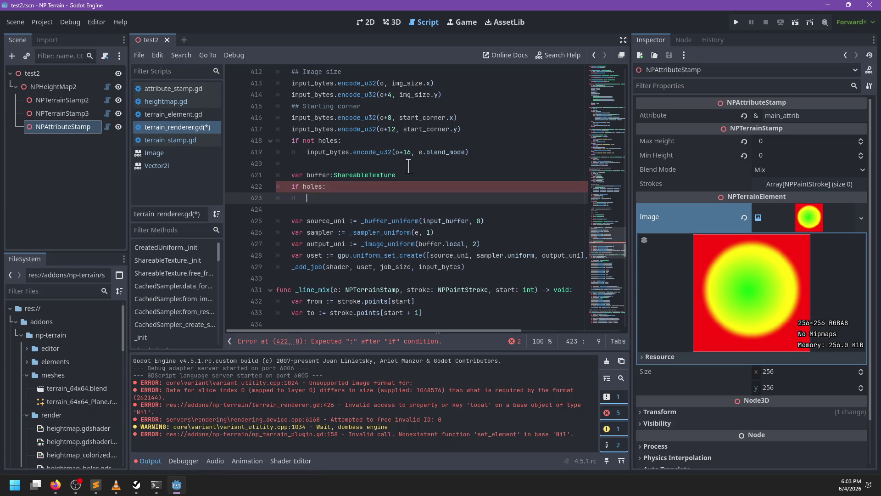
text(buffer =hol)
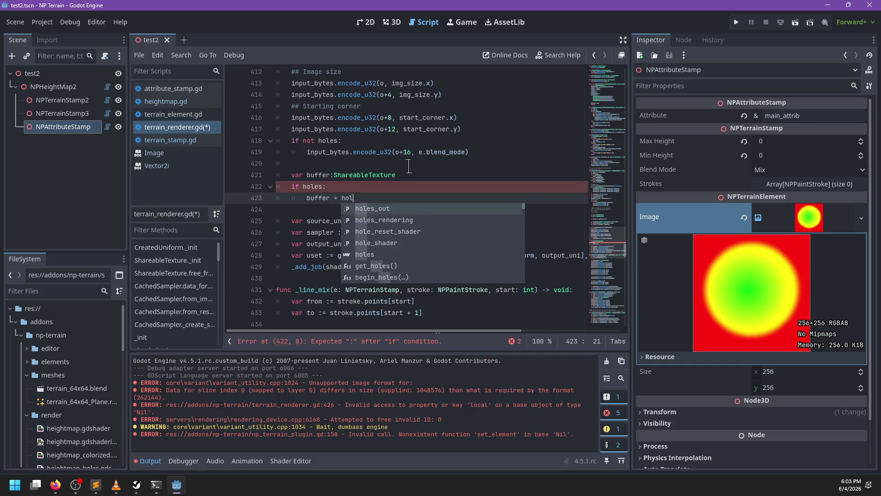
key(Return)
key(Return)
text(if s)
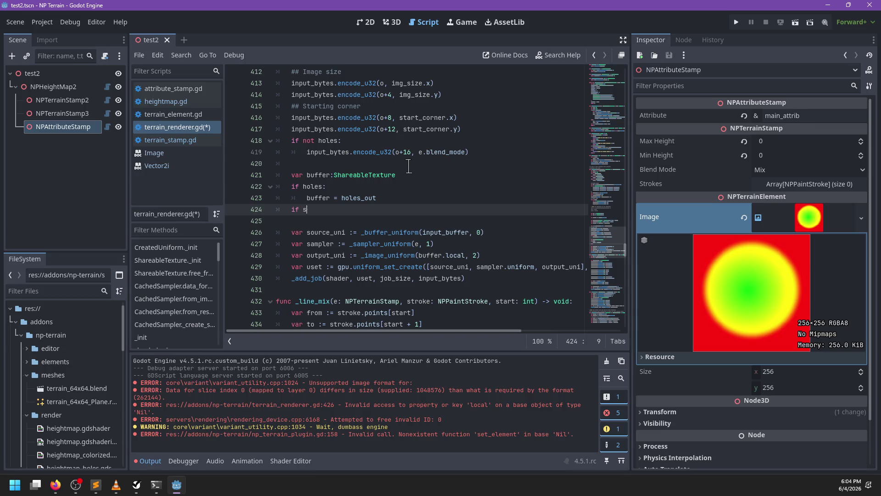
Step: Add an 'e is NPAttributeStamp' branch setting buffer to attributes_out[e.attribute]
text(tamp)
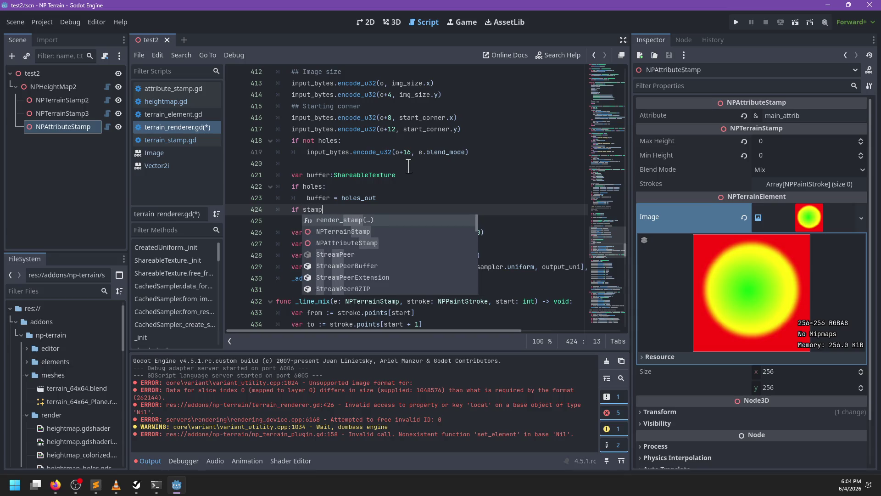
key(ctrl+BackSpace)
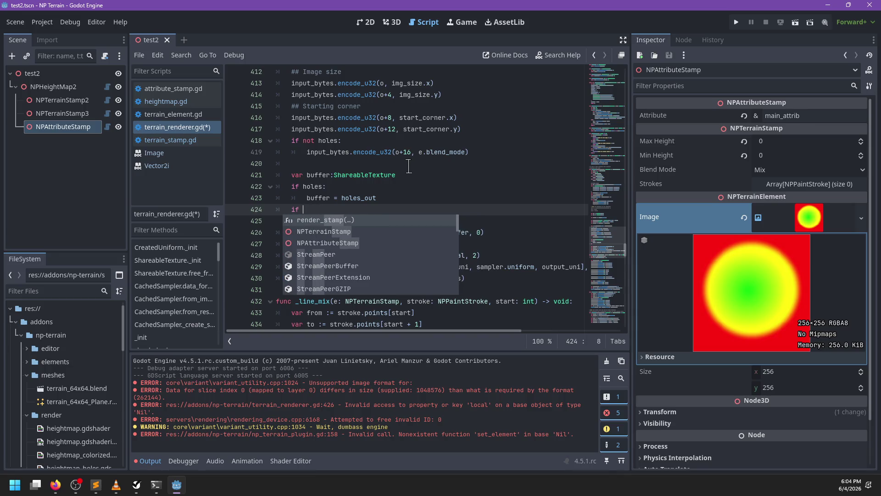
text(e is )
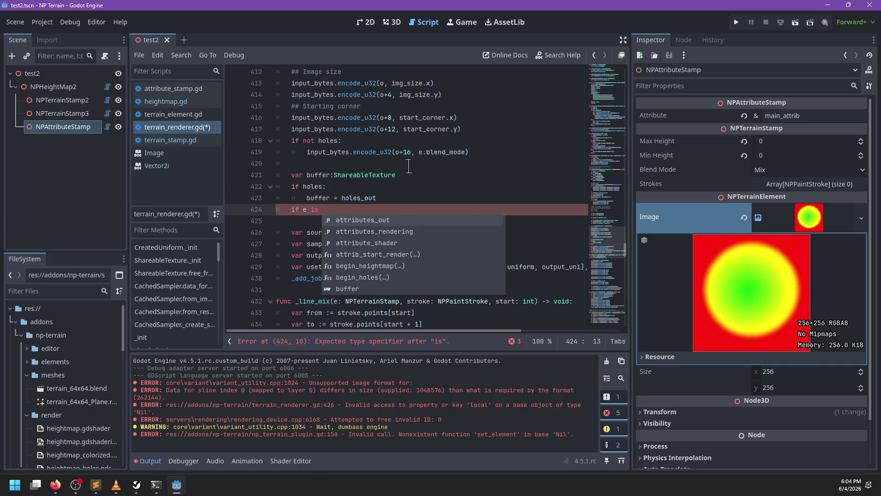
text(NPAttri)
key(Return)
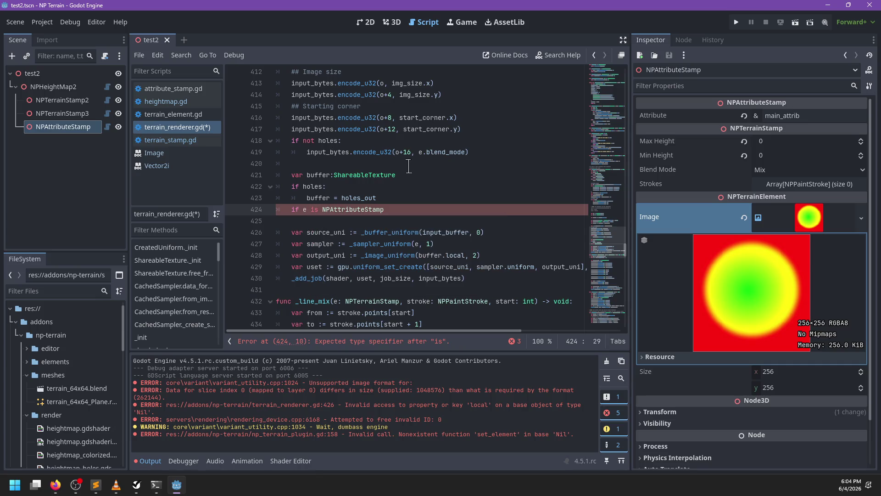
text(:)
key(Return)
text(buffer =)
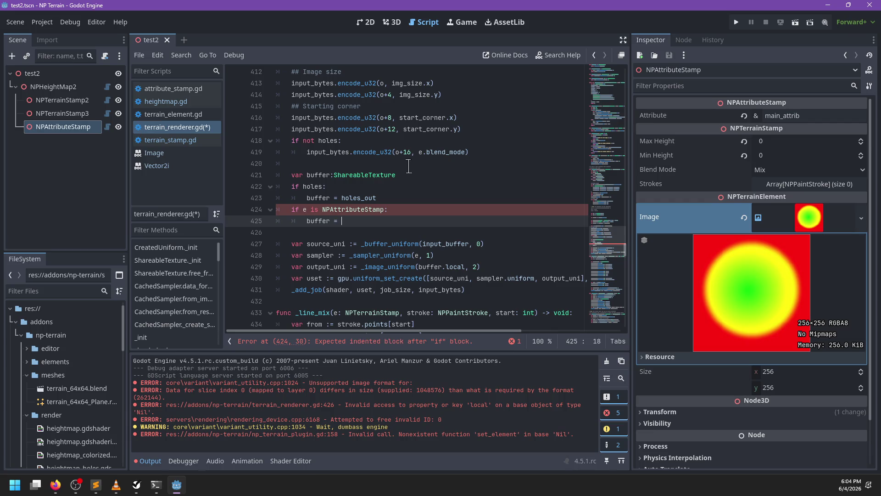
text(att)
key(Return)
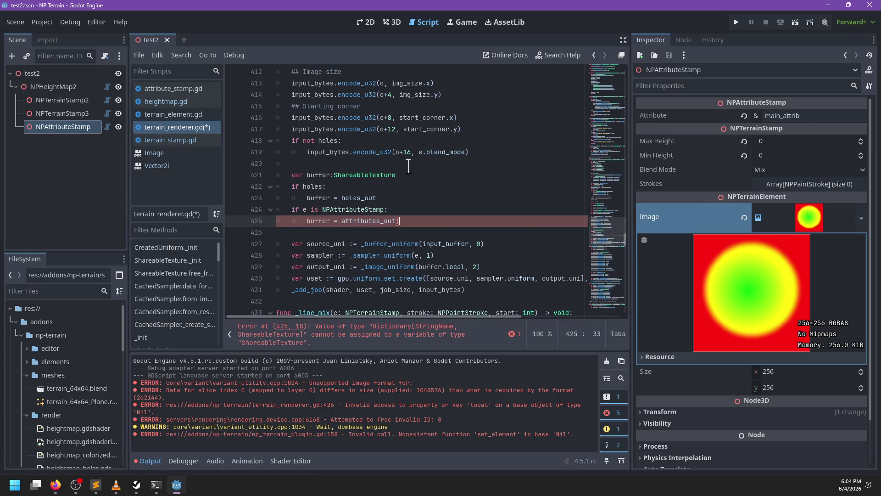
text([e.a)
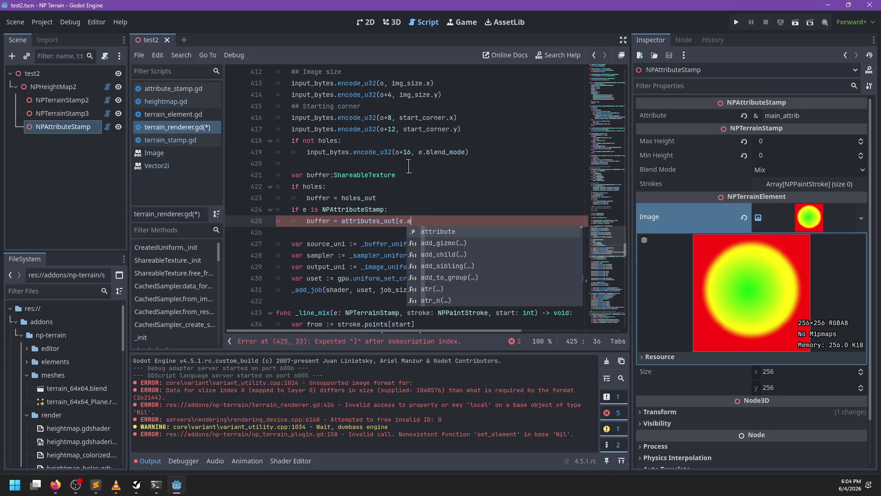
key(Return)
text(])
key(Return)
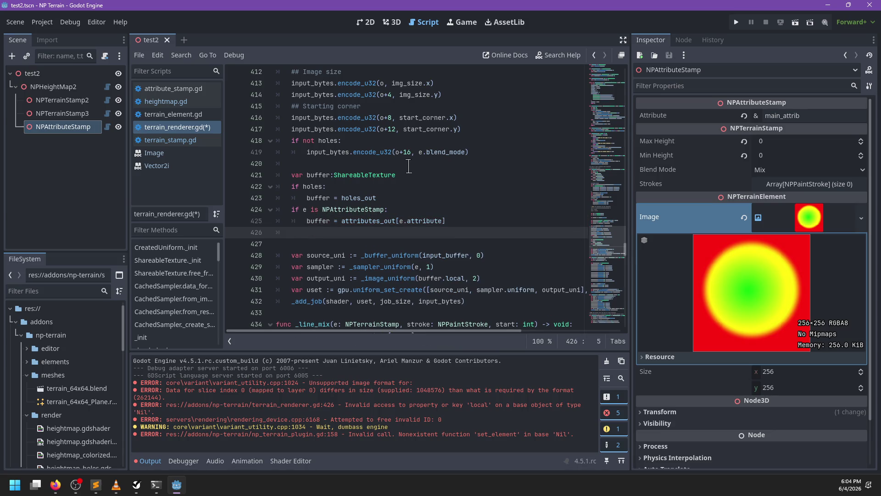
Step: Make that branch an elif, add else: buffer = heightmap_out, and save the script
key(Up)
key(Up)
text(el)
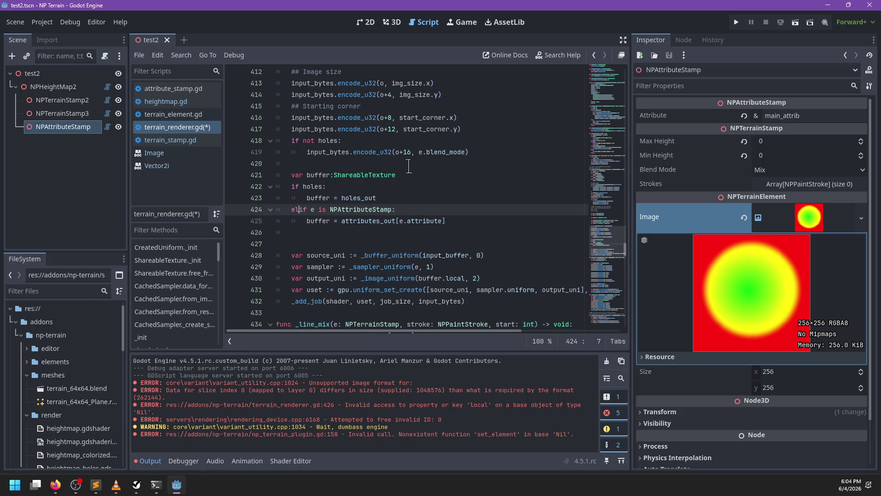
key(Down)
key(Down)
text(e:)
key(Return)
text(buff)
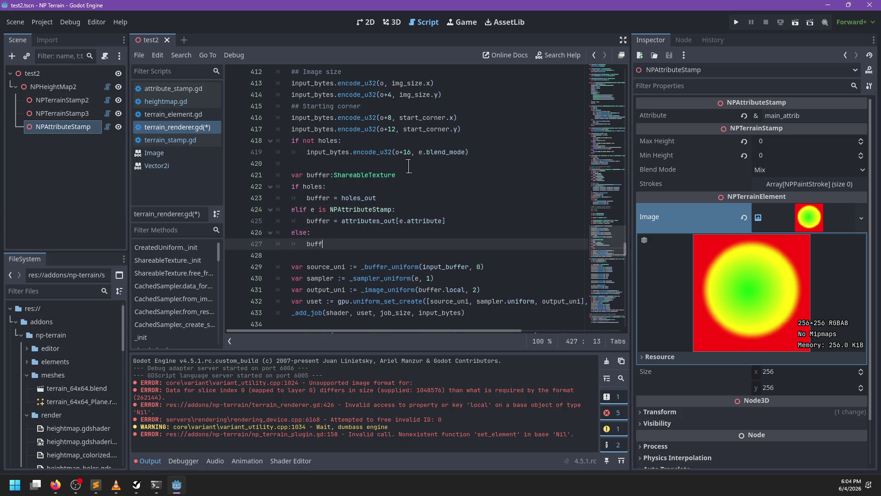
text(er = heightmap_out)
key(ctrl+s)
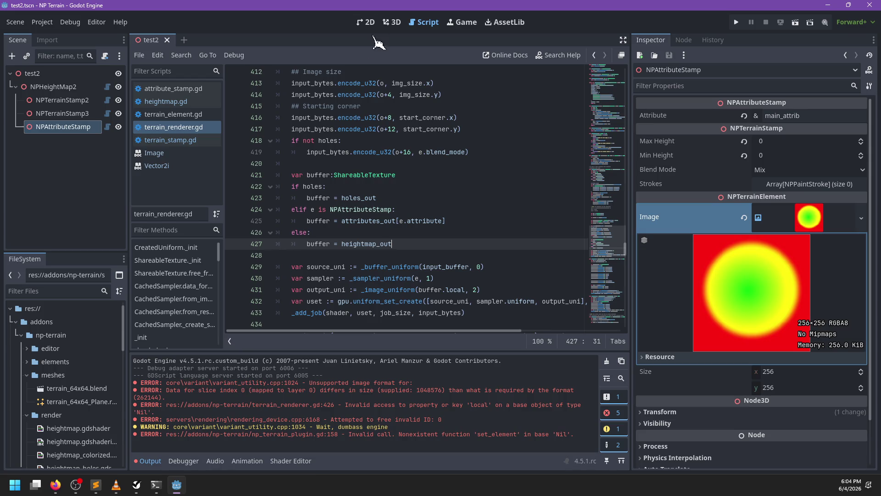
click(393, 22)
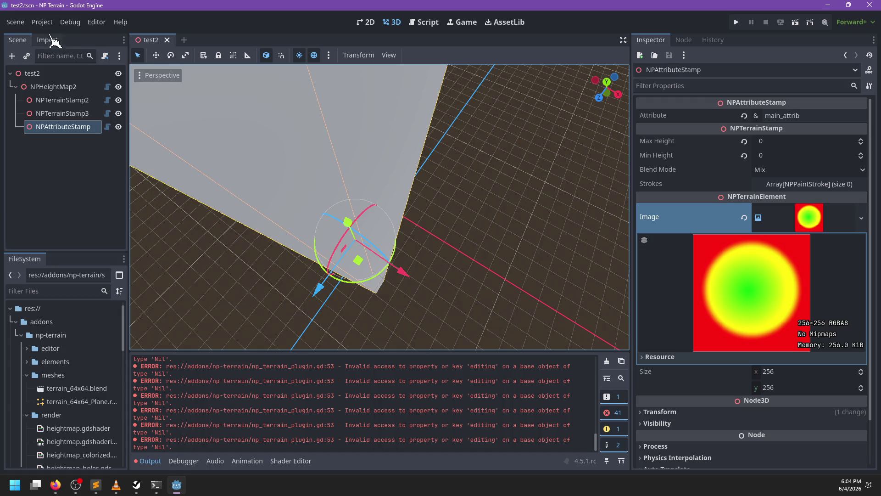
Step: Disable and re-enable the NP Terrain plugin in Project Settings > Plugins
click(42, 22)
click(53, 35)
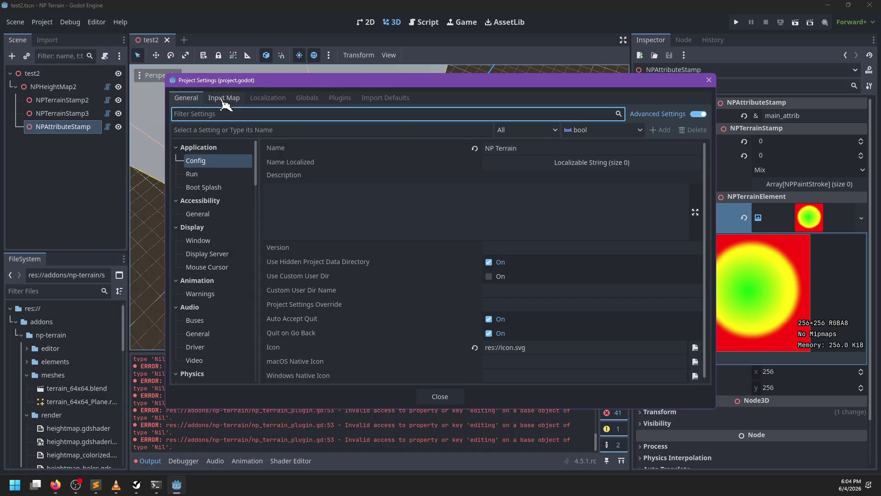
click(340, 97)
click(188, 143)
click(188, 144)
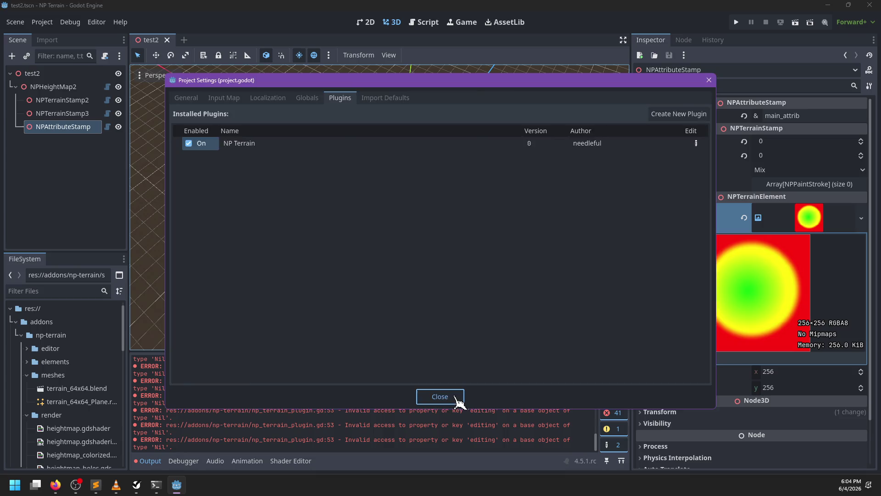
click(447, 399)
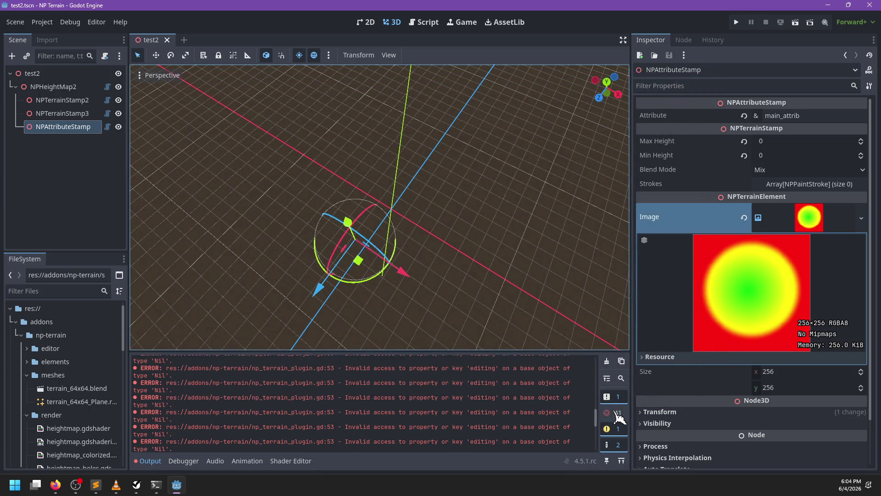
Step: Clear the Output log and return to terrain_renderer.gd in the script editor
click(606, 412)
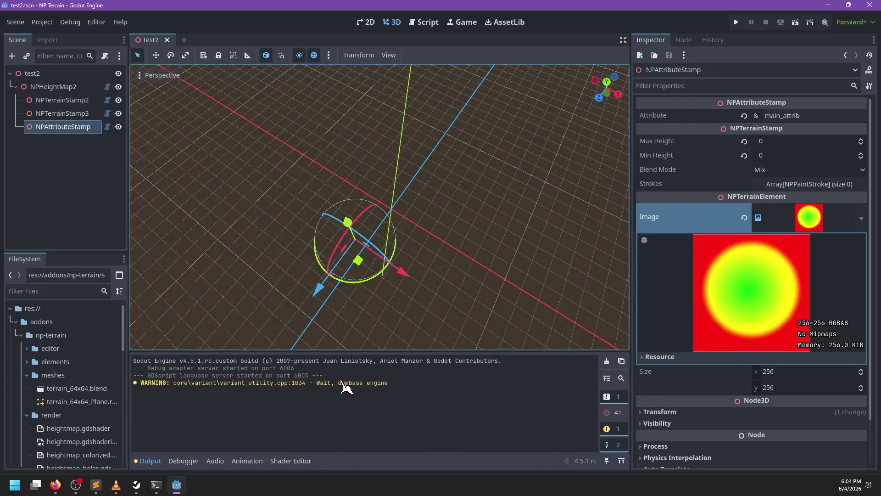
click(606, 412)
click(606, 361)
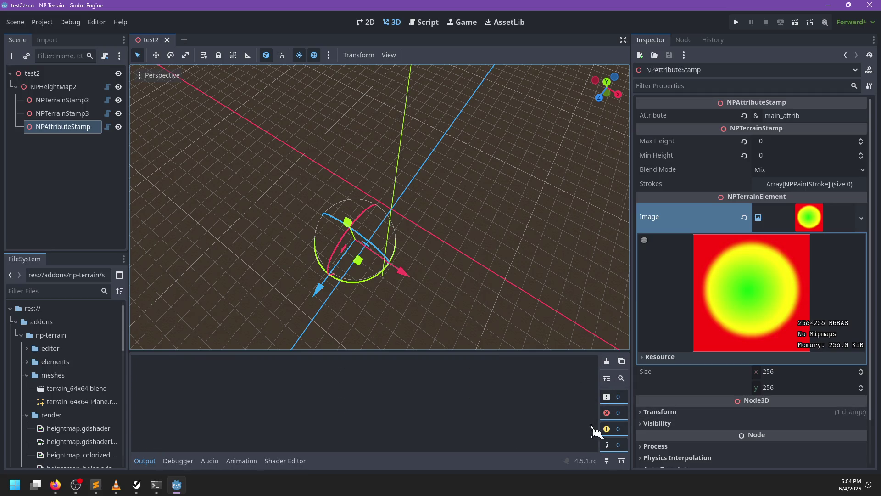
click(424, 22)
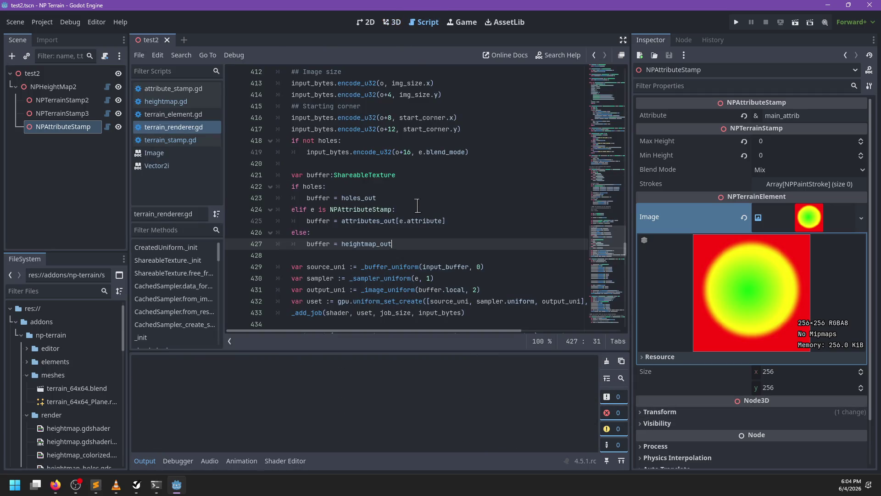
Step: In the 3D view, nudge the attribute stamp to trigger a re-render
scroll(418, 211, up, 20)
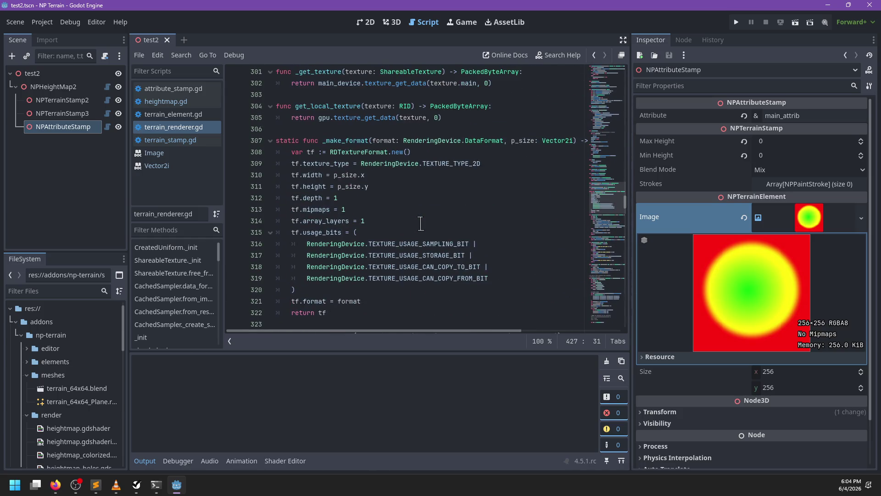
scroll(420, 224, down, 20)
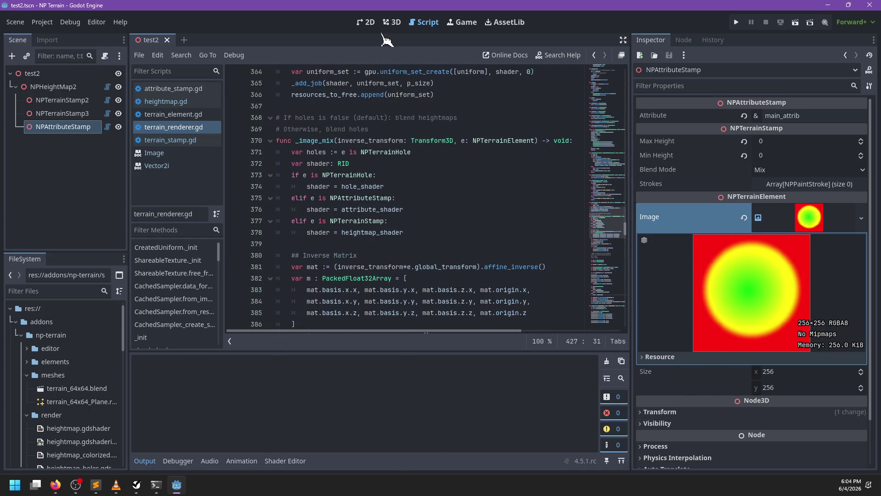
click(386, 26)
scroll(60, 385, down, 10)
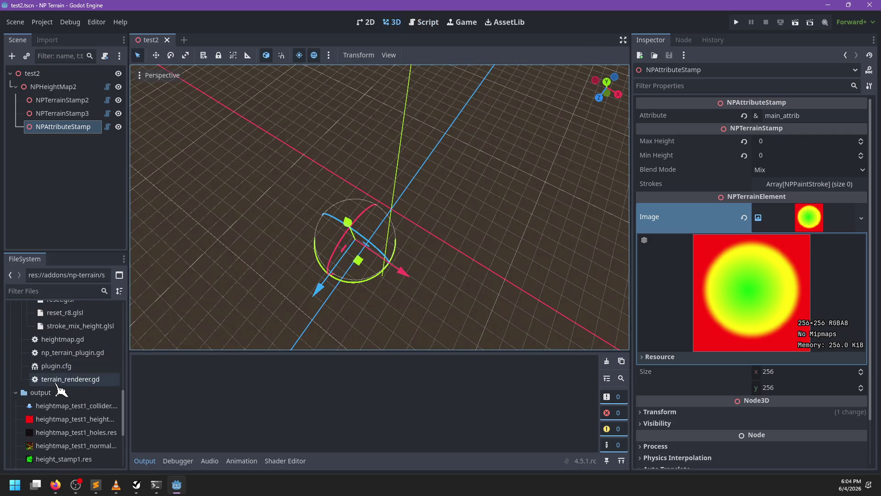
drag(367, 247, 360, 255)
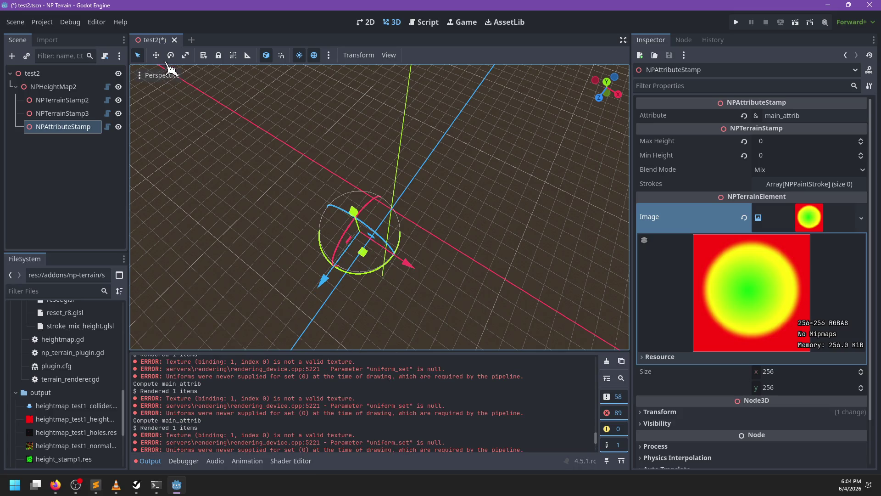
Step: Close test2 without saving, reopen test2.tscn, and move the attribute stamp right again
click(174, 40)
click(501, 273)
scroll(69, 395, down, 5)
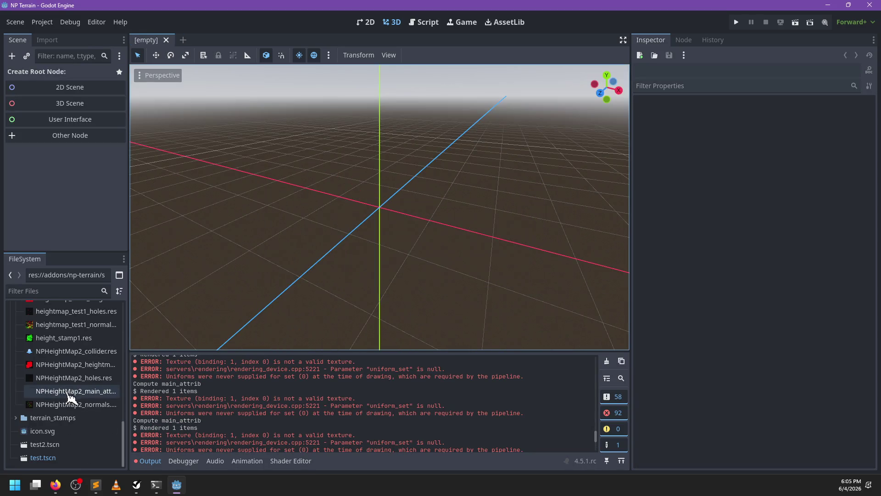
double_click(45, 444)
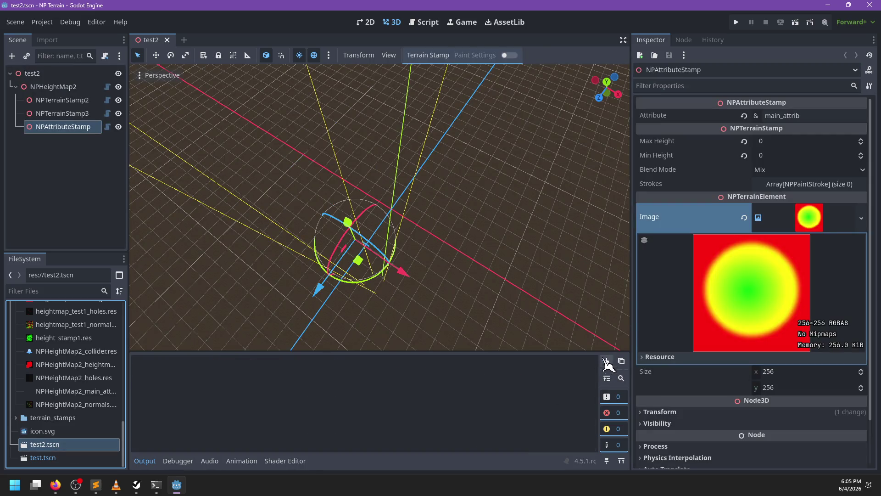
drag(358, 260, 369, 260)
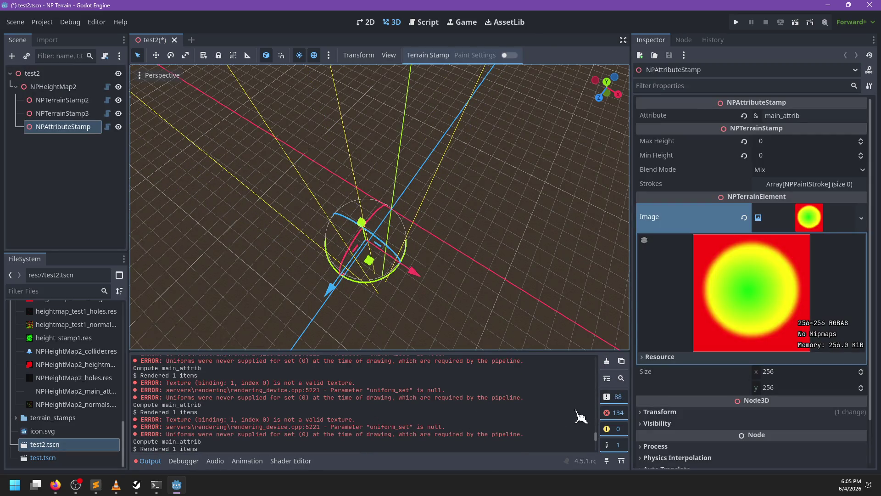
drag(596, 438, 597, 353)
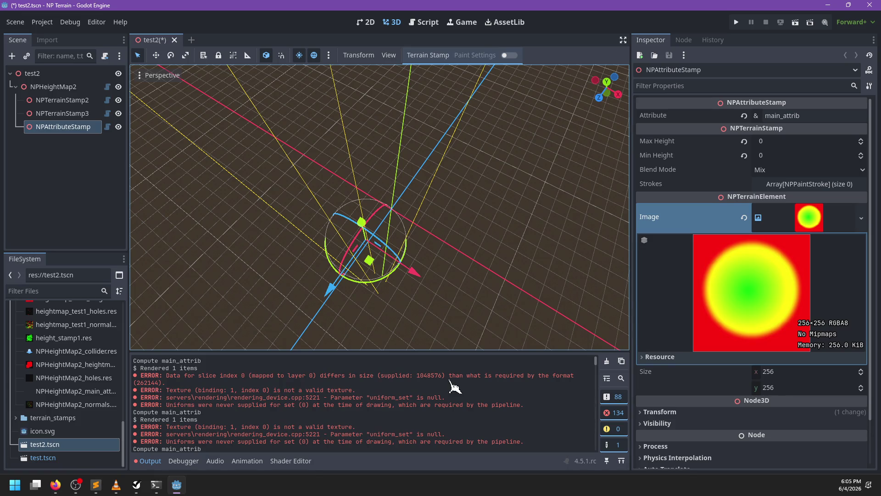
Step: Collapse the stamp's Image preview and open attribute_stamp.gd at the FORMAT_RGBAF conversion line
click(809, 230)
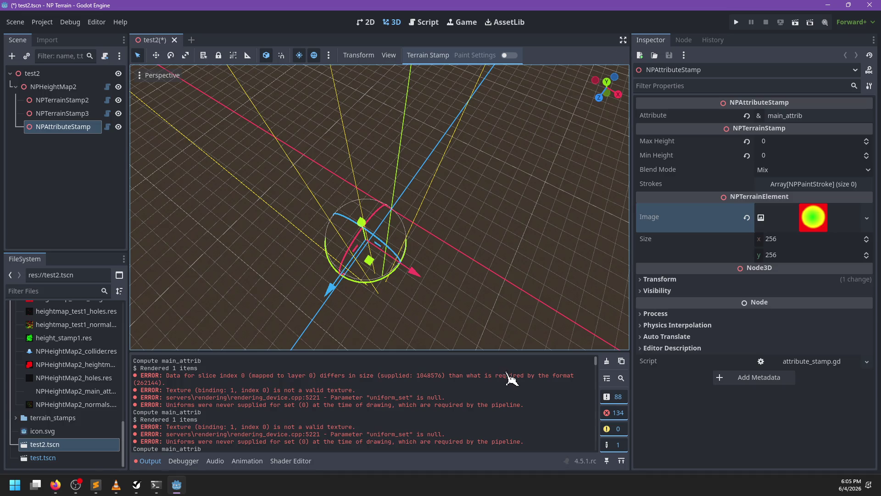
click(422, 22)
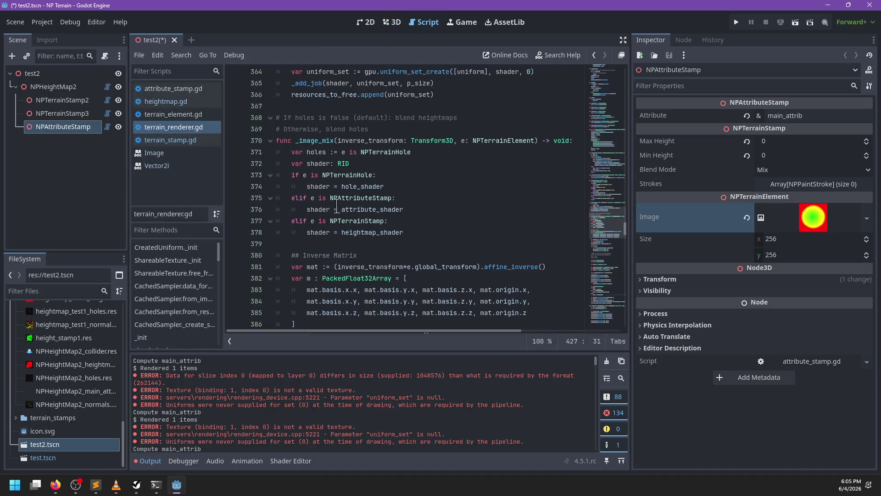
click(187, 89)
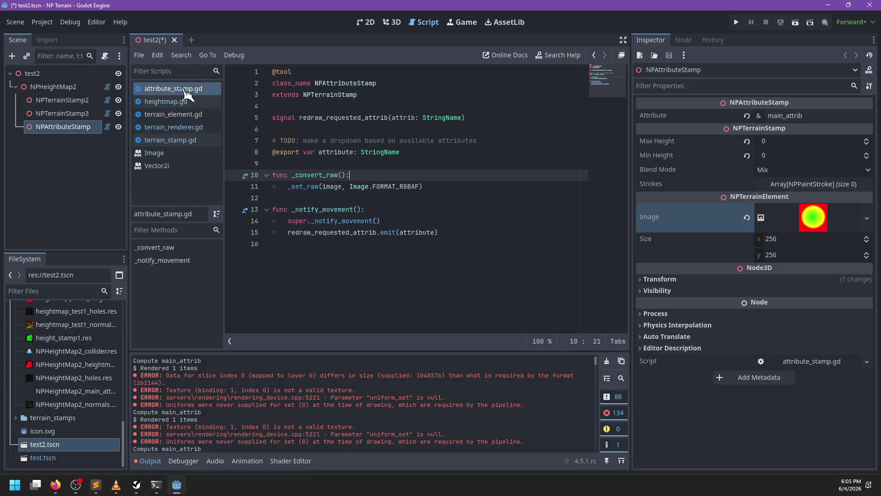
click(435, 185)
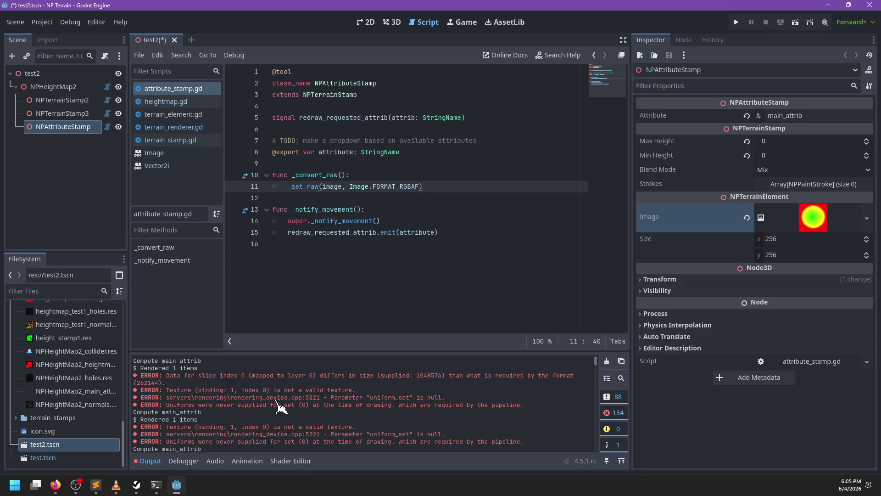
scroll(282, 401, down, 3)
scroll(282, 410, up, 3)
Step: In Calculator, compute 262144 ÷ 256 ÷ 256, giving 4
key(super)
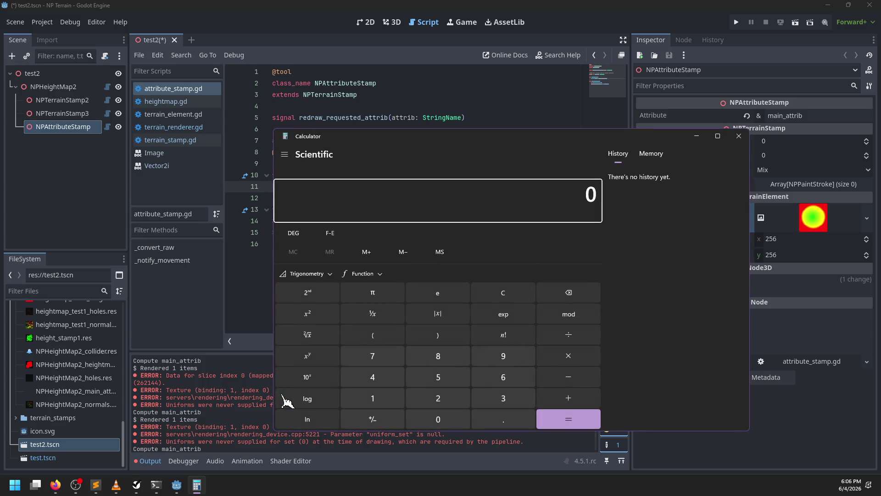
text(262,)
text(144)
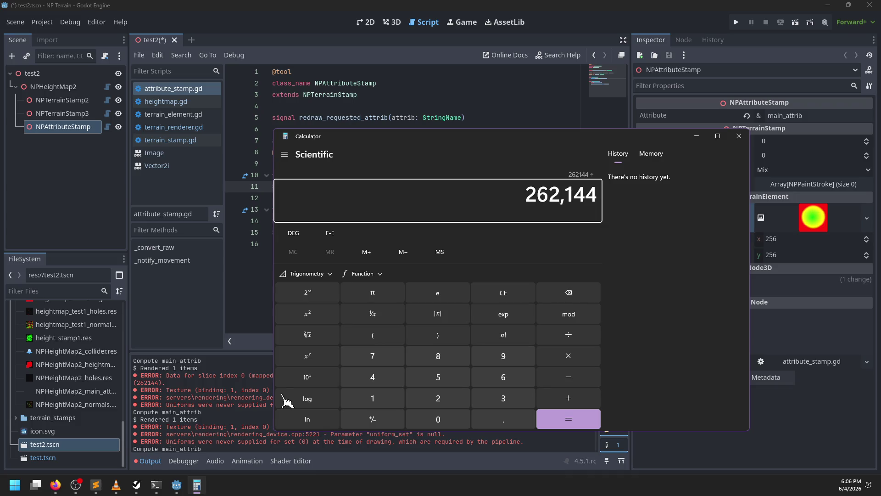
text(256/256)
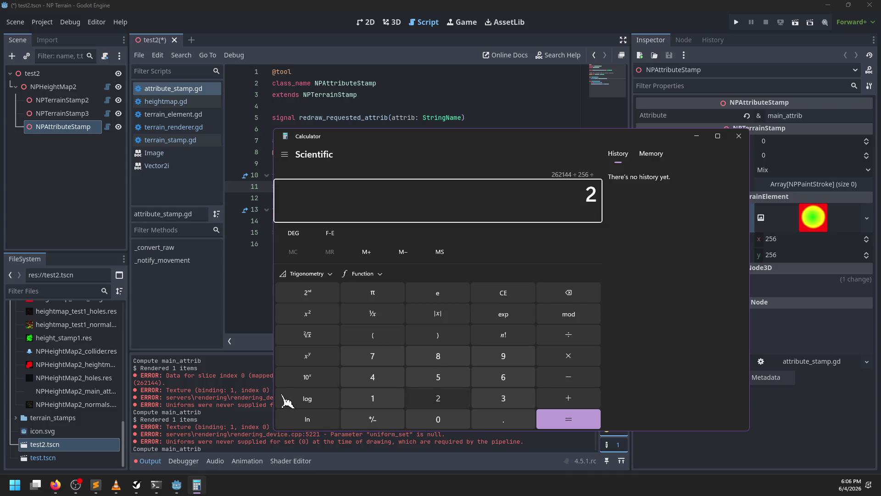
key(Return)
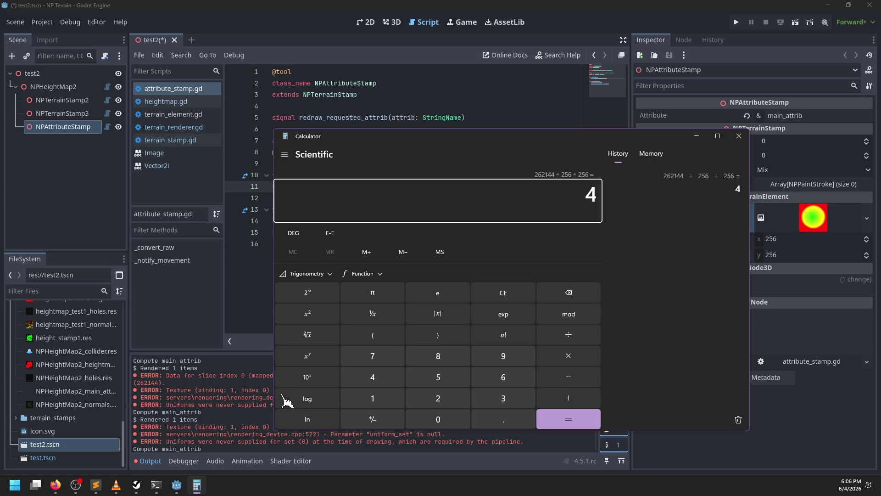
mouse_move(388, 136)
mouse_down()
mouse_move(456, 73)
mouse_move(375, 66)
mouse_up()
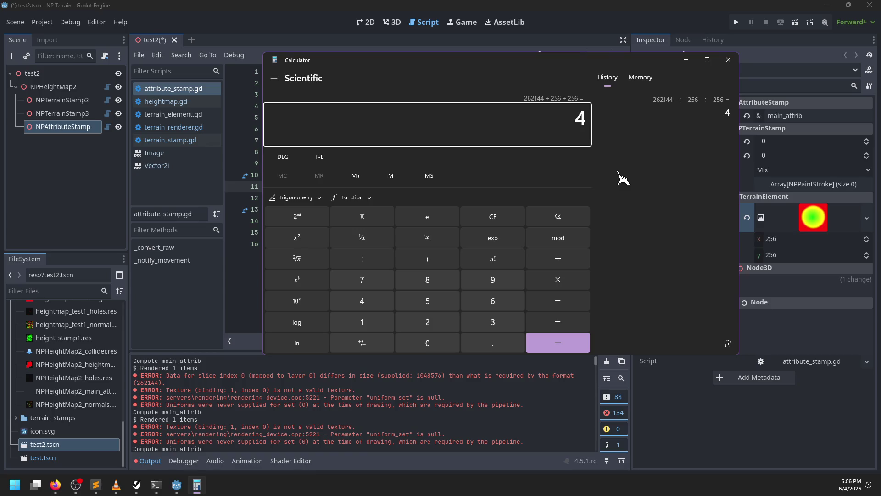
Step: Compute 1048576 ÷ 256 ÷ 256, giving 16, then return to Godot
text(1,04)
text(8,576)
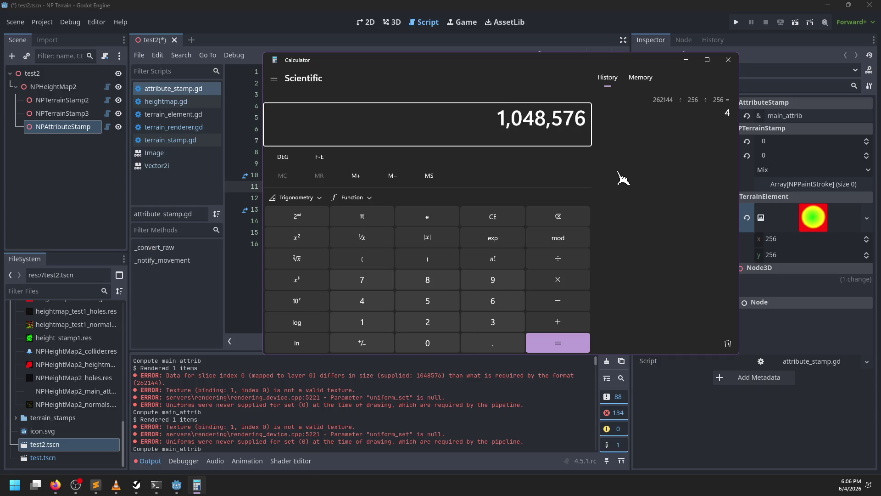
key(slash)
text(256)
key(slash)
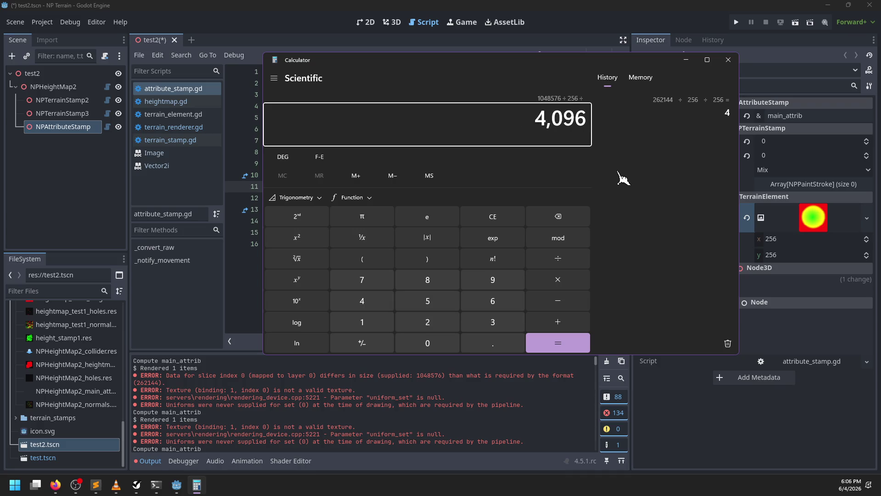
text(256)
key(Return)
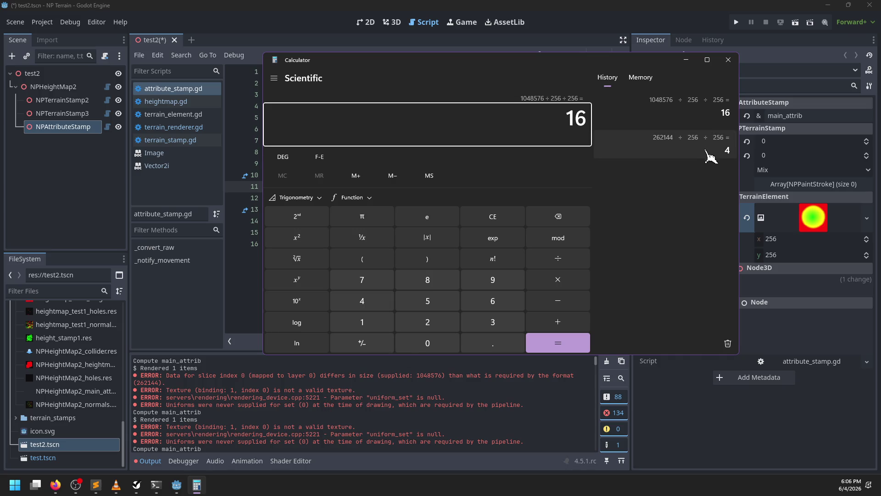
click(277, 386)
click(96, 485)
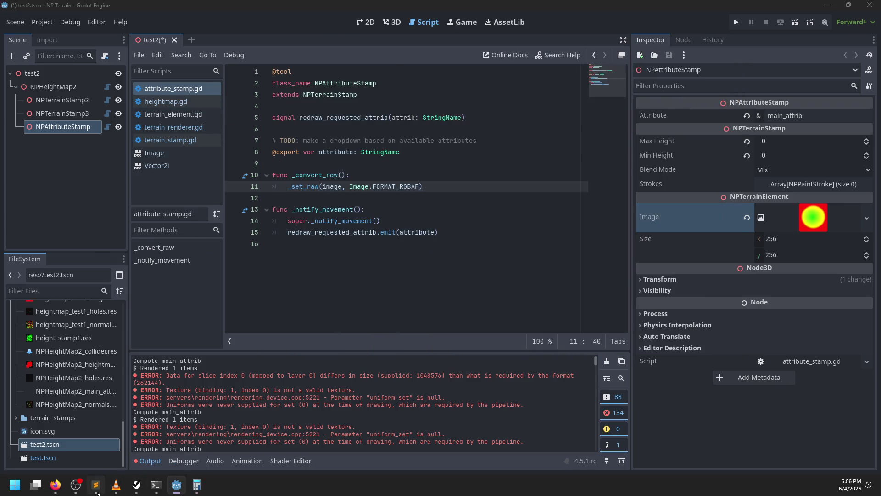
Step: Search the web for 'vulkan rgba32f' and open the docs.vulkan.org result
scroll(467, 199, up, 1)
scroll(467, 198, up, 20)
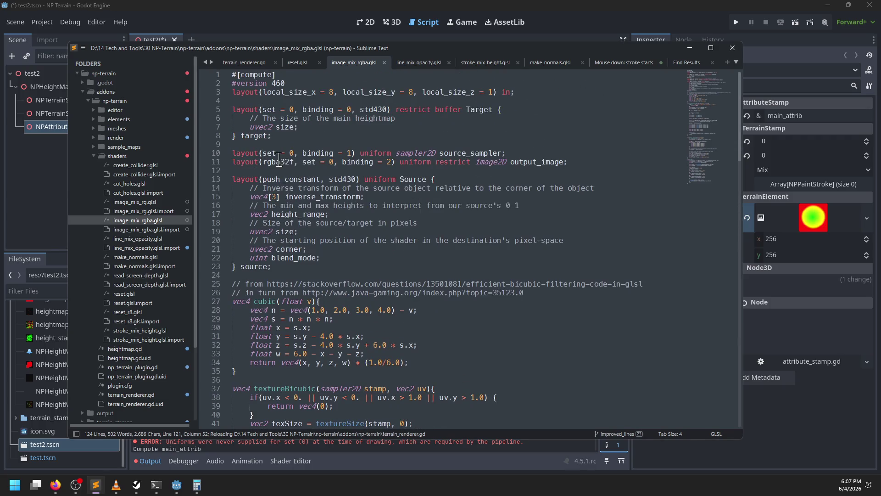
click(280, 162)
mouse_move(55, 485)
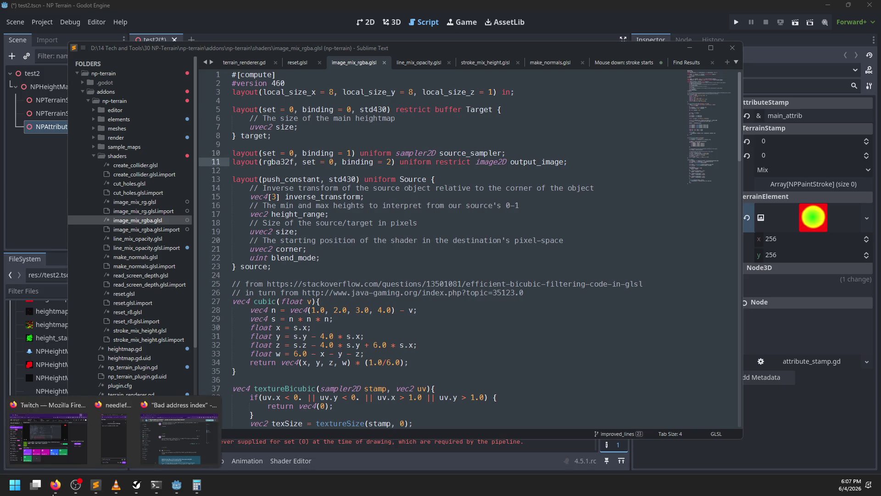
click(179, 408)
click(389, 35)
text(vulkan rgba32f)
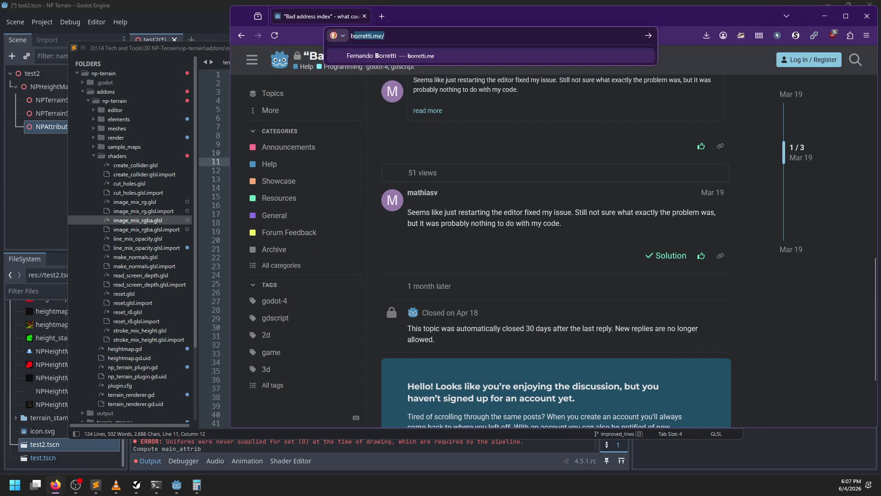
key(Return)
click(546, 179)
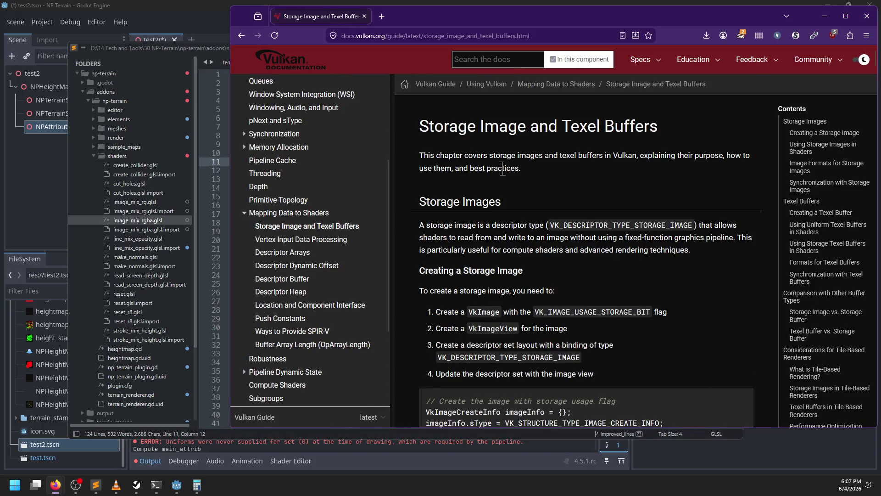
Step: Find rgba32f on the Vulkan Guide storage image page, then return to Sublime Text
key(ctrl+f)
text(rgba32f)
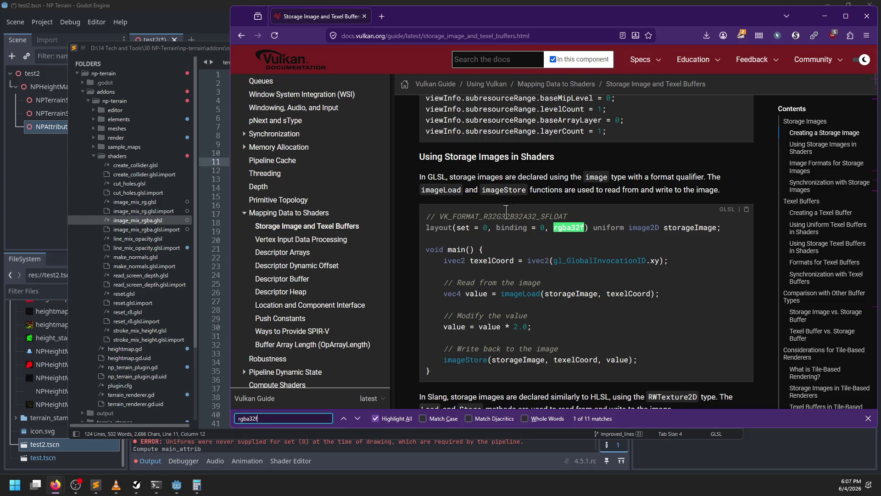
click(488, 215)
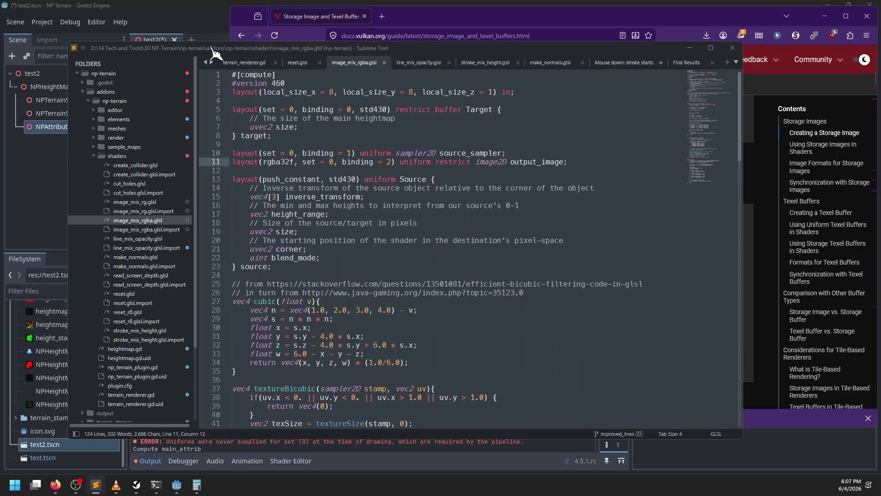
click(216, 46)
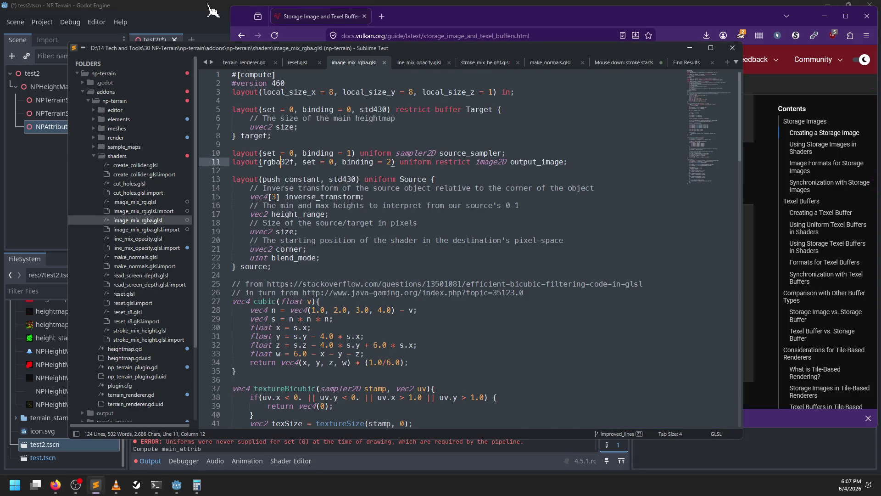
Step: Change 'heightmap' to 'image' in the Target size comment and save
double_click(454, 152)
click(535, 162)
double_click(536, 162)
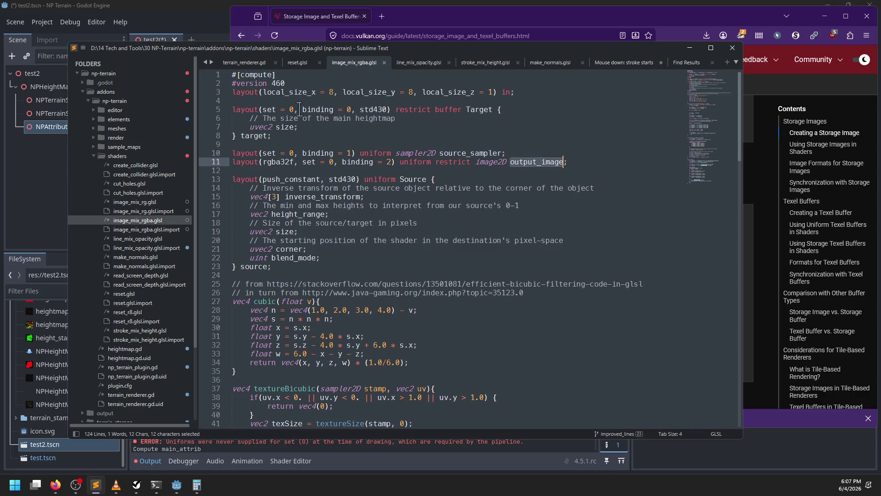
double_click(285, 126)
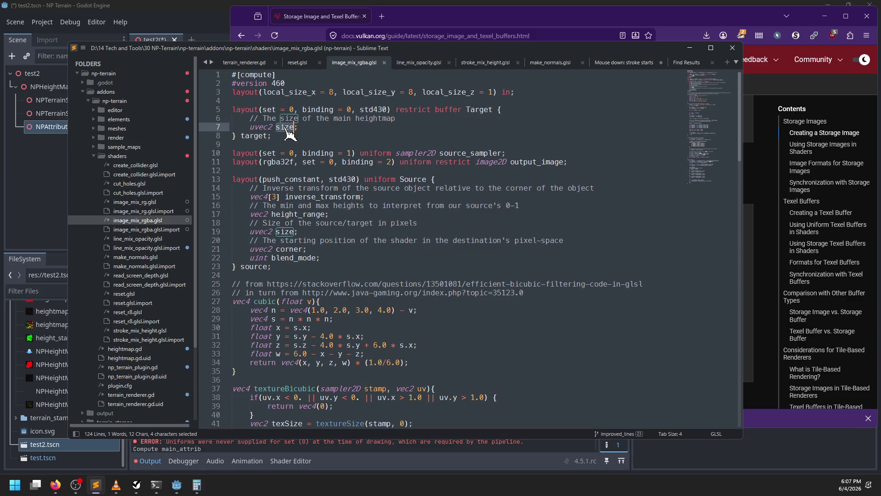
click(332, 231)
double_click(366, 119)
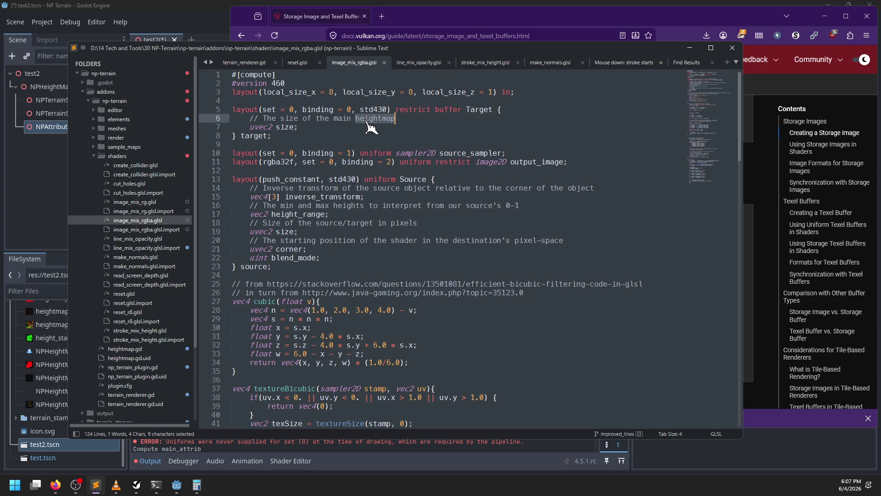
text(image)
key(ctrl+s)
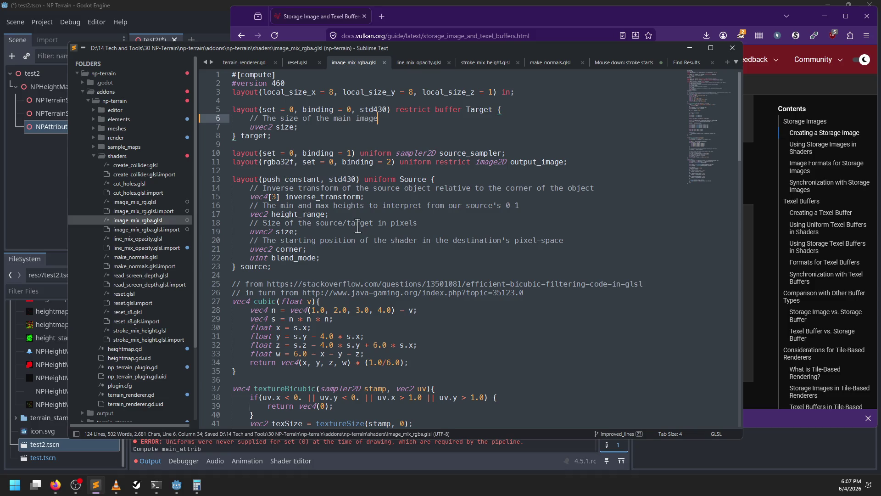
Step: Mark height_range as 'unused here' and save the shader
scroll(341, 220, down, 1)
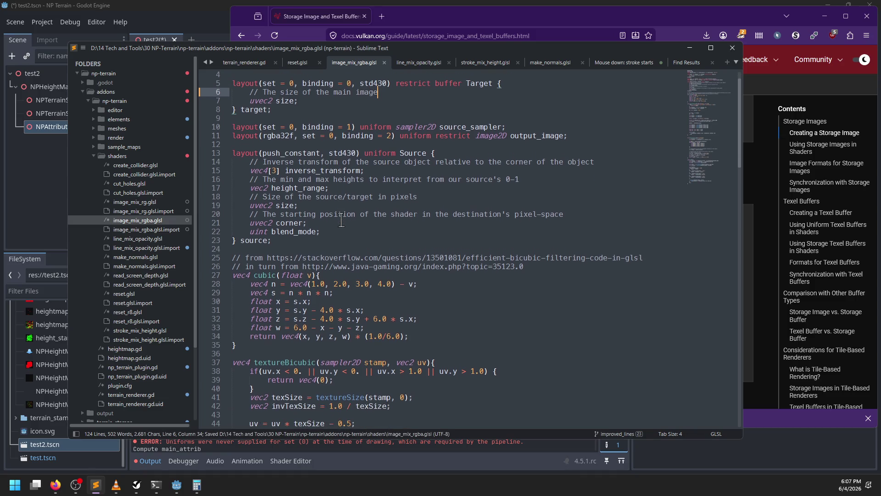
click(539, 179)
key(Return)
key(BackSpace)
key(BackSpace)
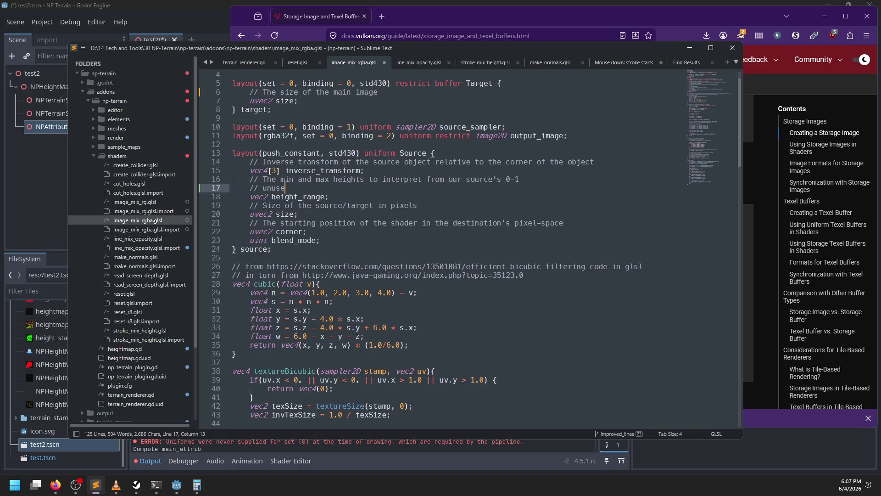
key(ctrl+s)
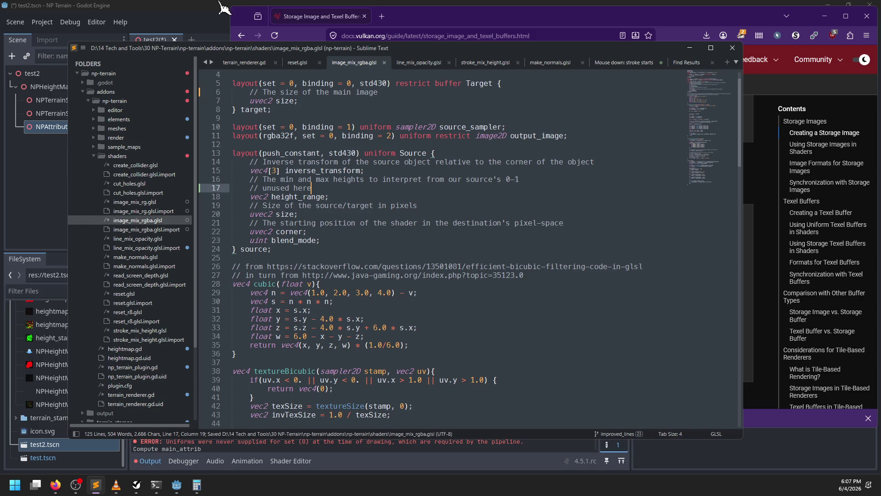
key(alt+Tab)
key(alt+Tab)
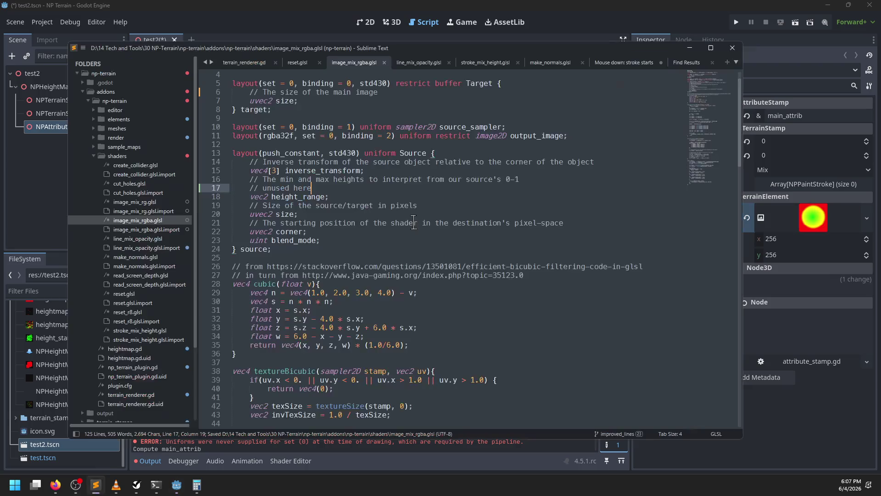
key(alt+Tab)
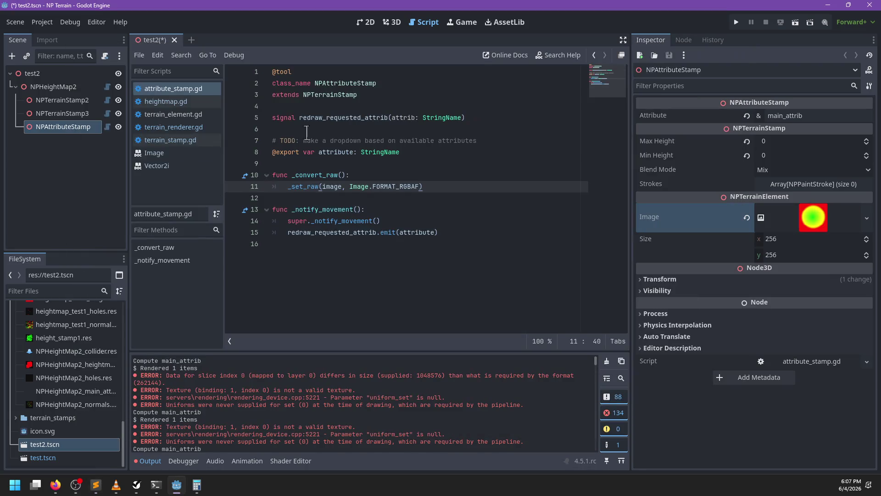
Step: Browse heightmap.gd's compute functions and search it for '_shar'
click(205, 99)
scroll(391, 250, down, 10)
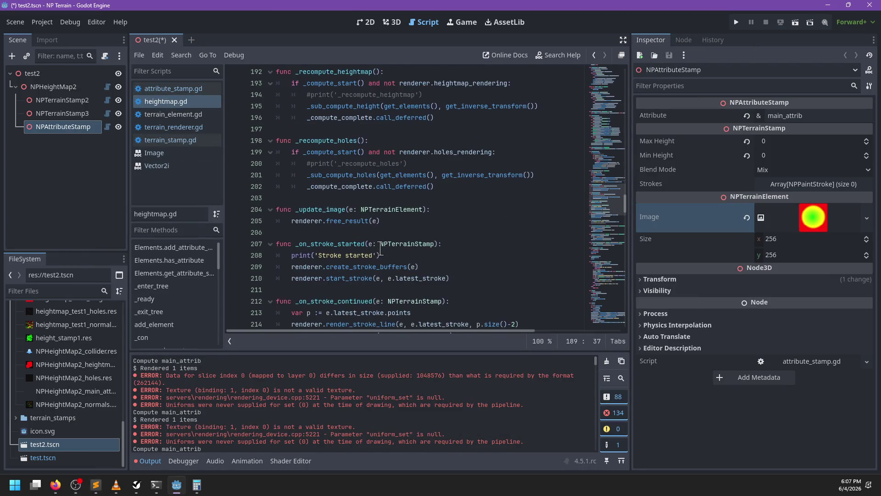
scroll(391, 250, down, 15)
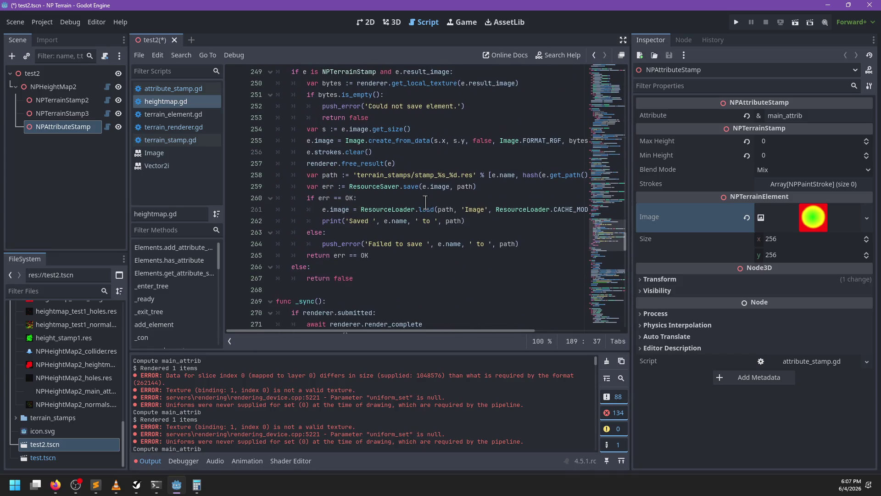
scroll(425, 204, up, 15)
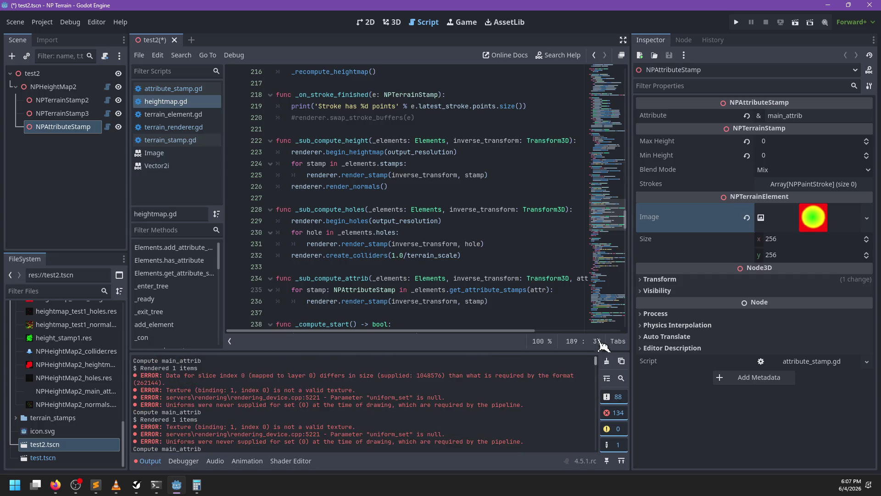
click(471, 266)
key(ctrl+f)
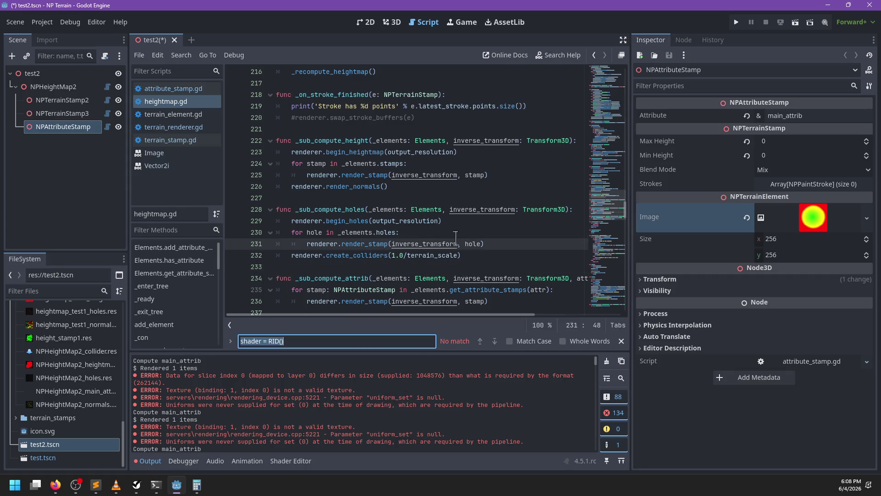
text()cre)
key(BackSpace)
key(BackSpace)
key(BackSpace)
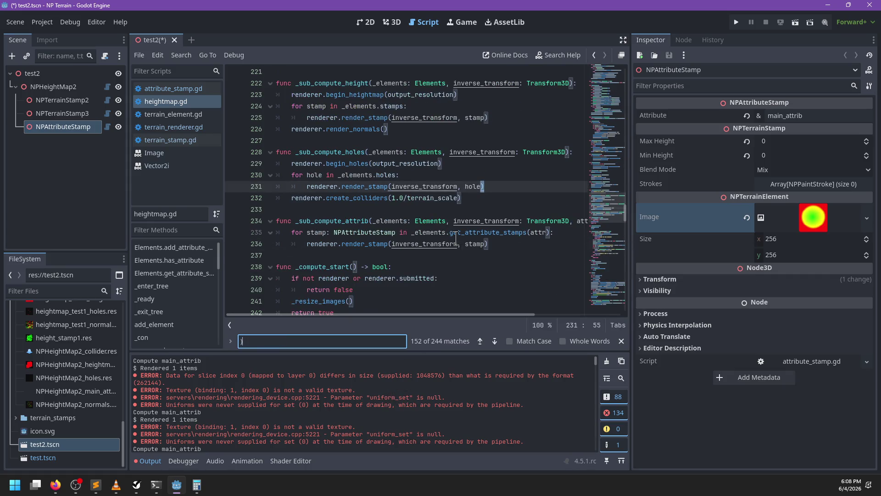
text(_shar)
key(BackSpace)
key(BackSpace)
key(BackSpace)
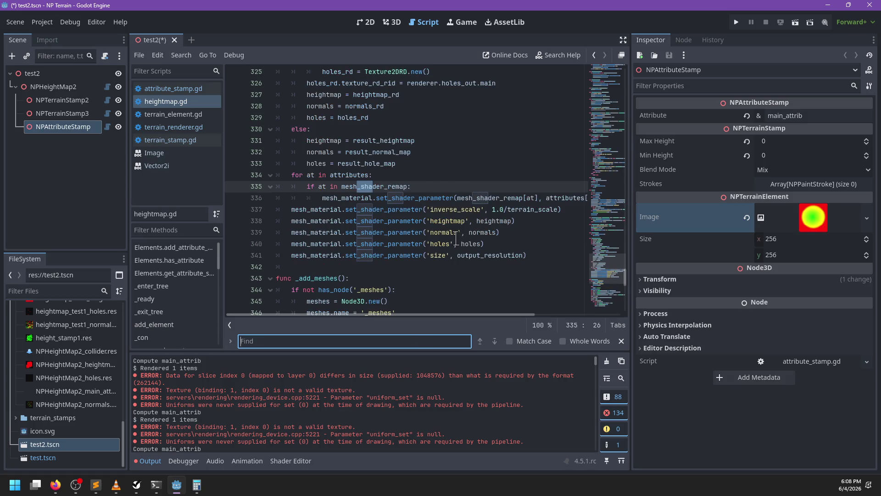
key(Escape)
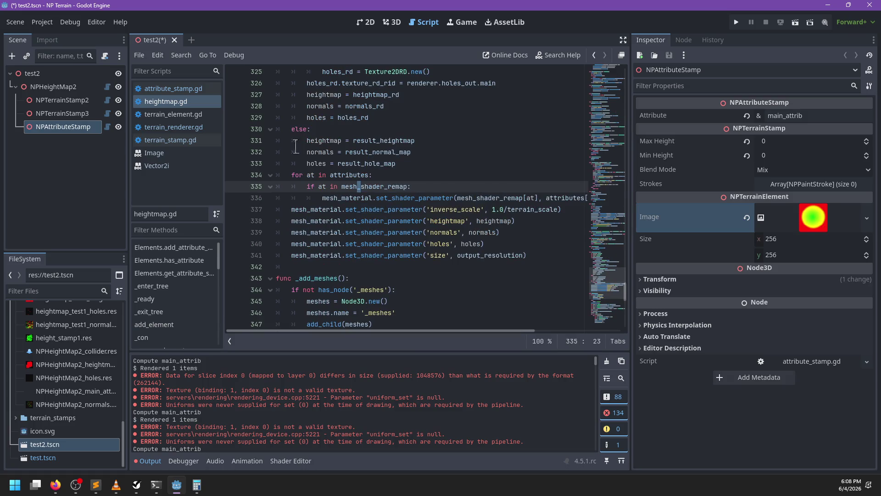
Step: In terrain_renderer.gd, search for '_shared_tex' and jump to the _shared_texture definition
click(197, 140)
click(195, 127)
key(ctrl+f)
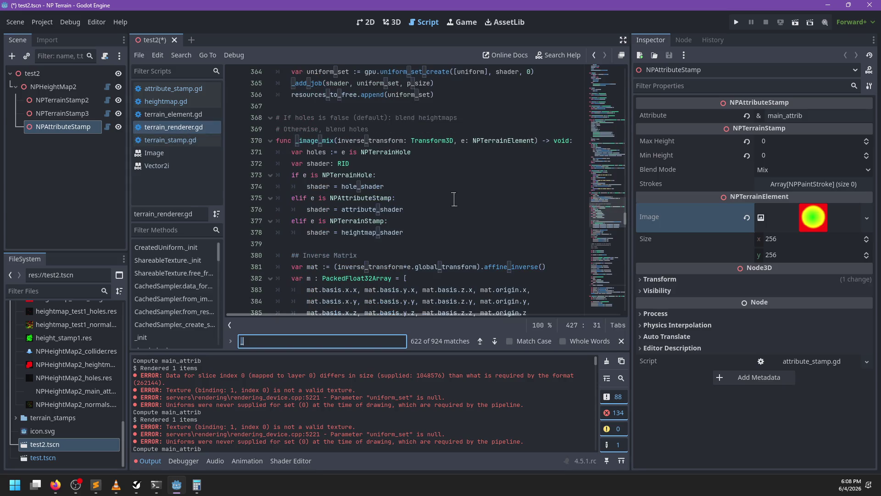
text(_shared_tex)
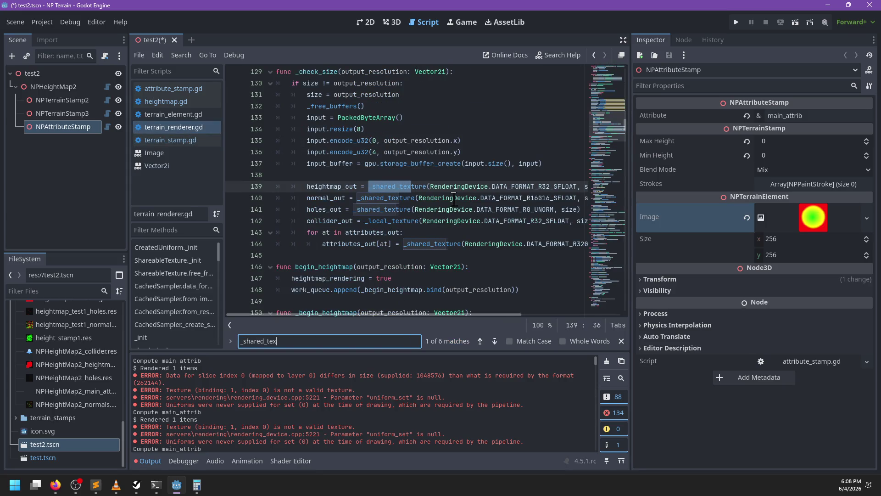
ctrl+click(407, 186)
scroll(379, 228, down, 3)
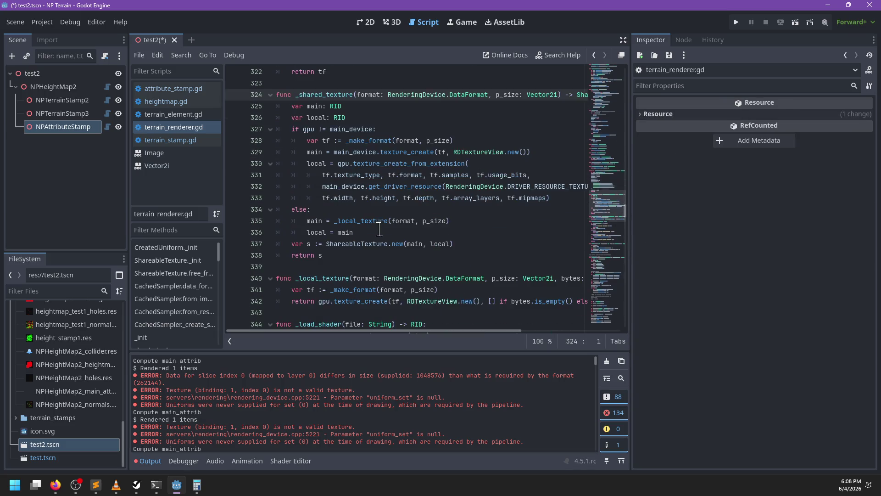
Step: Add a guard after 'local = main' pushing 'Could not create texture' when either RID is empty, and save
click(459, 233)
key(Return)
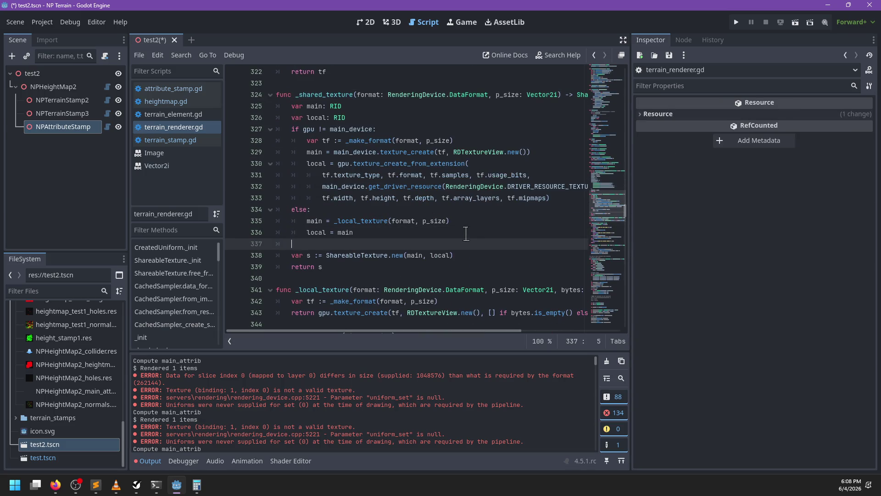
text(if main = RID)
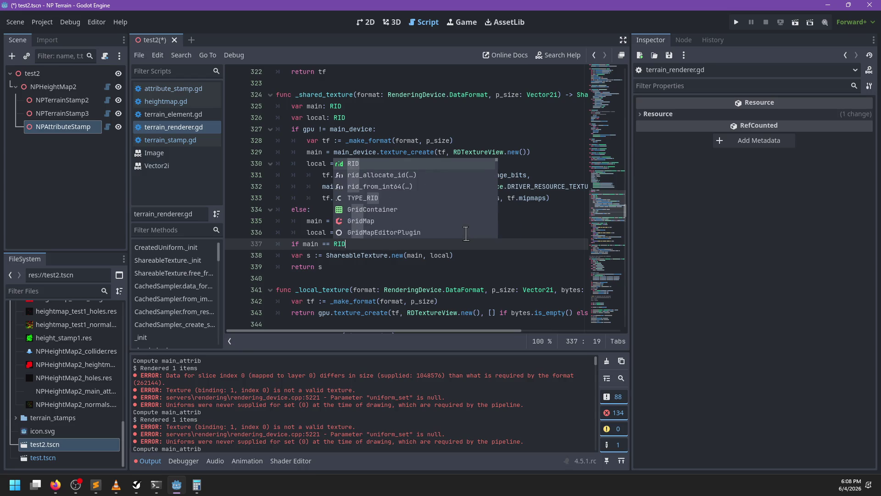
text(() or local)
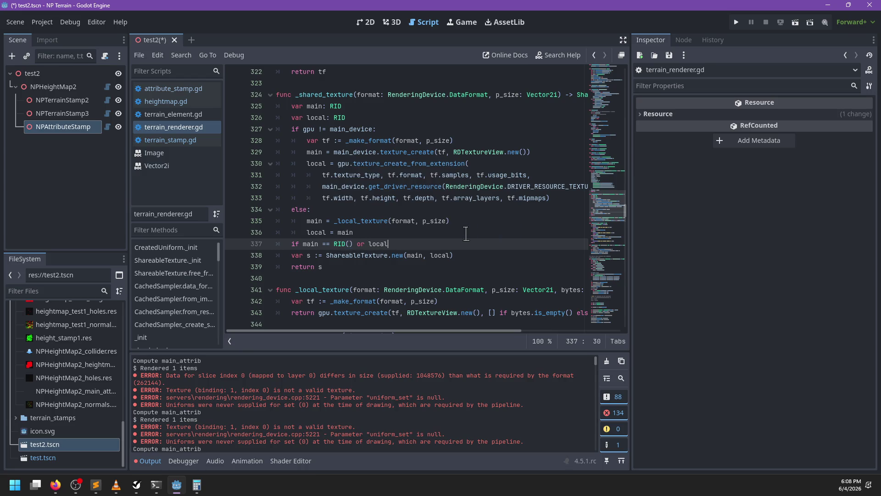
text(:)
key(Return)
text(push_error('Could)
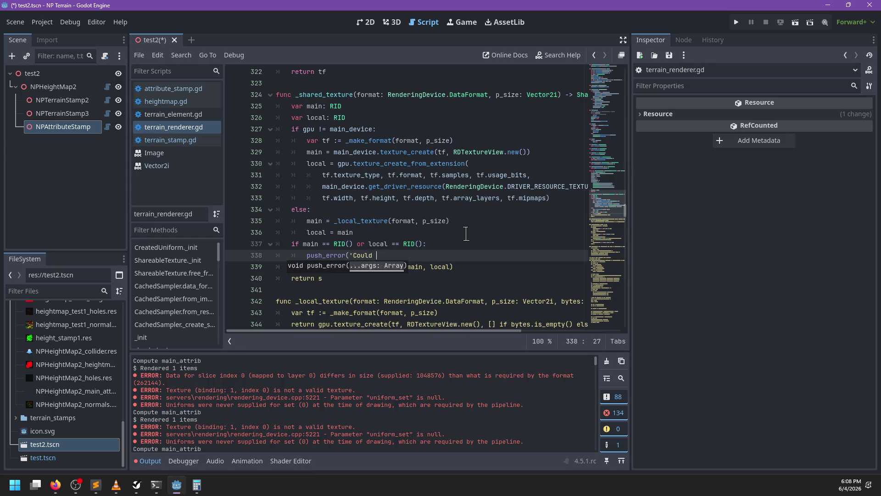
key(BackSpace)
key(BackSpace)
key(BackSpace)
text('))
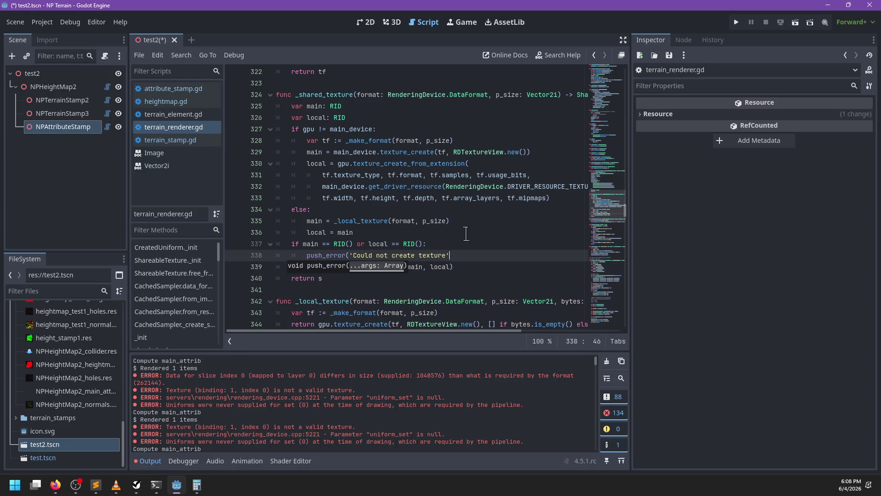
key(ctrl+s)
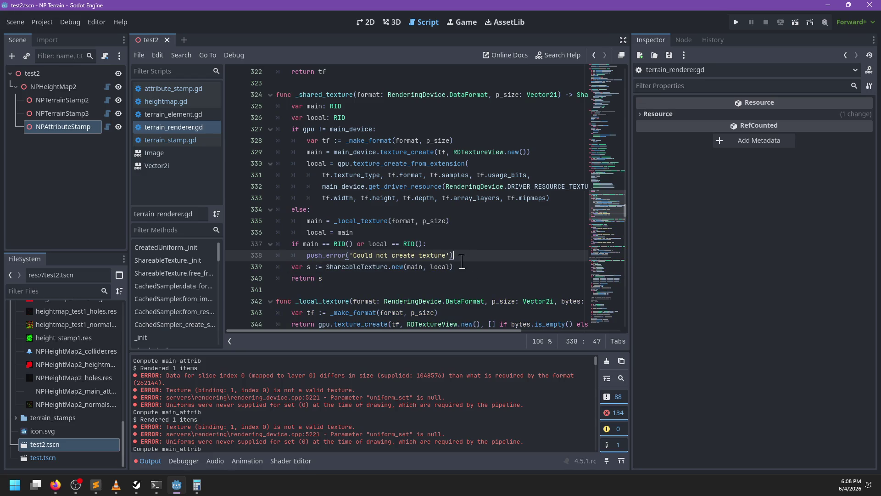
click(174, 40)
Step: Reload the test2 scene from the FileSystem with a cleared output log
double_click(76, 448)
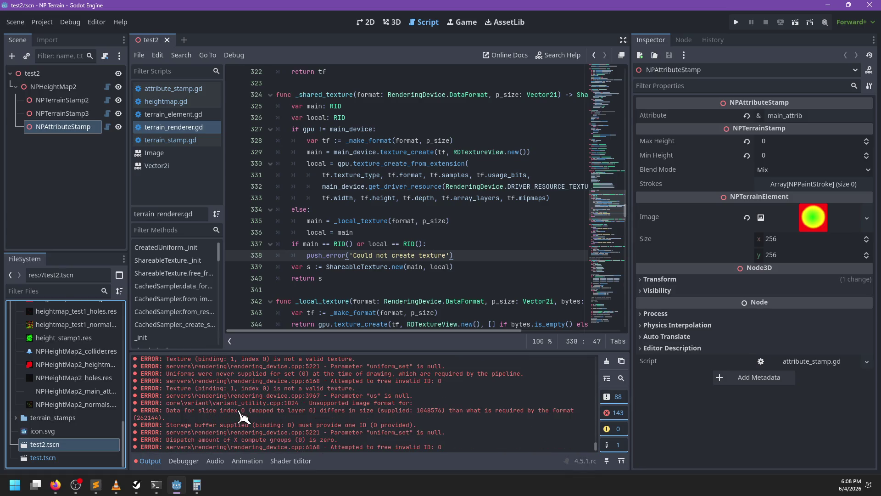
click(607, 361)
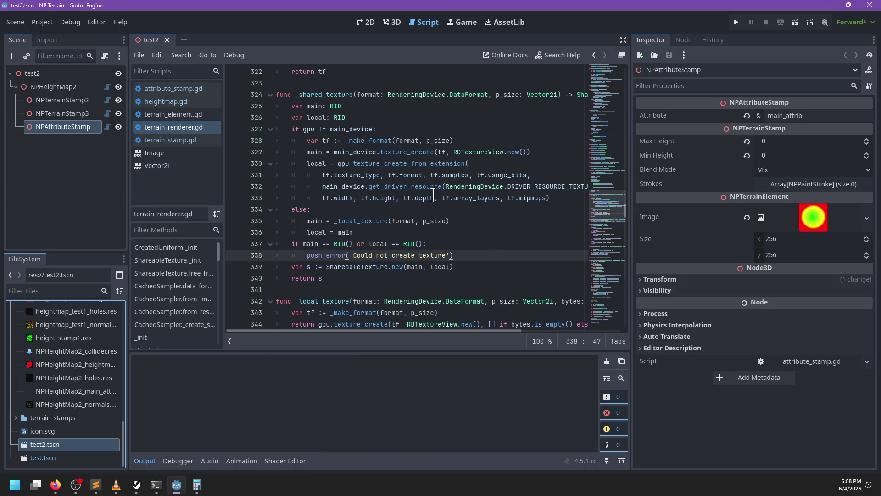
click(167, 40)
double_click(52, 444)
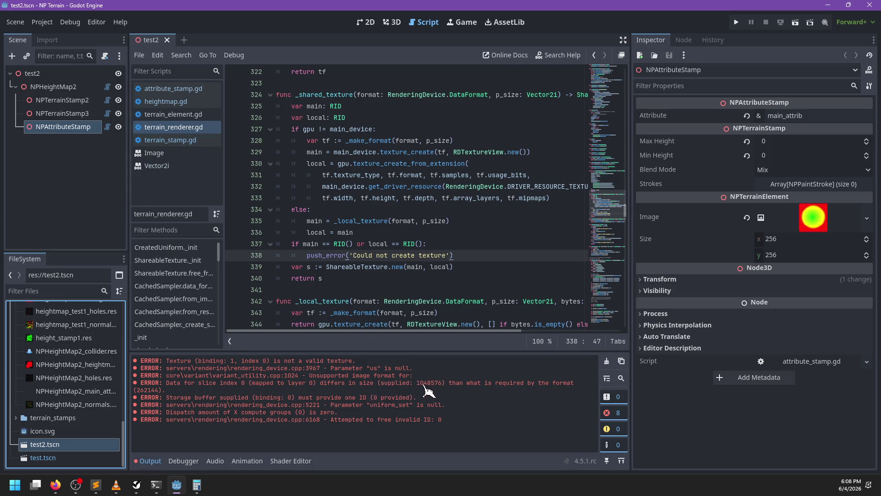
Step: Compare the error's 1048576 and 262144 byte sizes, confirming 1048576÷256÷256=16 in Calculator
drag(416, 383, 441, 382)
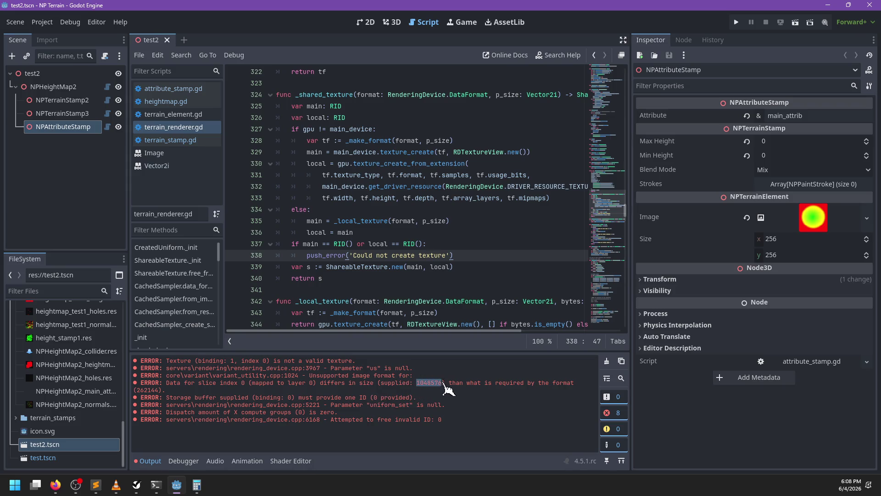
drag(136, 390, 156, 390)
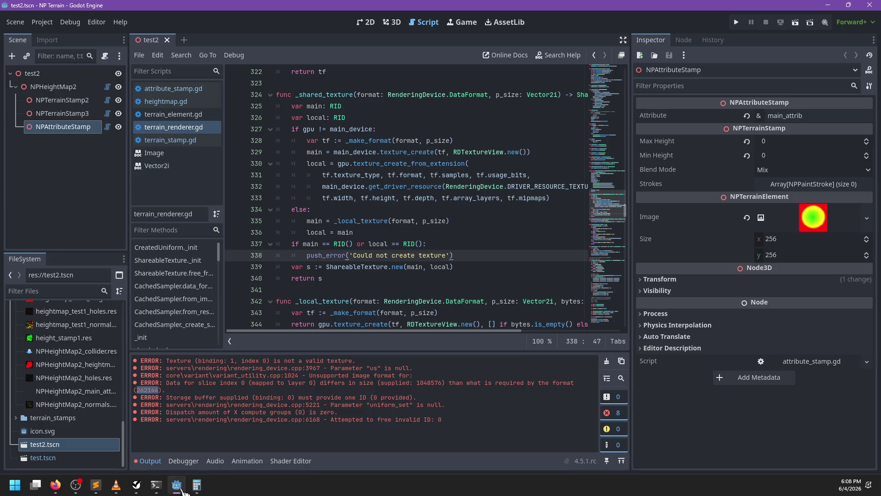
click(197, 484)
click(730, 60)
Step: Jump to the _image_uniform definition and view the RDUniform documentation for add_id
click(386, 229)
key(ctrl+f)
text(_image_)
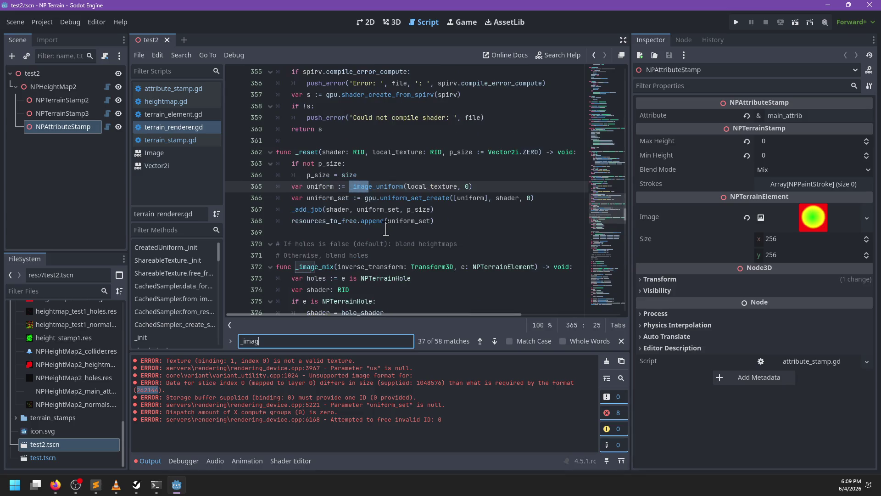
key(Escape)
ctrl+click(380, 188)
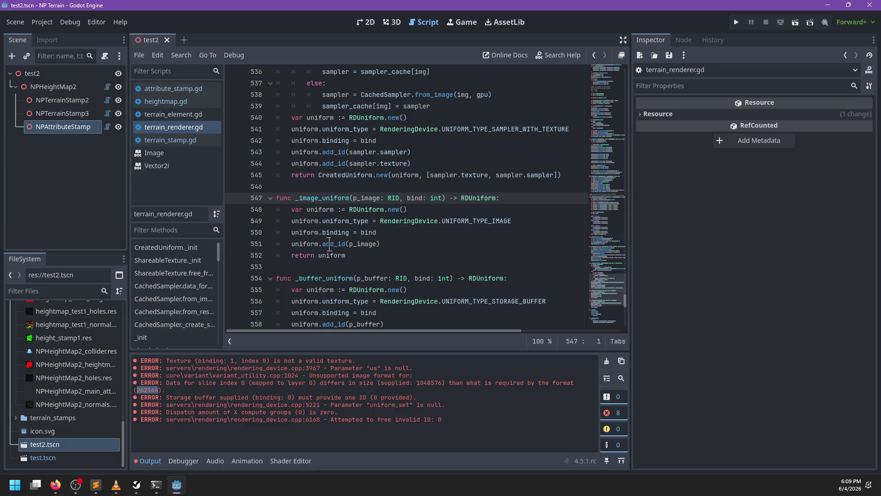
double_click(329, 243)
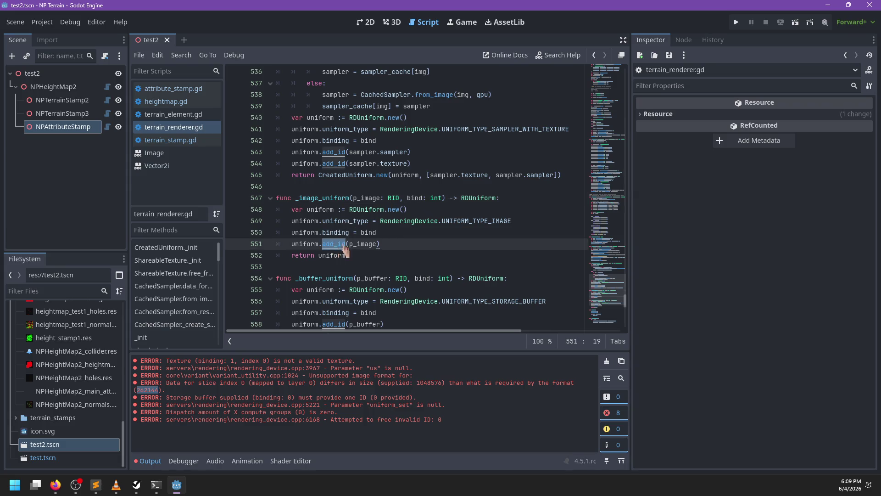
ctrl+click(336, 248)
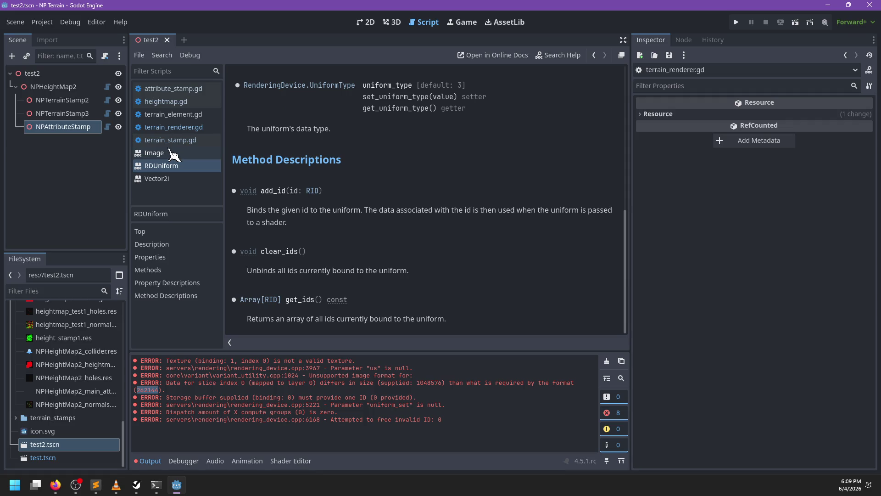
Step: Return to terrain_renderer.gd's _image_uniform after glancing at terrain_stamp.gd and terrain_element.gd
click(176, 140)
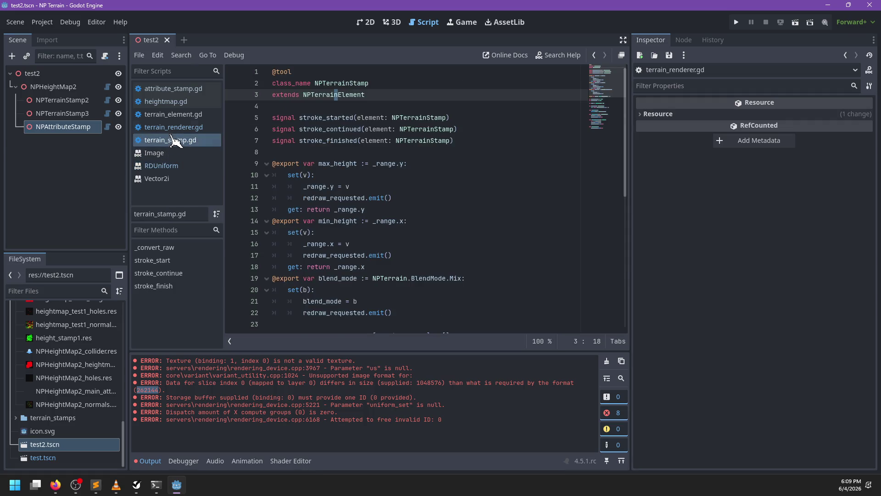
click(174, 127)
click(170, 116)
click(175, 127)
click(389, 247)
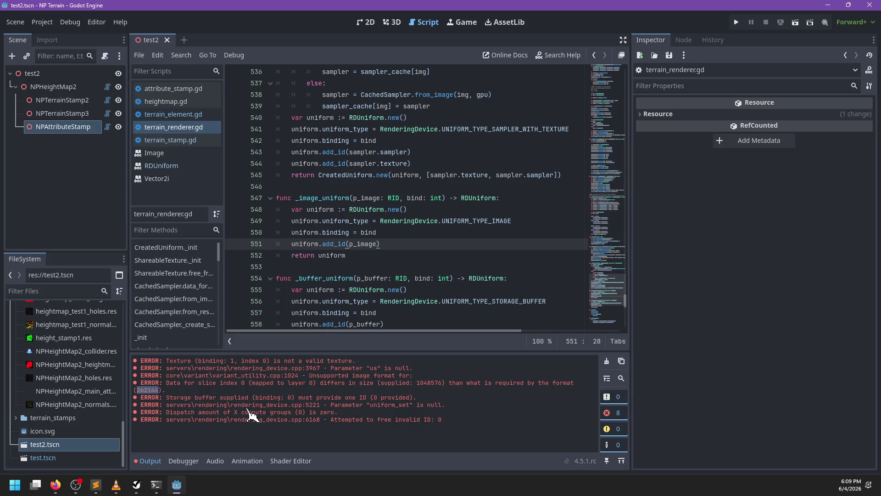
key(ctrl+f)
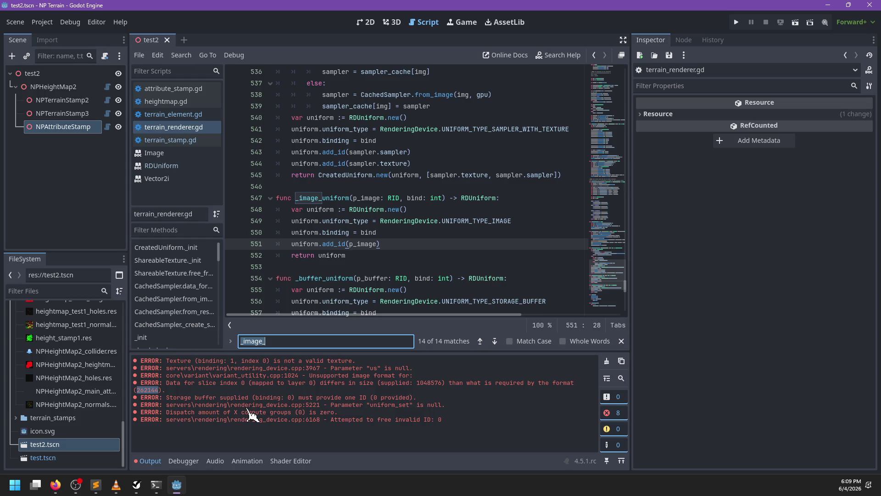
key(Escape)
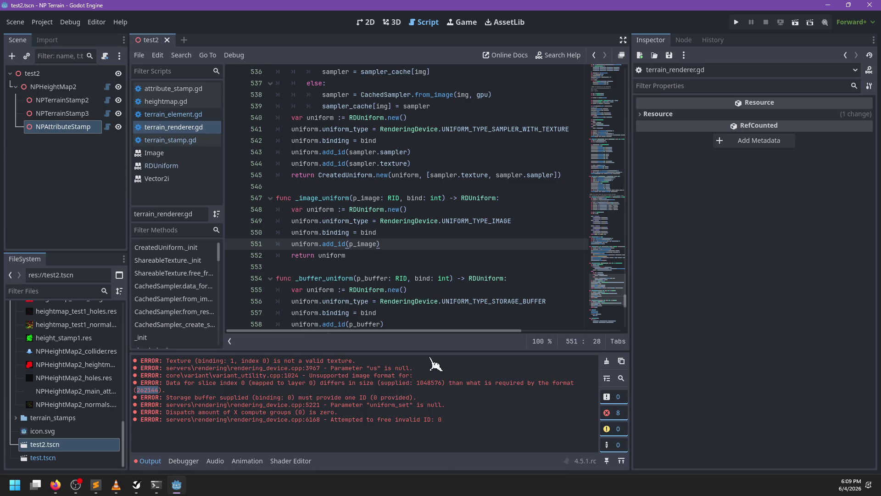
scroll(427, 214, down, 15)
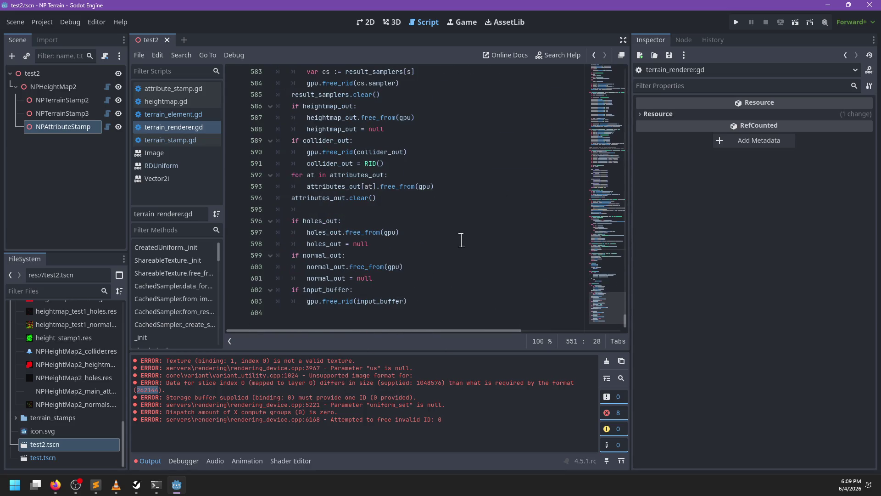
scroll(462, 239, up, 18)
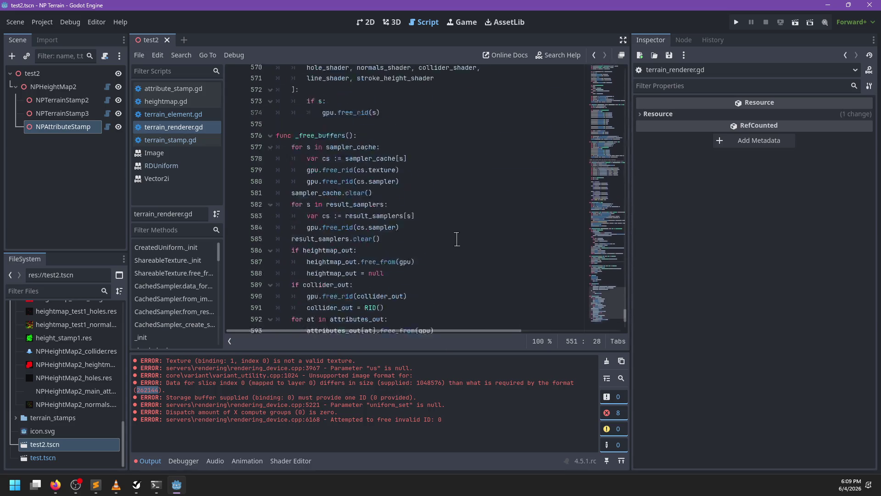
Step: Nudge the NPAttributeStamp node in the 3D view
click(96, 128)
click(392, 22)
drag(373, 261, 406, 261)
Step: Move NPTerrainStamp3 and NPAttributeStamp with the 3D gizmo after clearing the output log
click(69, 113)
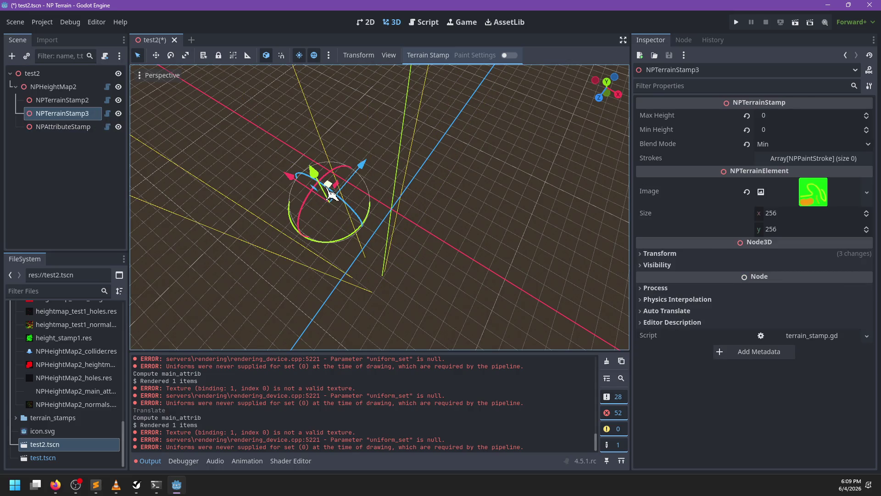
mouse_move(331, 194)
mouse_down()
mouse_move(424, 252)
mouse_move(195, 160)
mouse_up()
click(606, 361)
click(63, 127)
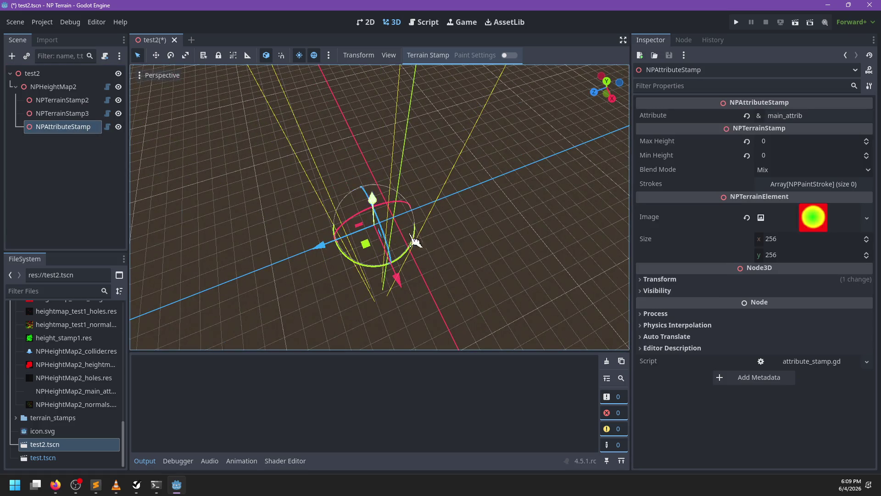
mouse_move(416, 241)
mouse_down()
mouse_move(425, 258)
mouse_move(390, 239)
mouse_move(418, 246)
mouse_up()
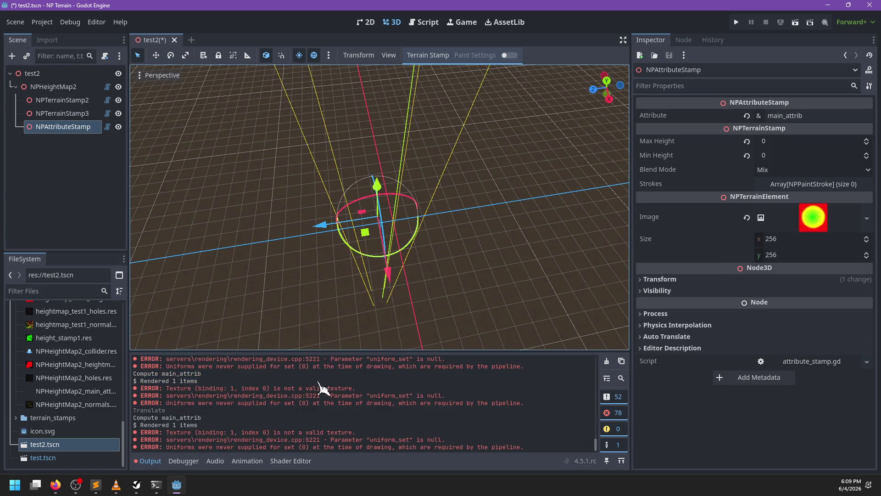
Step: Review the re-render errors in the Output panel, then return to the script editor
scroll(372, 448, up, 1)
drag(596, 425, 603, 363)
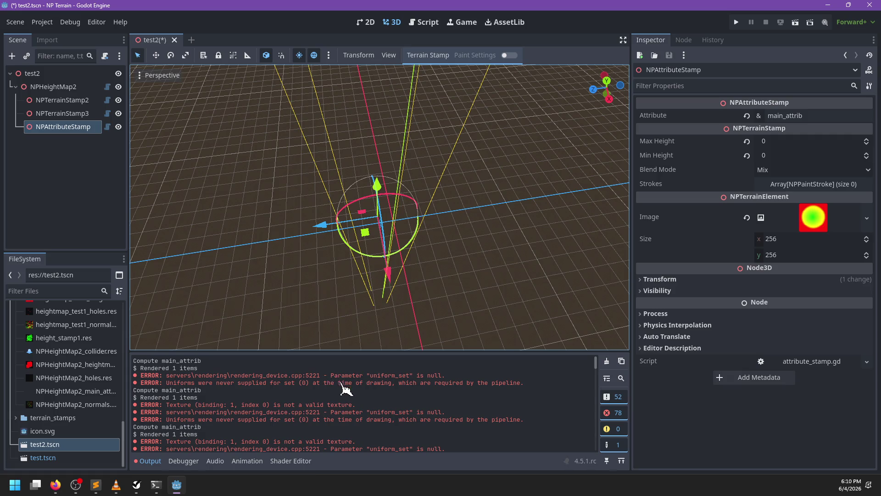
scroll(344, 392, down, 2)
scroll(531, 381, down, 1)
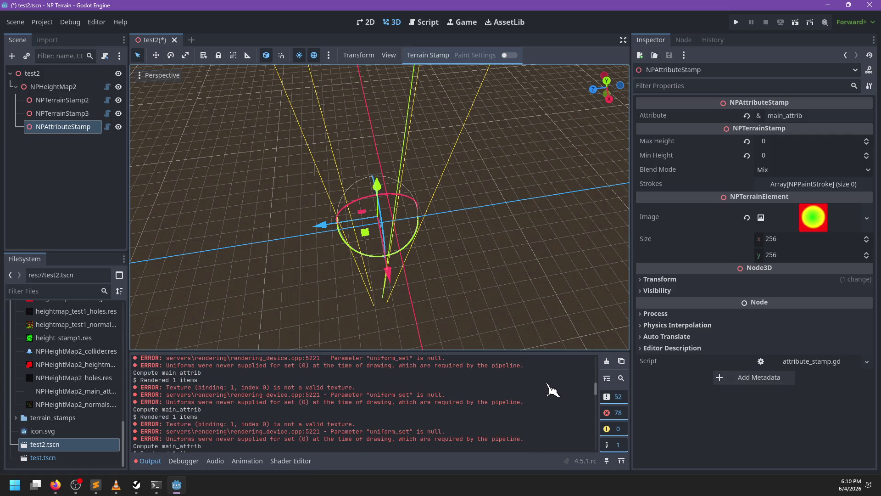
scroll(599, 404, down, 1)
drag(597, 403, 601, 461)
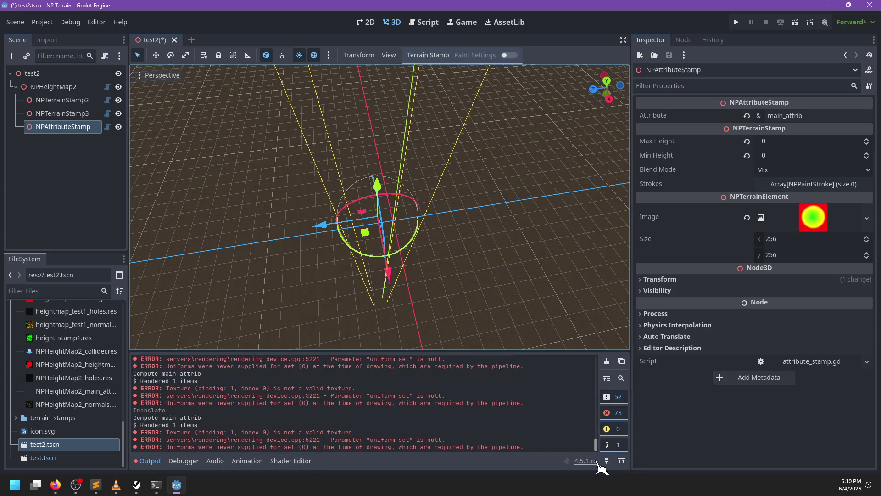
click(424, 22)
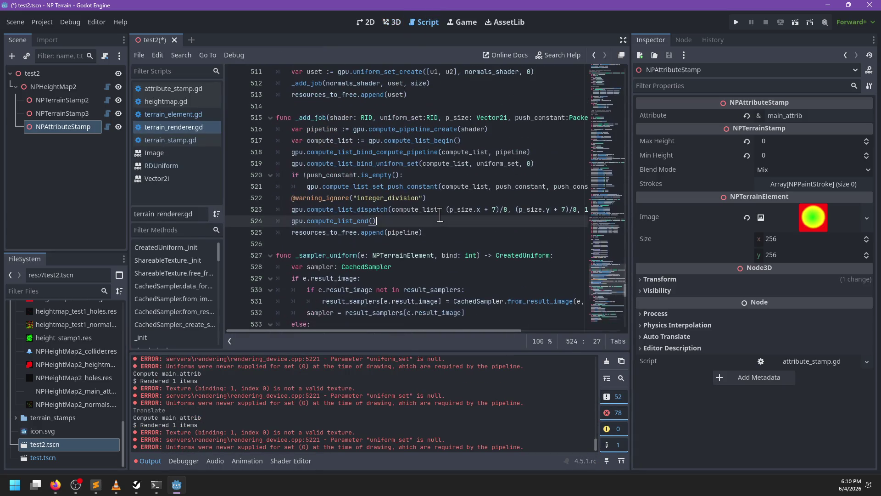
Step: Search terrain_renderer.gd for attribute_shader and inspect where it is loaded on line 122
key(ctrl+f)
text(attributes_shader)
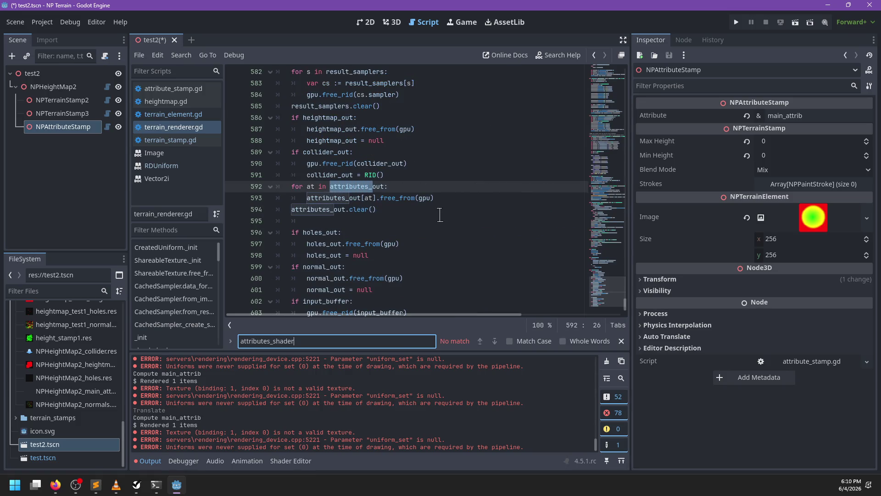
key(ctrl+a)
key(BackSpace)
text(attribut)
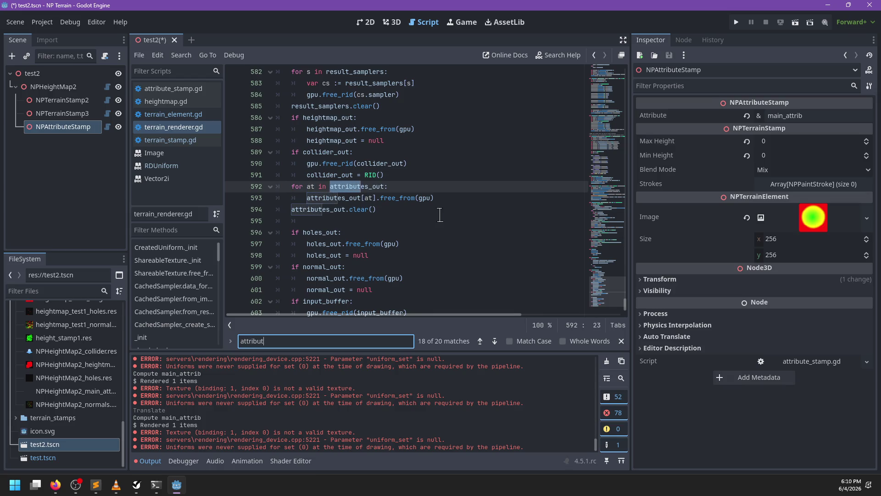
text(e_shader)
key(Return)
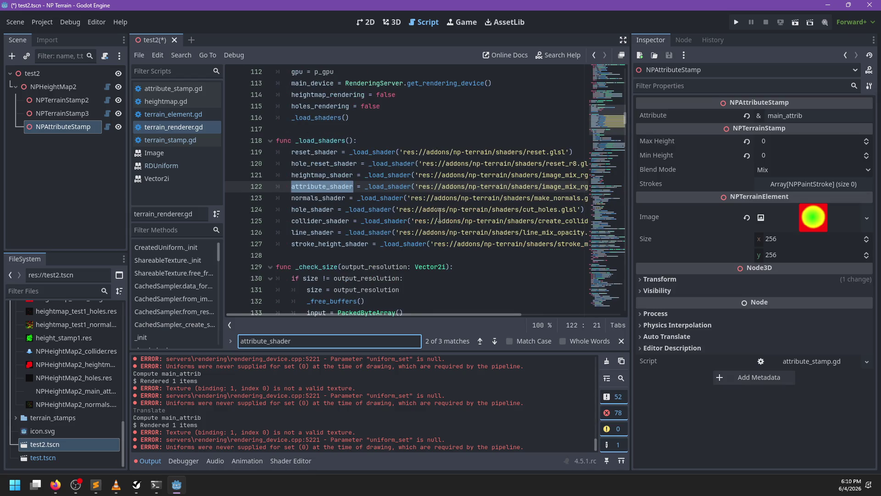
scroll(439, 214, right, 2)
scroll(427, 214, right, 2)
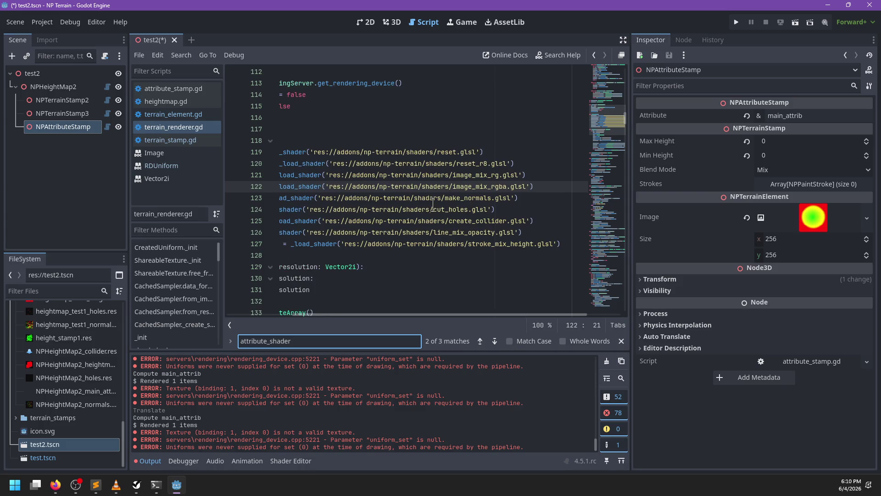
scroll(420, 214, left, 2)
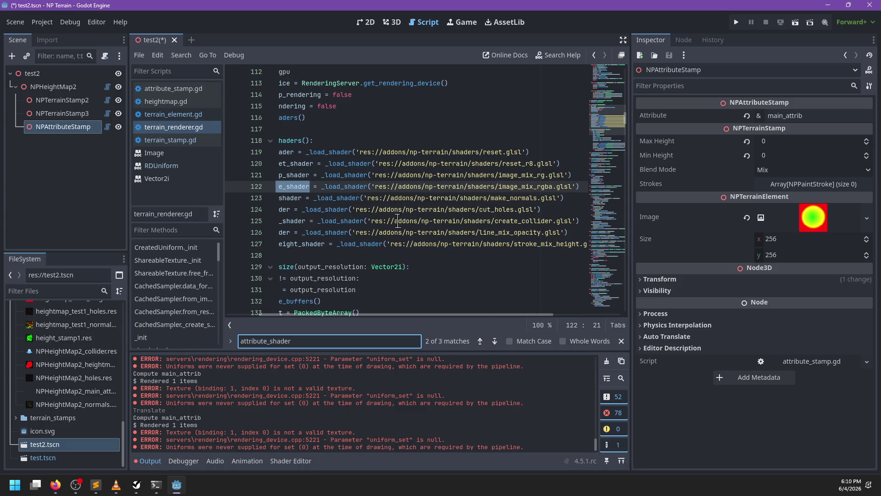
scroll(399, 221, left, 2)
mouse_move(396, 222)
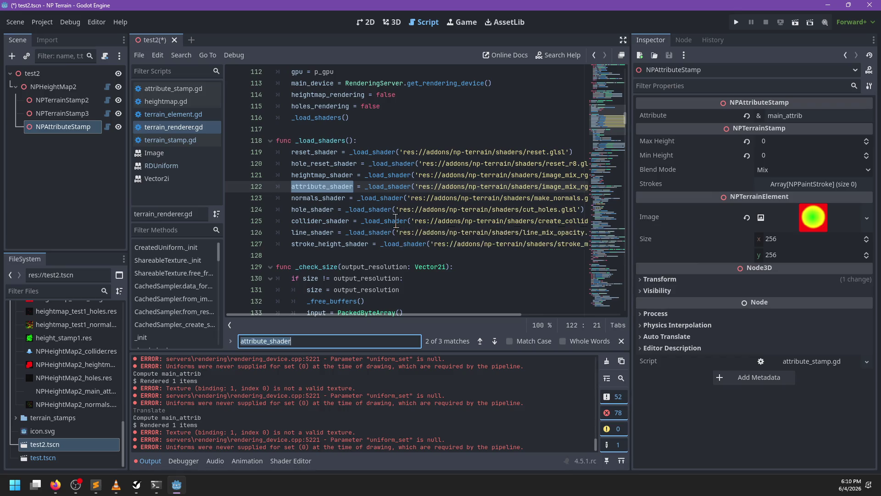
scroll(400, 239, right, 2)
scroll(405, 252, left, 2)
scroll(371, 413, up, 5)
scroll(379, 412, up, 5)
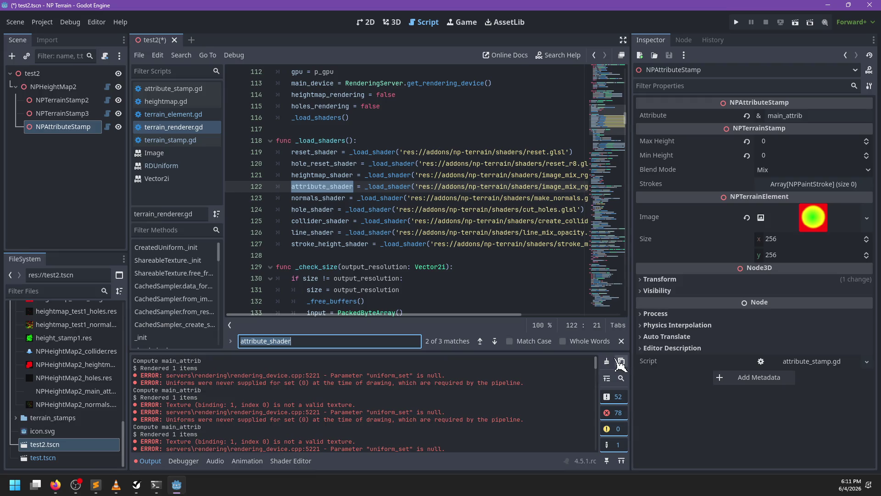
Step: Clear the output log and step to attribute_shader's use in _image_mix on line 378
click(622, 360)
key(Return)
text(\)
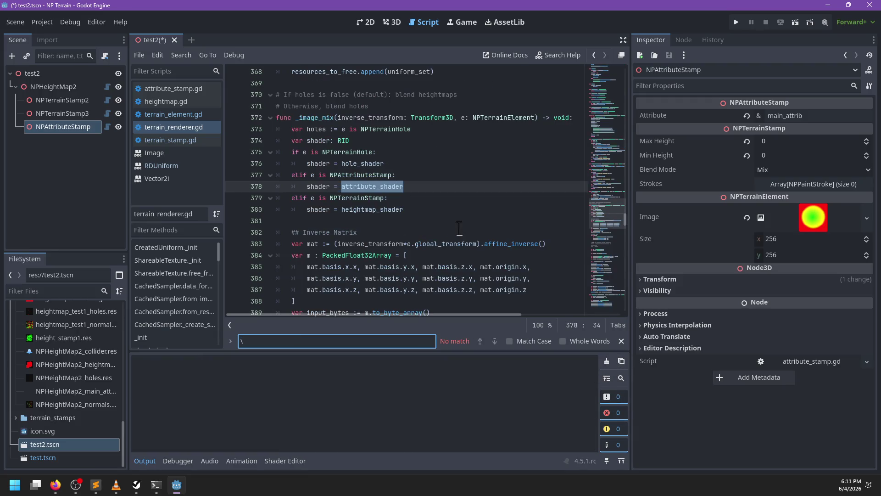
key(BackSpace)
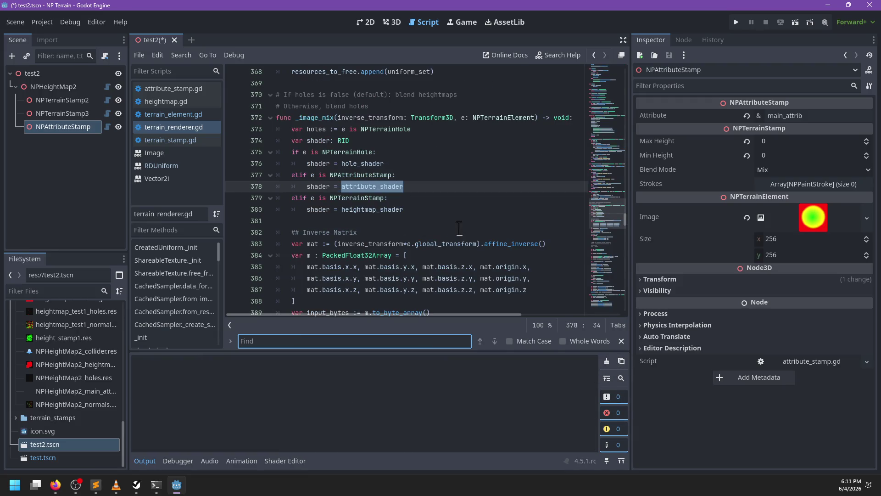
key(ctrl+f)
key(Return)
key(Return)
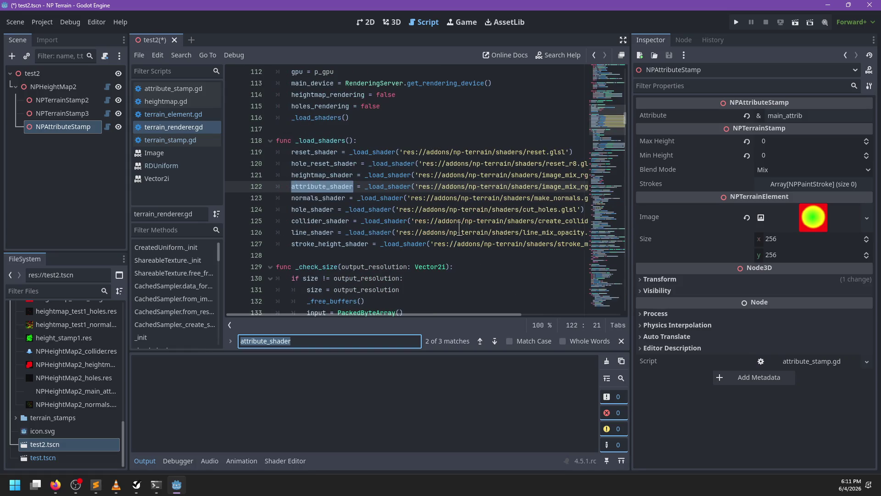
key(Return)
key(Escape)
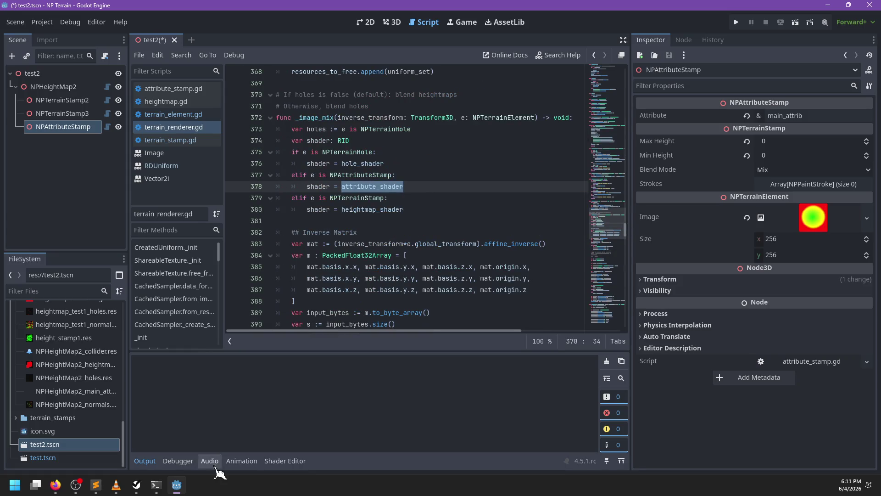
click(96, 484)
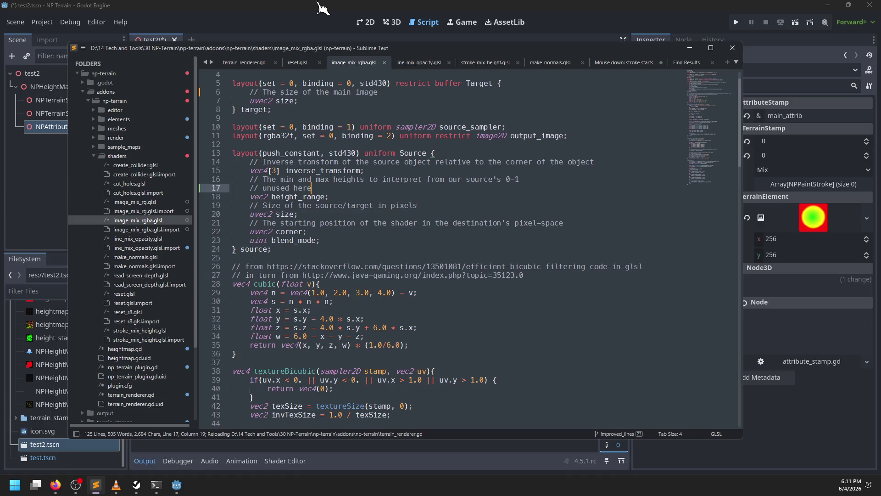
key(alt+Tab)
click(445, 231)
key(ctrl+f)
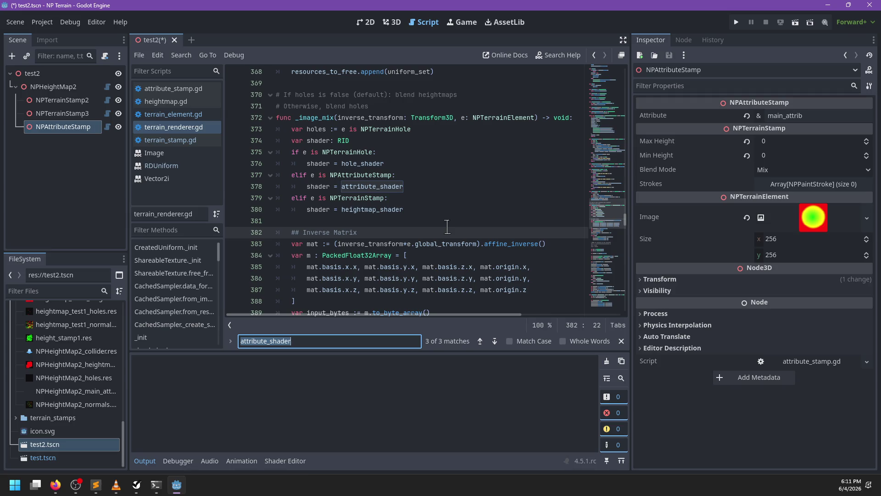
Step: Search for _uniform and jump to the _sampler_uniform definition
text(_uniform)
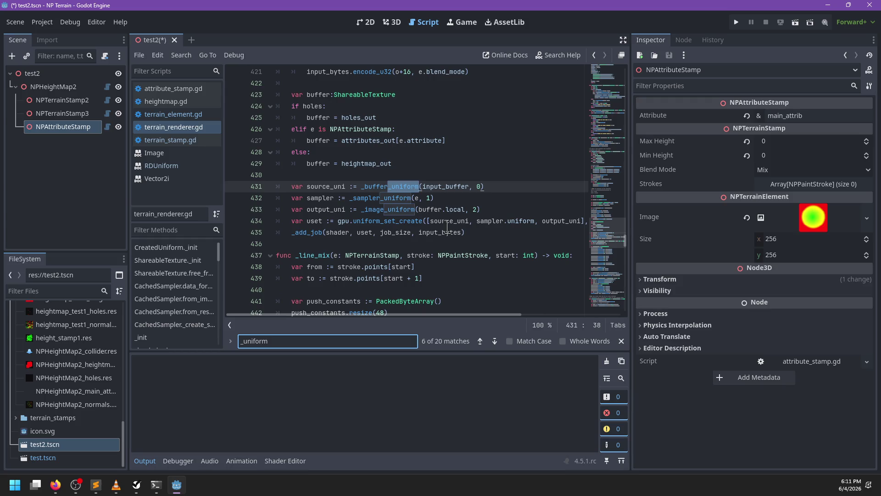
key(Escape)
double_click(387, 198)
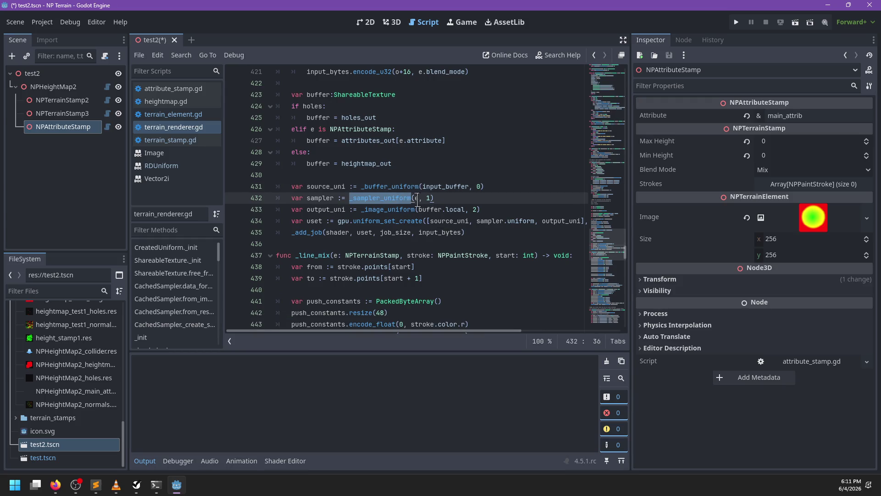
click(413, 198)
ctrl+click(412, 197)
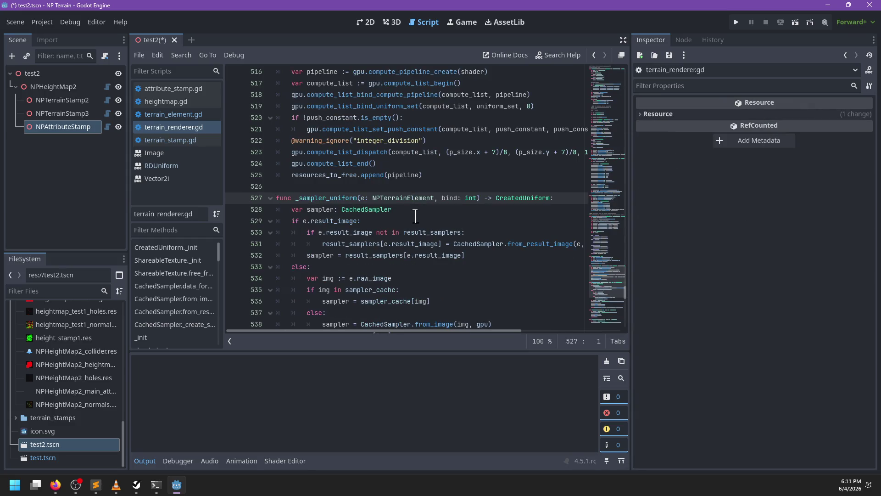
Step: Follow the raw_image passed in _sampler_uniform to CachedSampler's from_image definition
scroll(413, 214, down, 1)
click(361, 163)
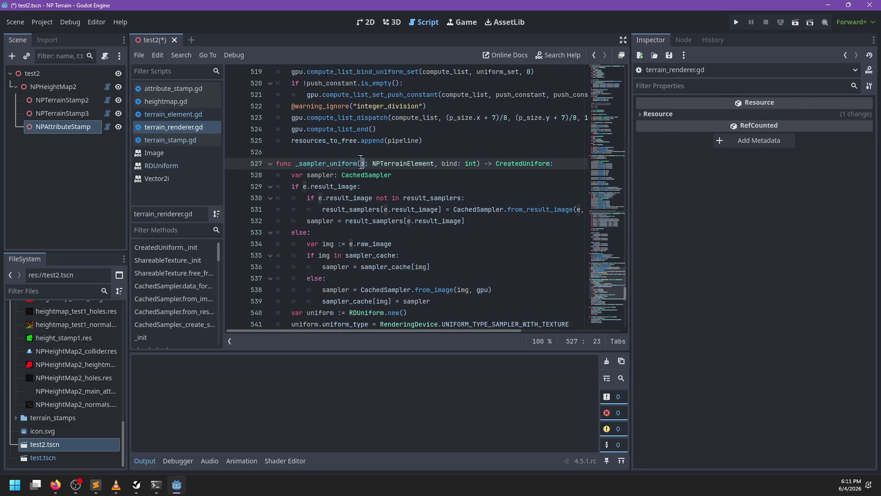
scroll(344, 255, down, 1)
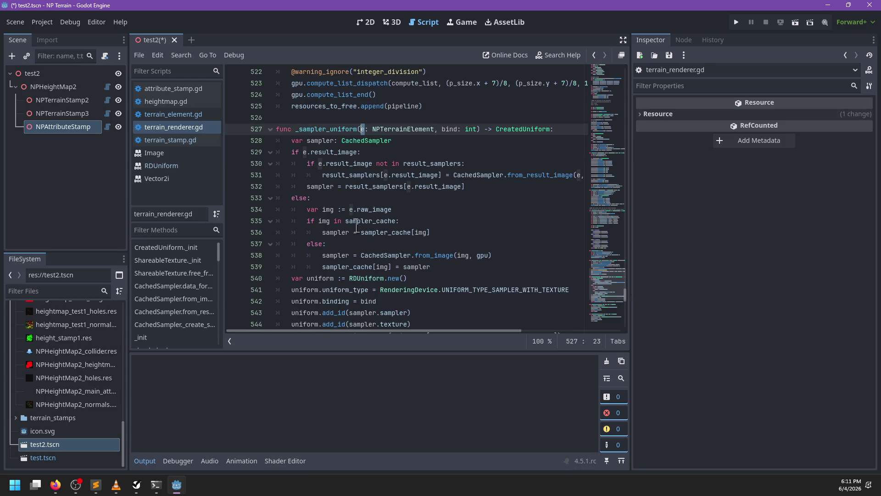
double_click(386, 210)
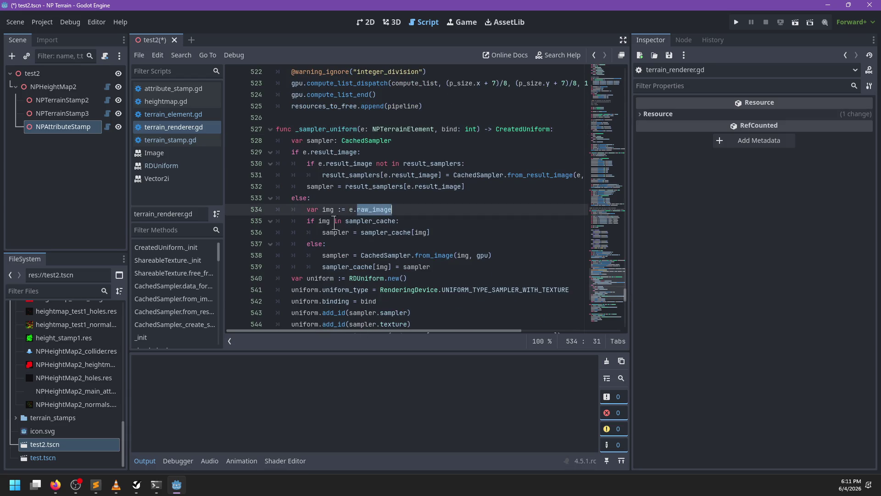
scroll(429, 262, right, 2)
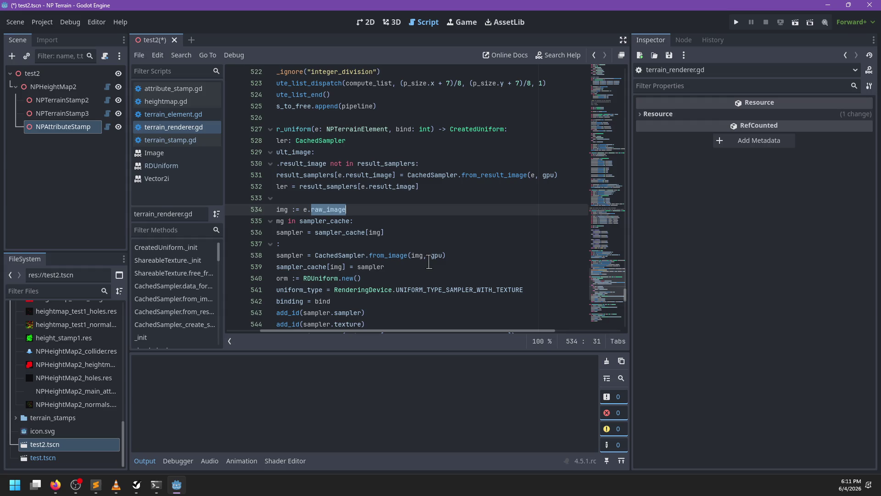
scroll(429, 262, left, 2)
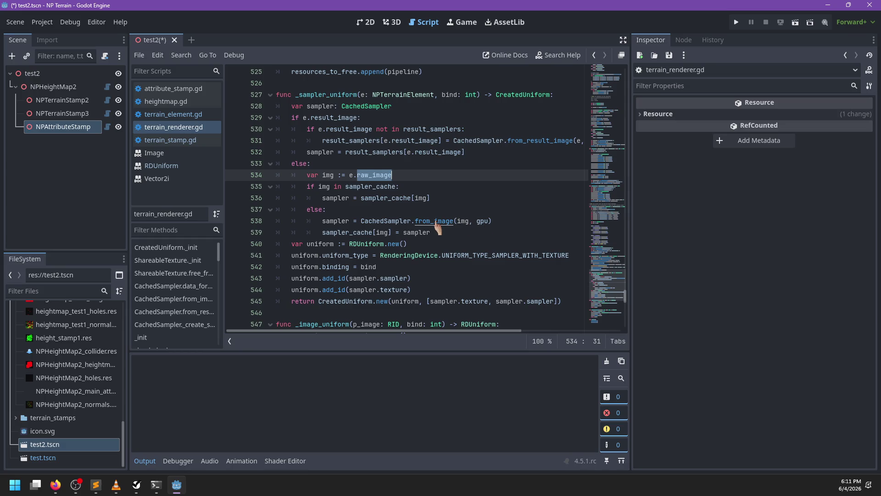
ctrl+click(436, 223)
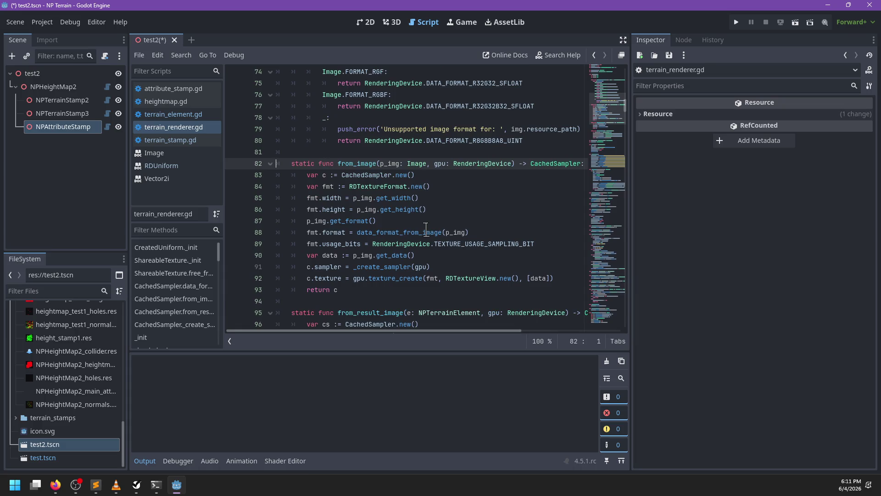
Step: Review from_image's format, TEXTURE_USAGE_SAMPLING_BIT, get_data and sampler lines
double_click(477, 245)
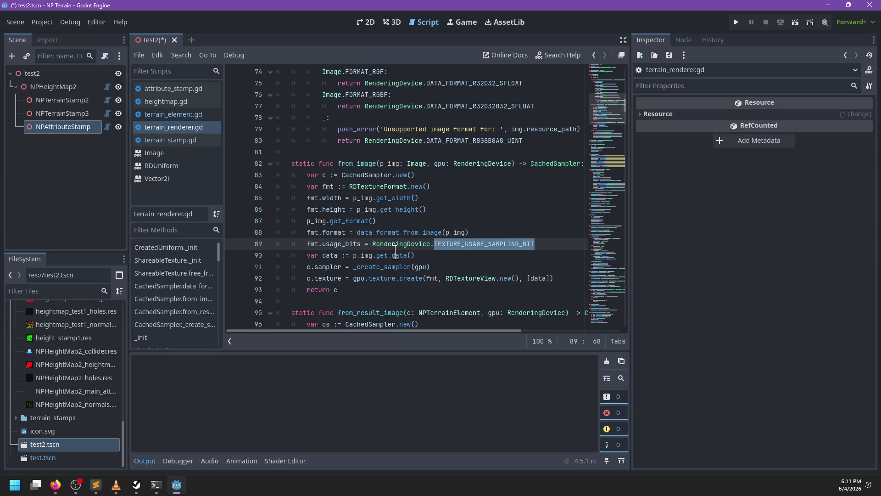
double_click(395, 255)
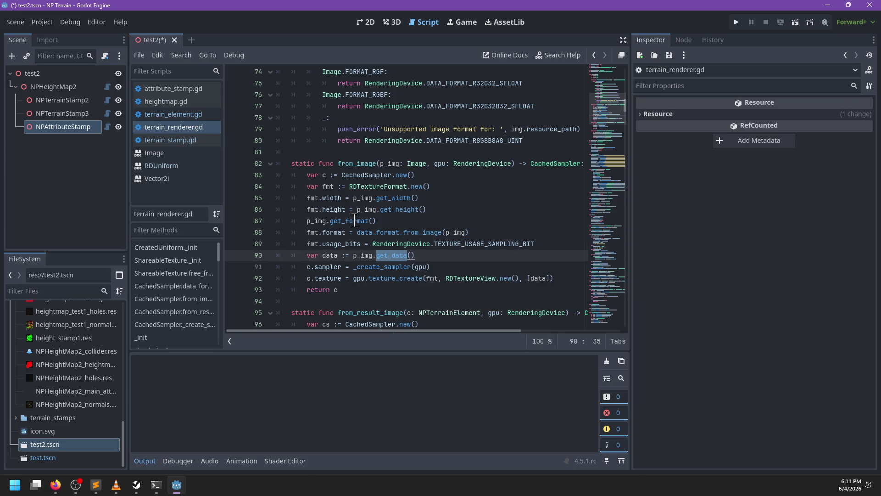
double_click(354, 220)
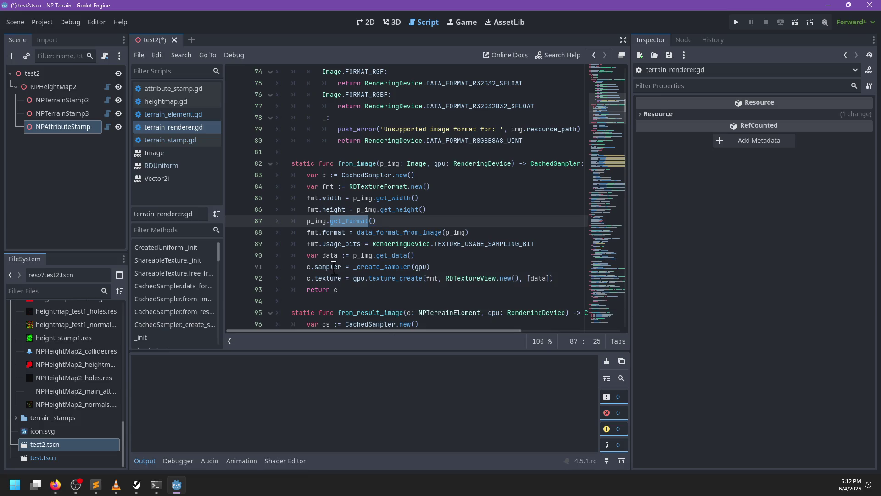
click(328, 267)
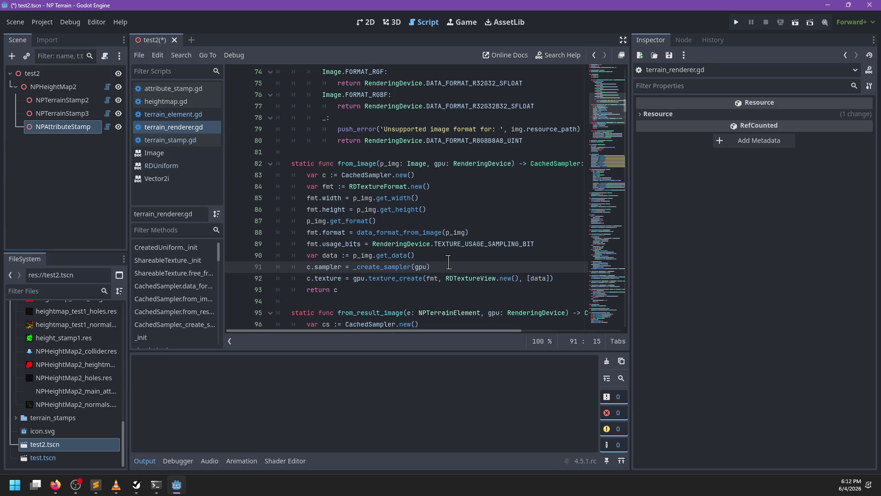
Step: Add a check printing 'Could not convert image: ' with resource_path if sampler or texture fails, and save
click(562, 278)
key(Return)
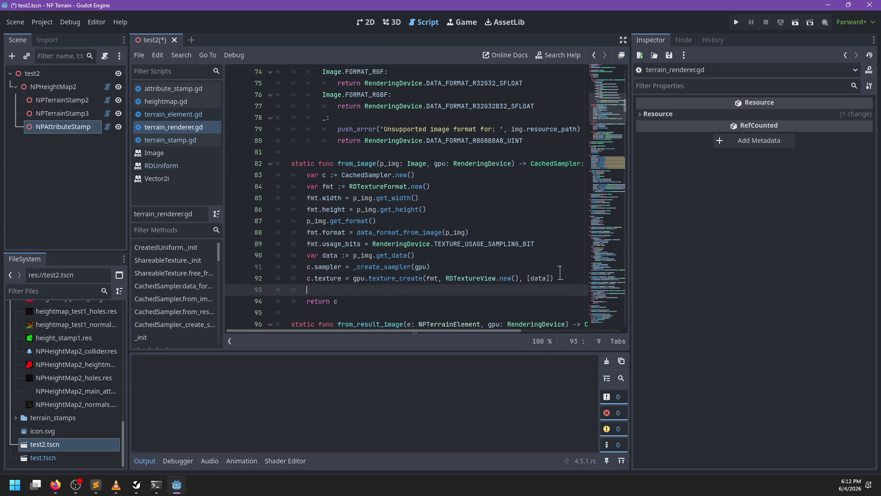
text(if c)
key(BackSpace)
text(not c.s)
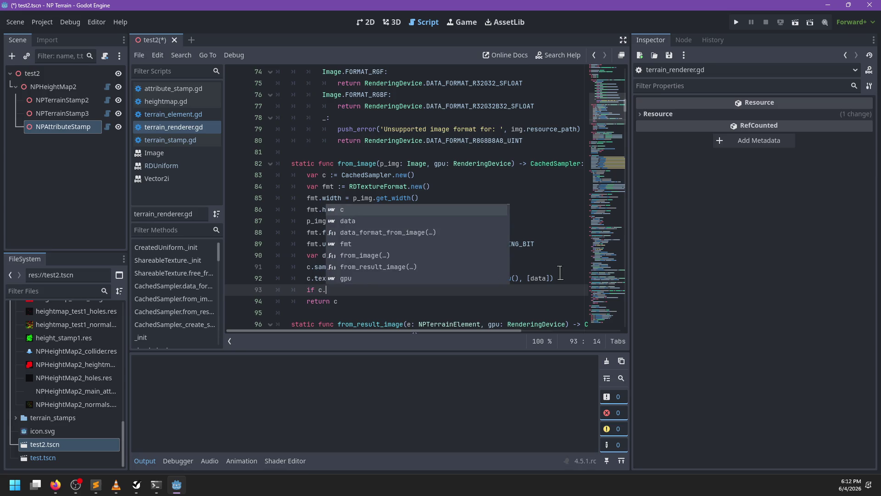
text(ampler)
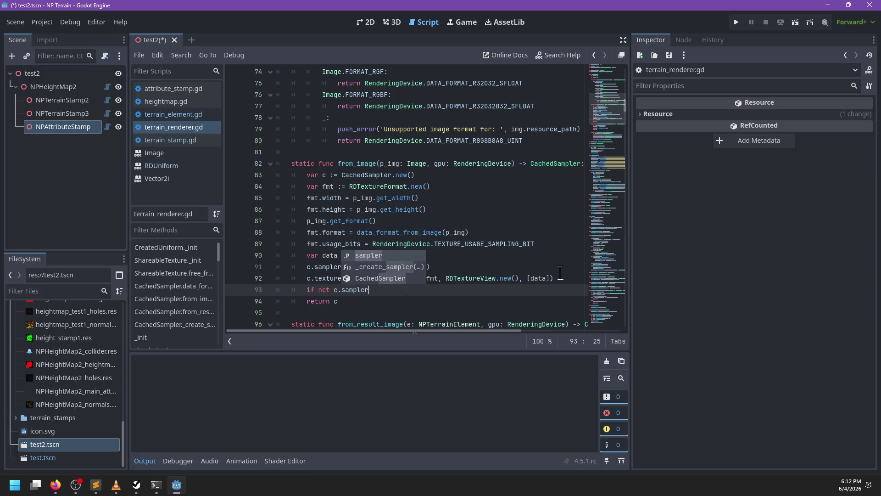
text( or not c.texture:)
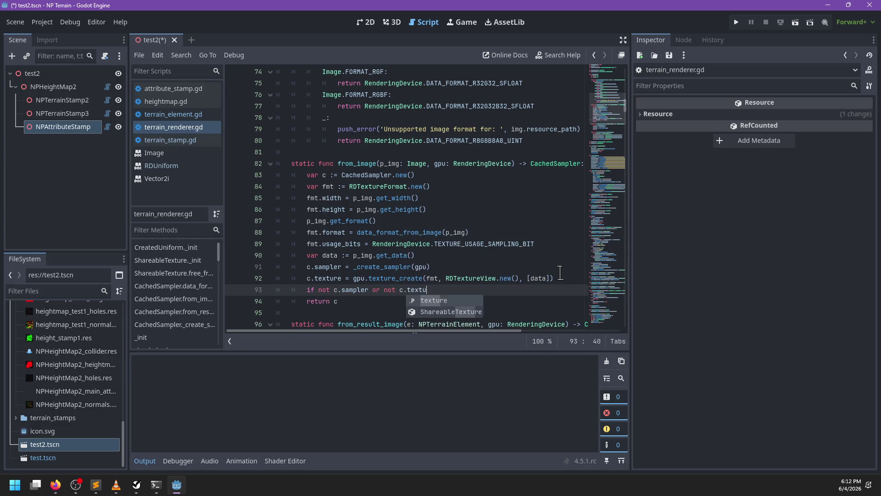
key(Return)
text(rint_deb)
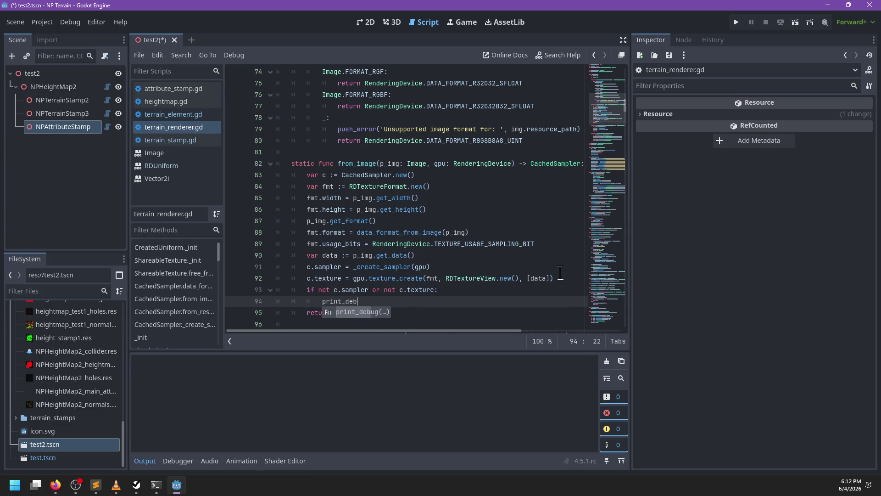
text(ug('Could not convert)
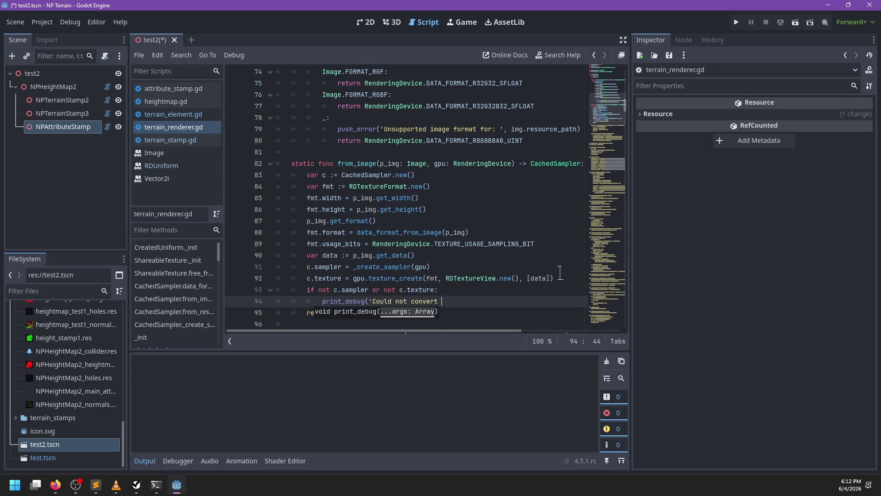
text(: '\)
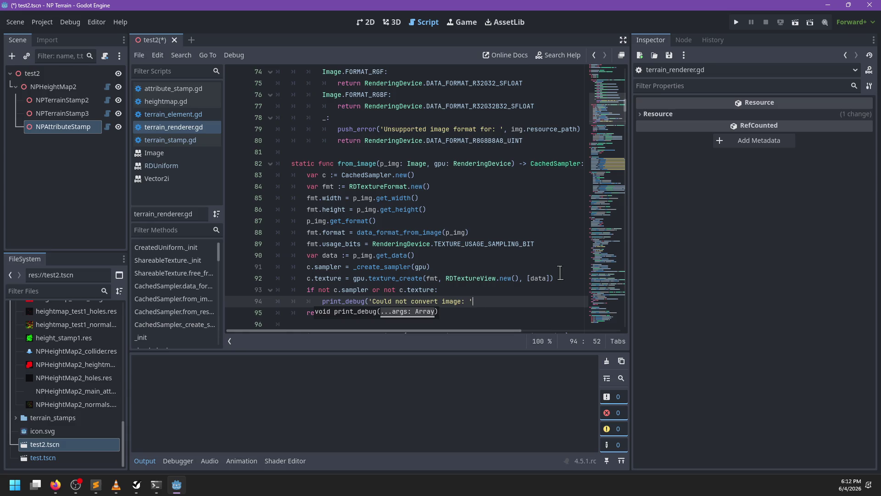
text(resource_path)
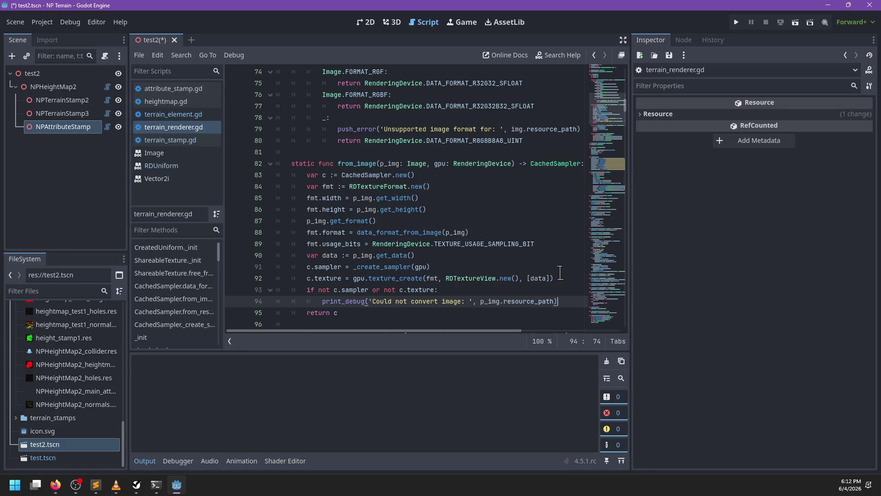
key(ctrl+s)
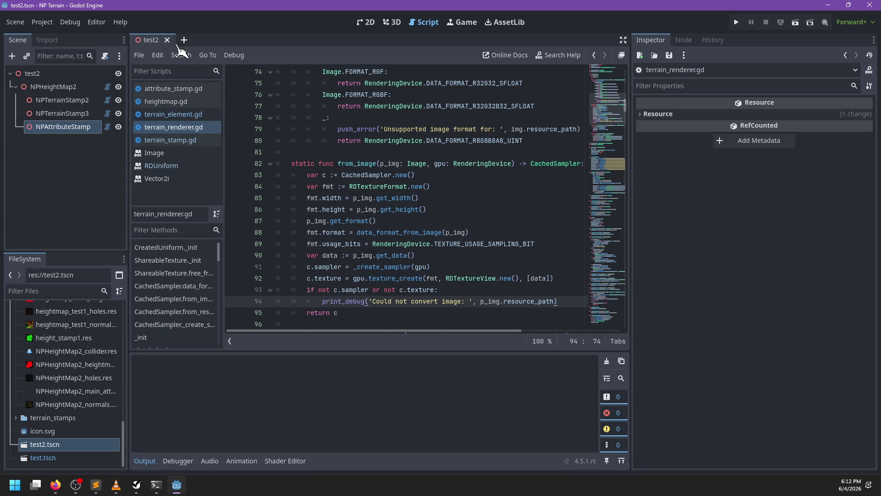
click(167, 40)
Step: Reopen test2.tscn to log the 'Could not convert image:' message, then review from_image around line 95
double_click(64, 444)
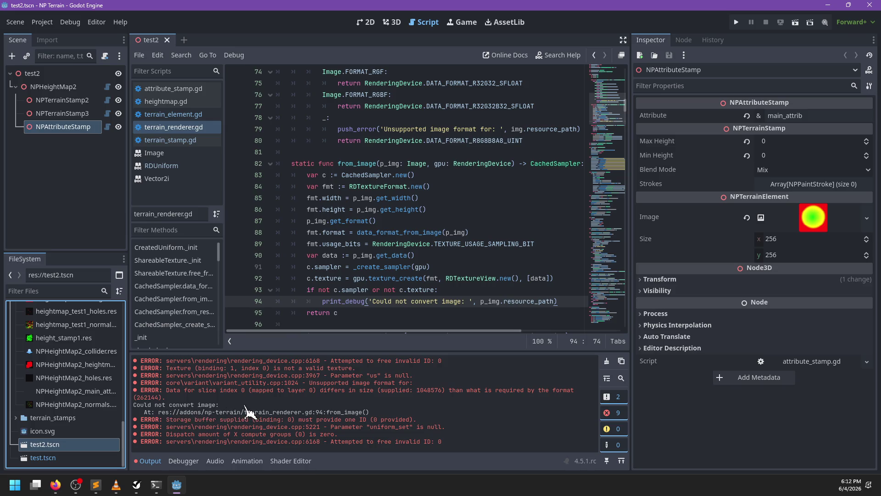
scroll(451, 242, up, 4)
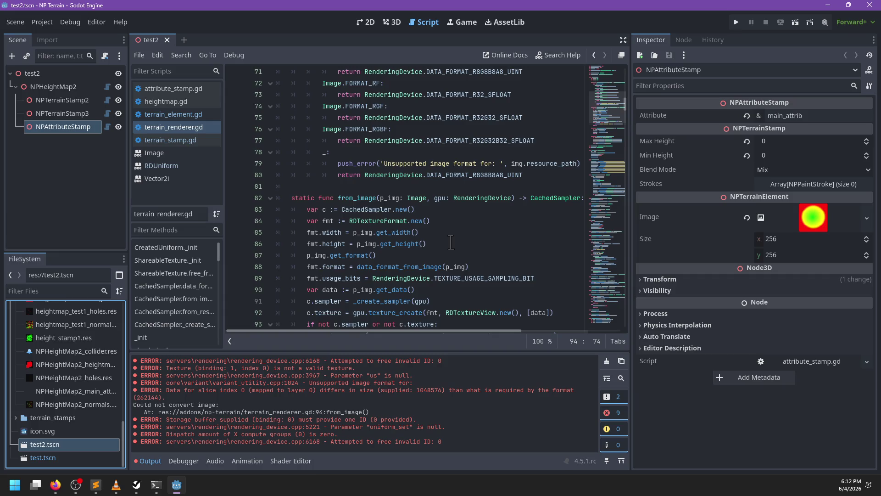
scroll(450, 243, down, 7)
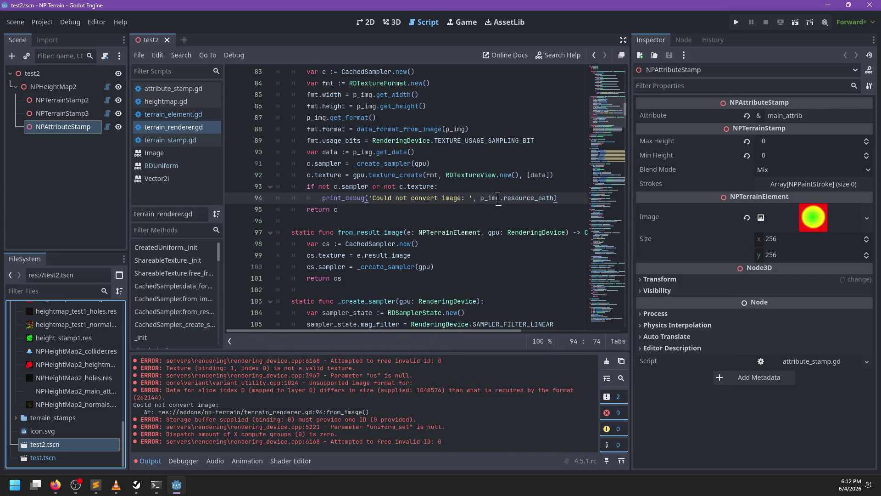
scroll(428, 222, up, 1)
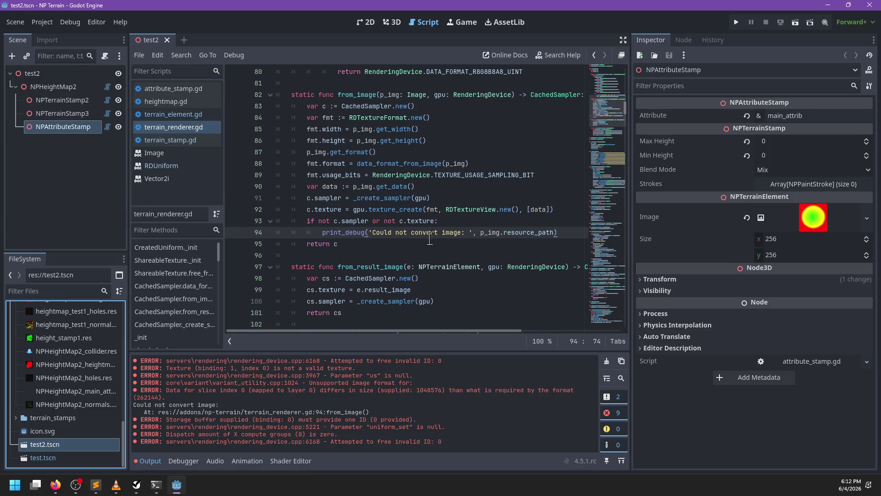
scroll(441, 238, up, 1)
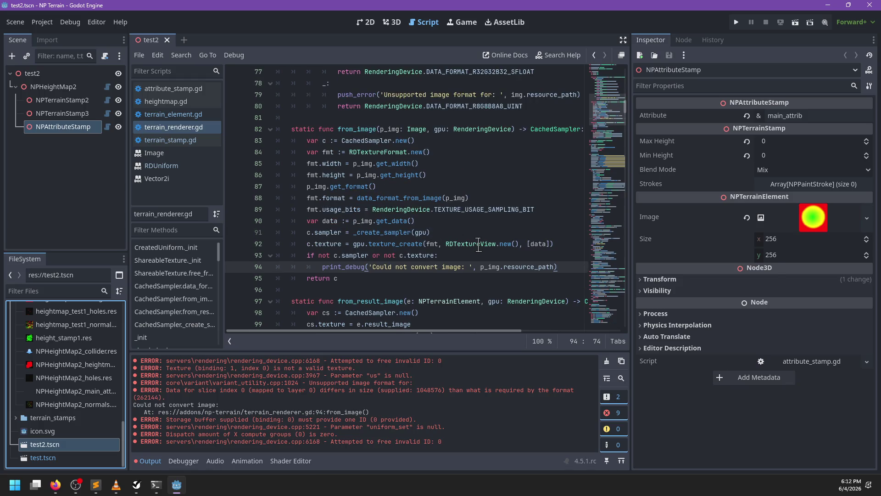
scroll(477, 244, down, 3)
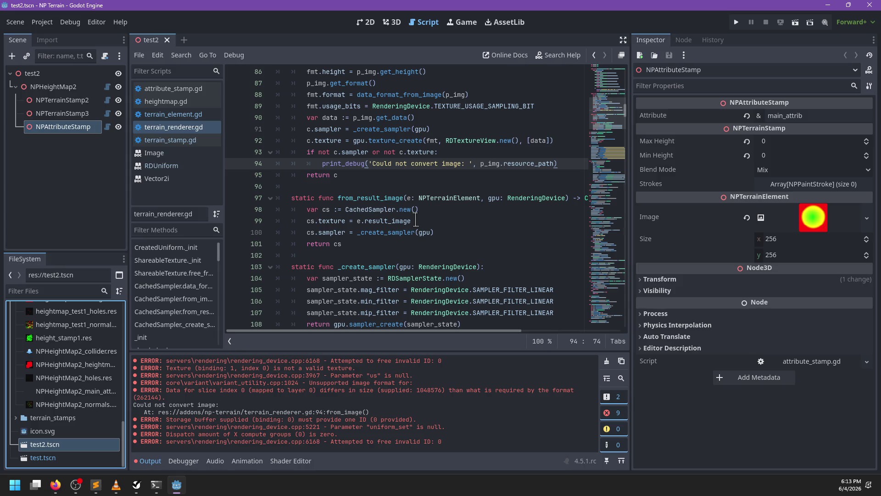
scroll(416, 221, up, 2)
click(345, 243)
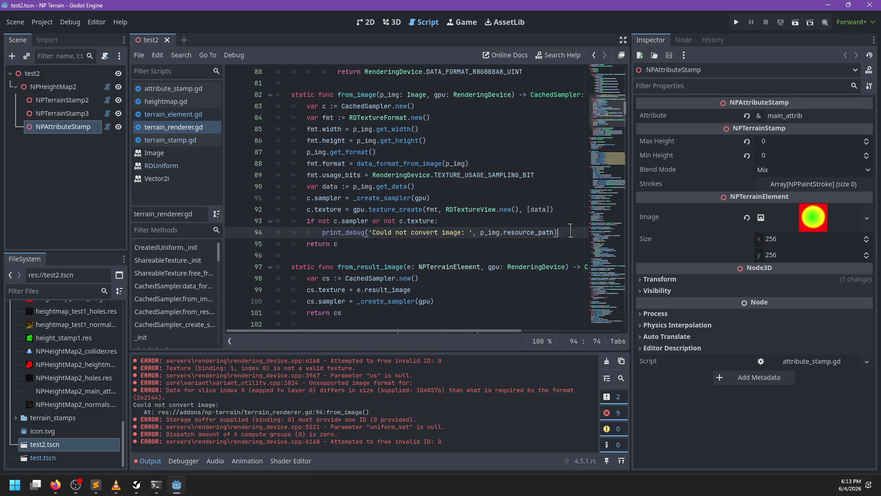
key(ctrl+f)
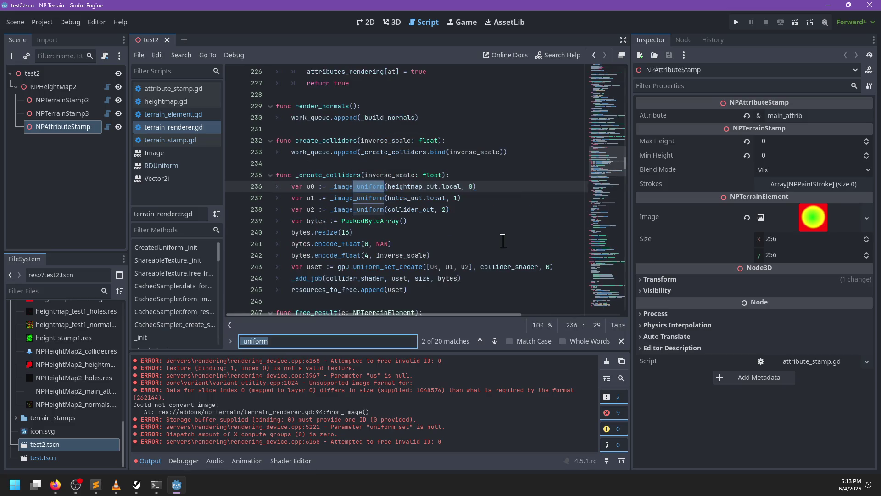
Step: Search the renderer script for _image_uniform and stamp references
key(BackSpace)
text(_image)
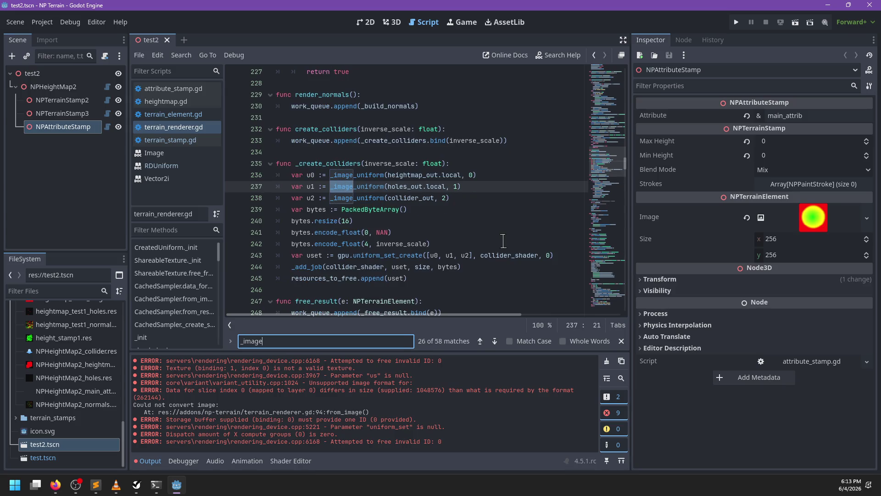
text(_uniform)
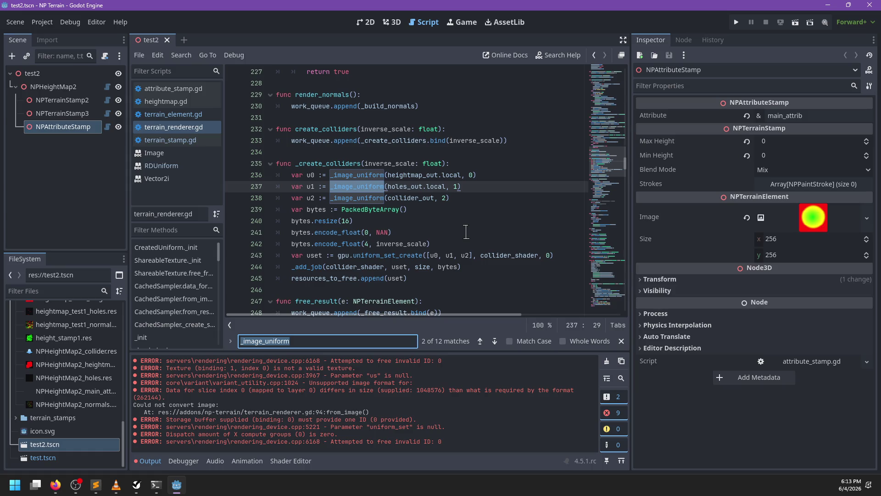
key(BackSpace)
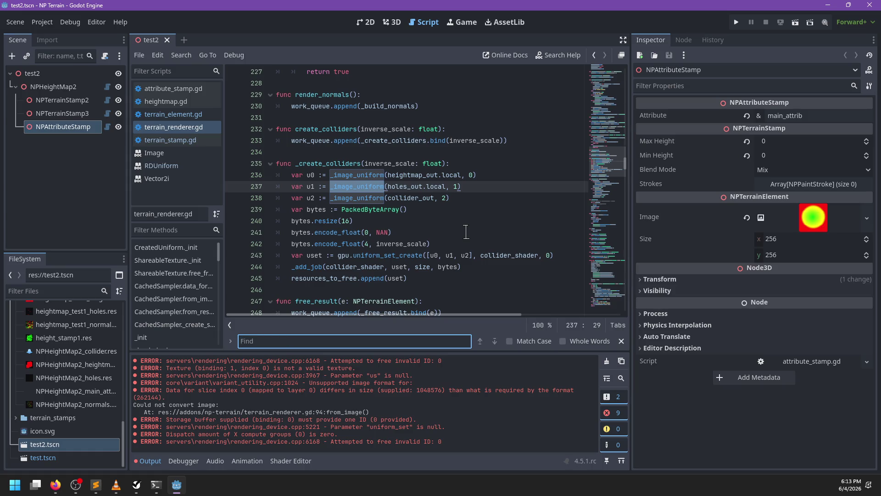
text(stamp)
key(ctrl+BackSpace)
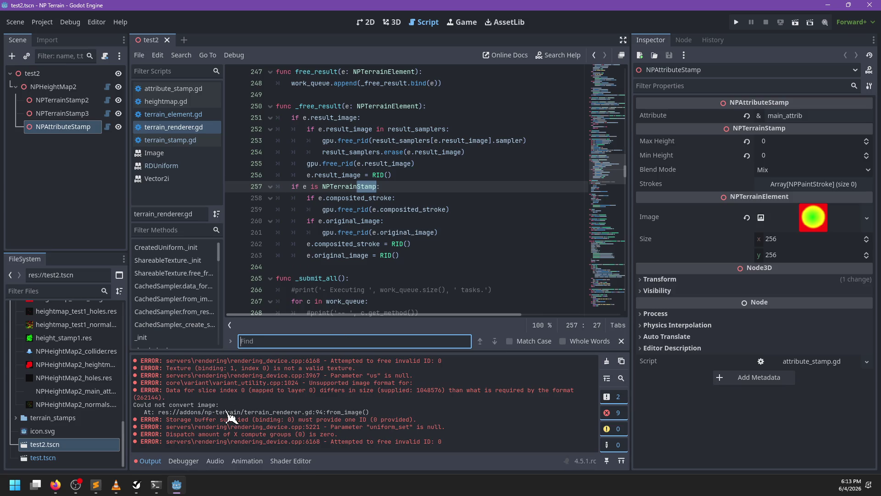
scroll(413, 229, up, 7)
click(442, 237)
text(or)
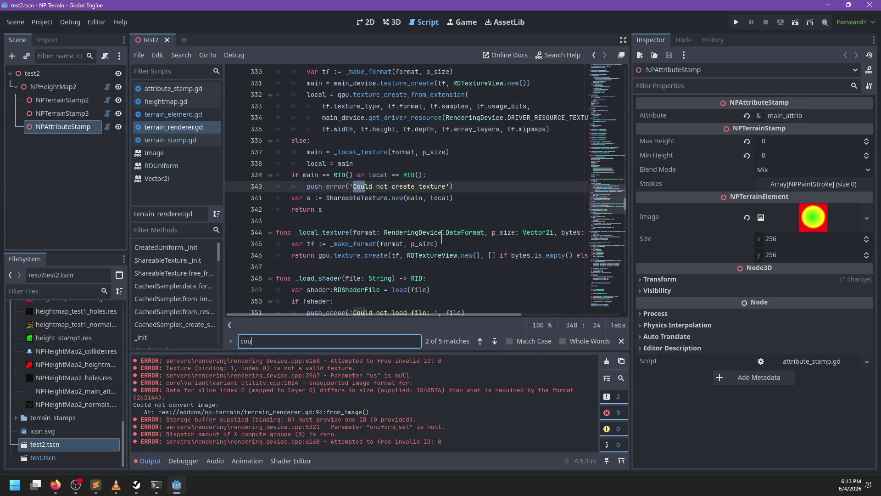
key(Escape)
Step: Locate the 'Could not convert' debug line by searching for 'convert'
key(ctrl+f)
text(coul)
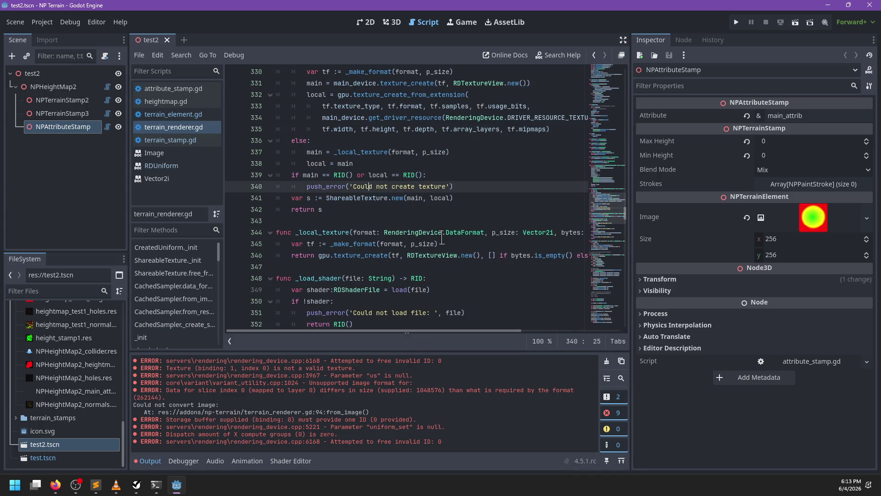
key(Return)
scroll(442, 237, down, 4)
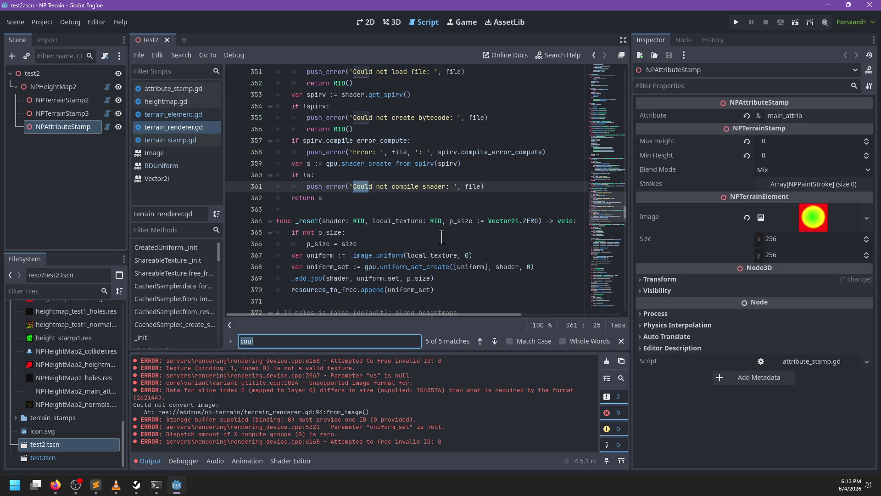
key(BackSpace)
key(BackSpace)
text(nver)
key(Escape)
Step: Add print_stack() below the convert-image message, save, and close test2
key(End)
key(Return)
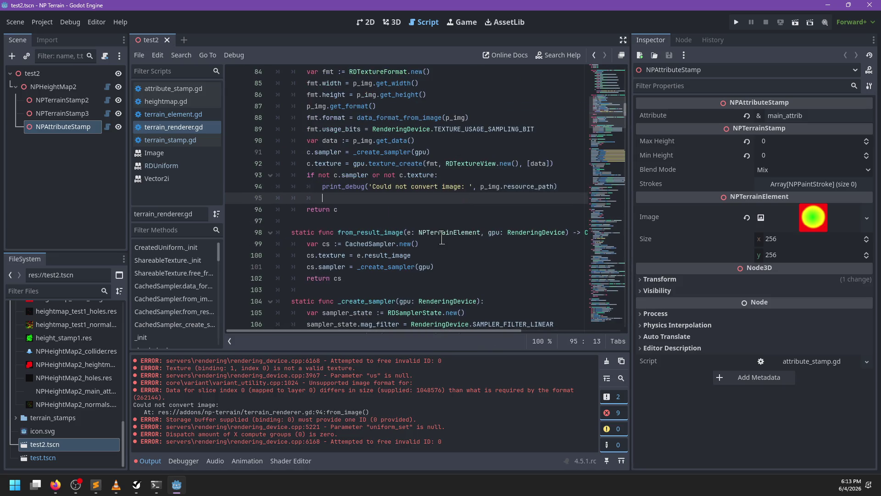
text(print_stack)
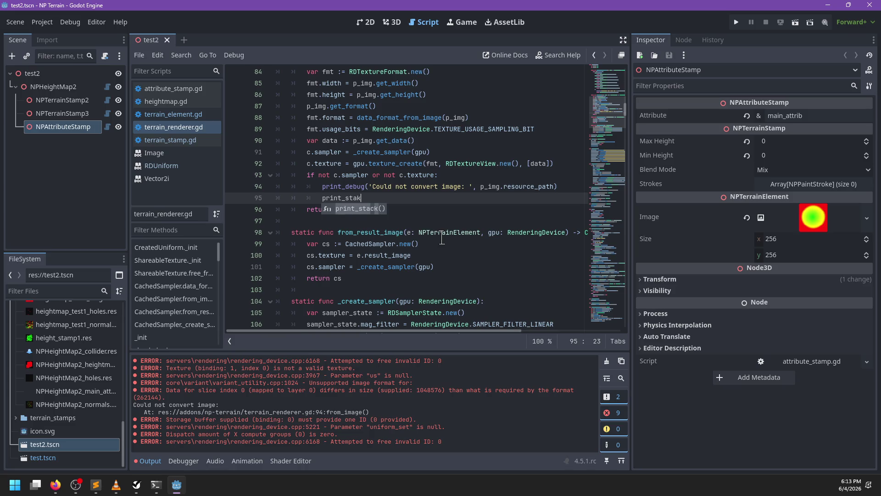
key(Return)
key(ctrl+s)
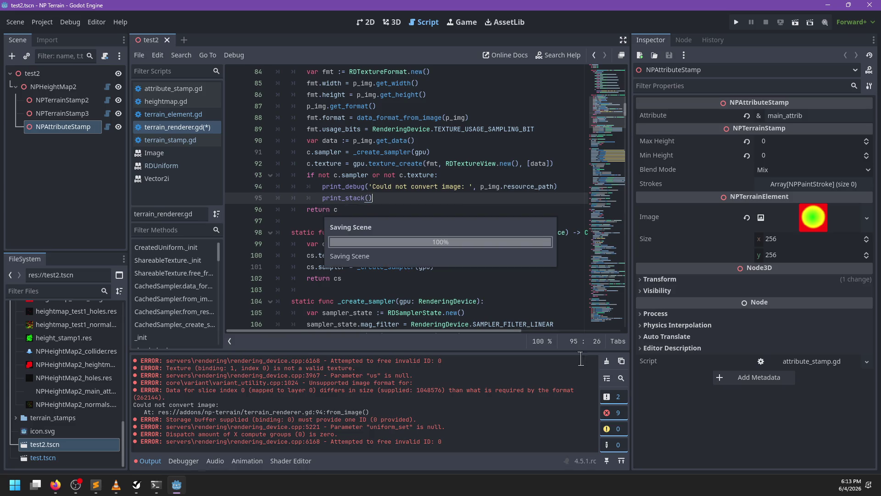
click(167, 40)
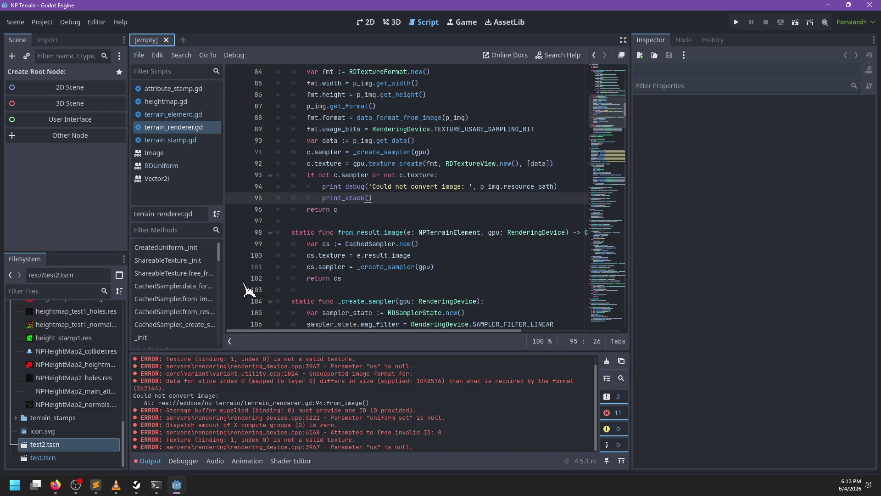
Step: Reopen test2 and jump to the _sampler_uniform function definition
click(606, 361)
double_click(43, 444)
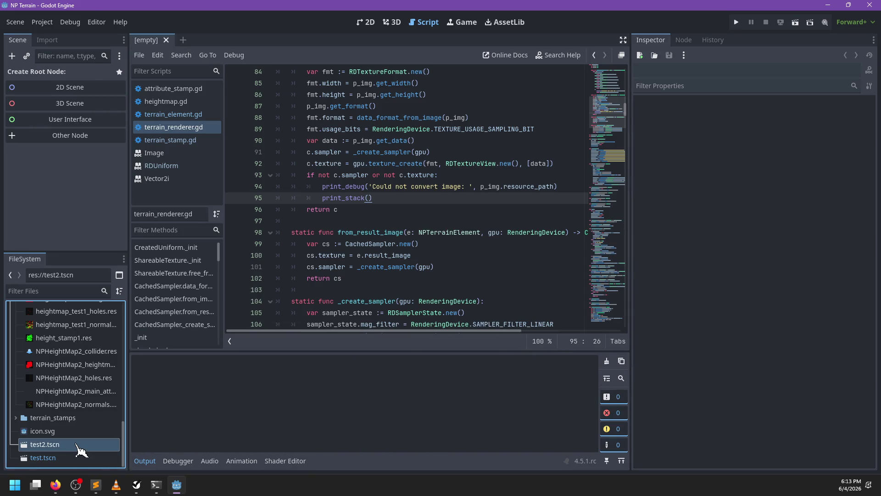
click(489, 231)
key(ctrl+f)
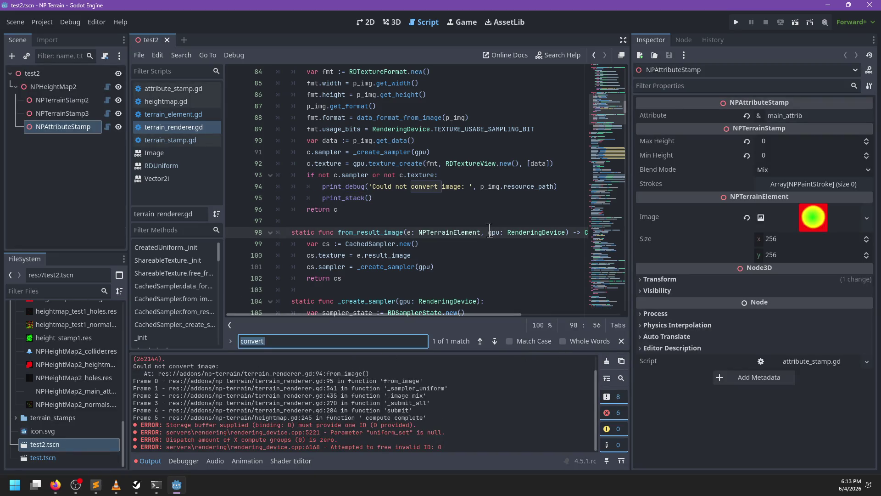
text()sam)
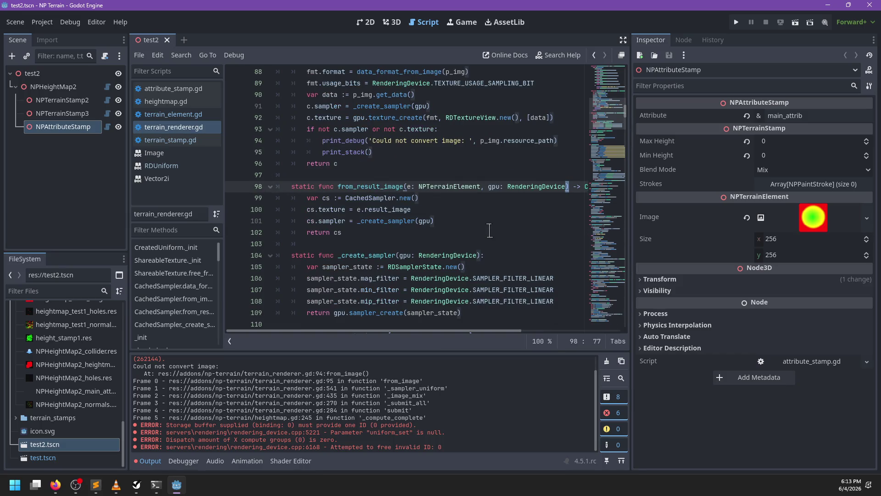
key(BackSpace)
key(BackSpace)
key(BackSpace)
text(_sampler_uniform)
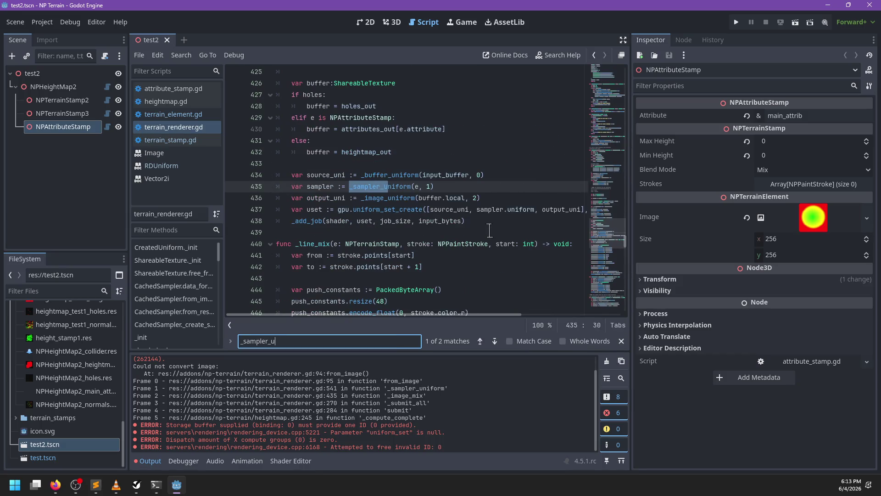
key(Escape)
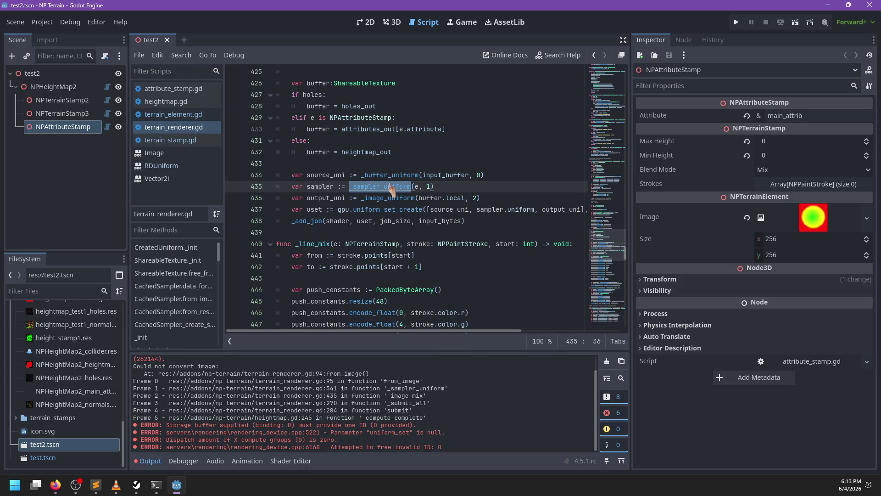
ctrl+click(389, 186)
Step: Add 'if not sampler.sampler or not sampler.texture:' with push_error naming e.name, then save
scroll(294, 191, down, 2)
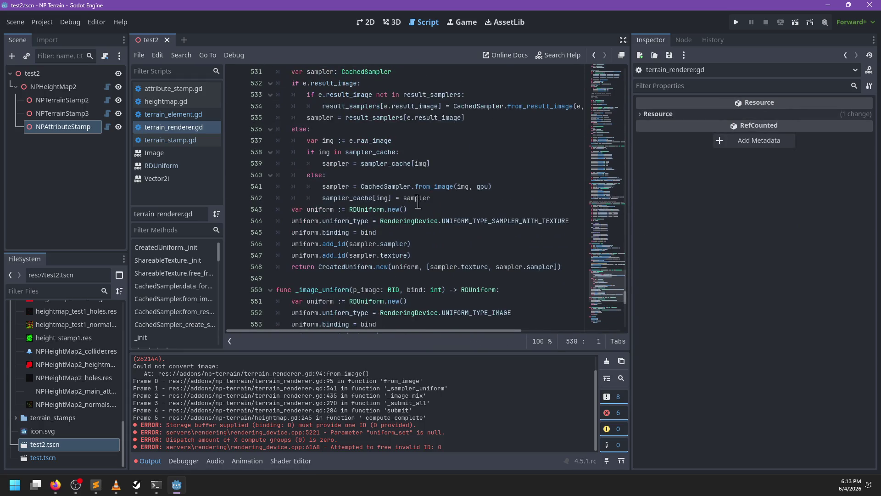
click(457, 198)
scroll(466, 195, up, 2)
key(Return)
text(if not)
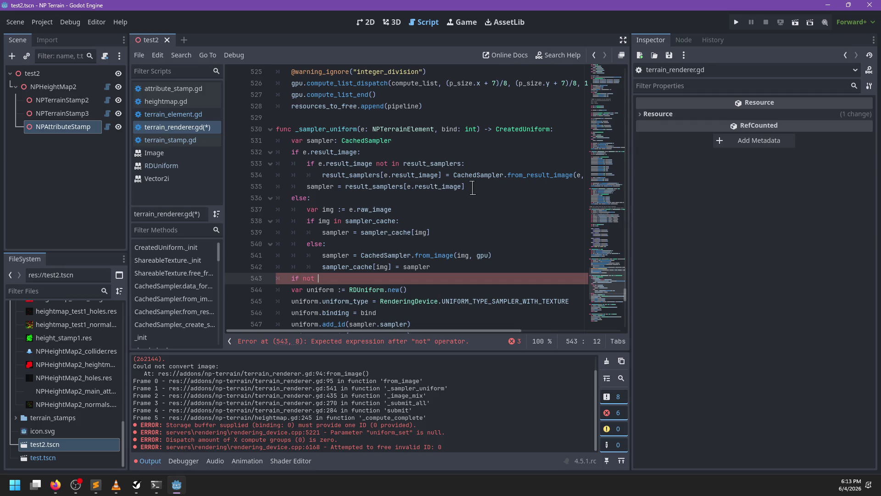
text(sa)
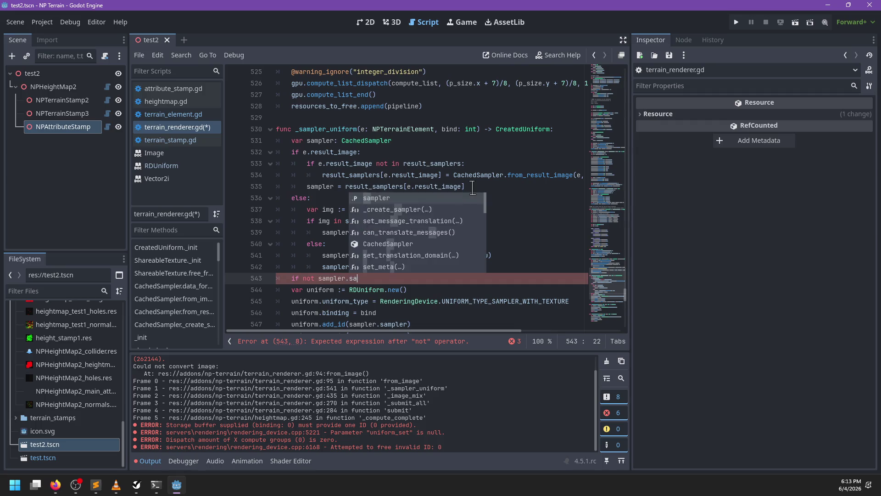
text(mpler or not sam)
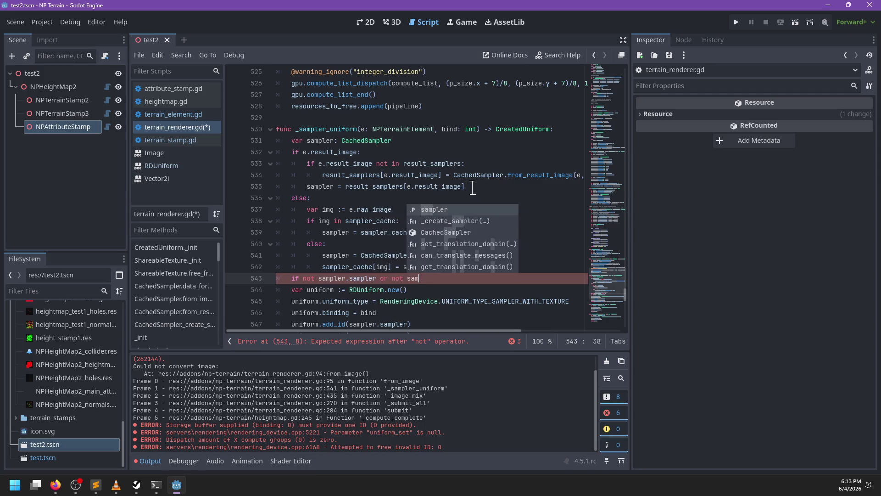
text(pler.texture:)
key(Return)
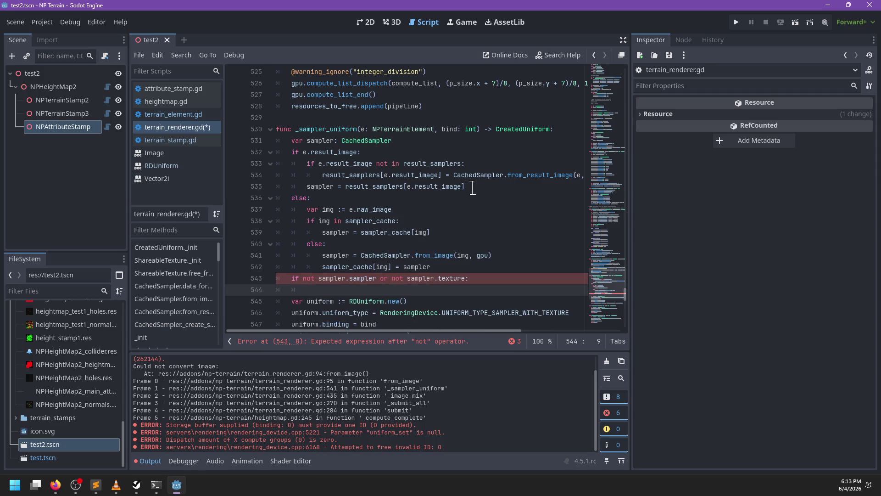
text(print())
key(BackSpace)
key(BackSpace)
key(BackSpace)
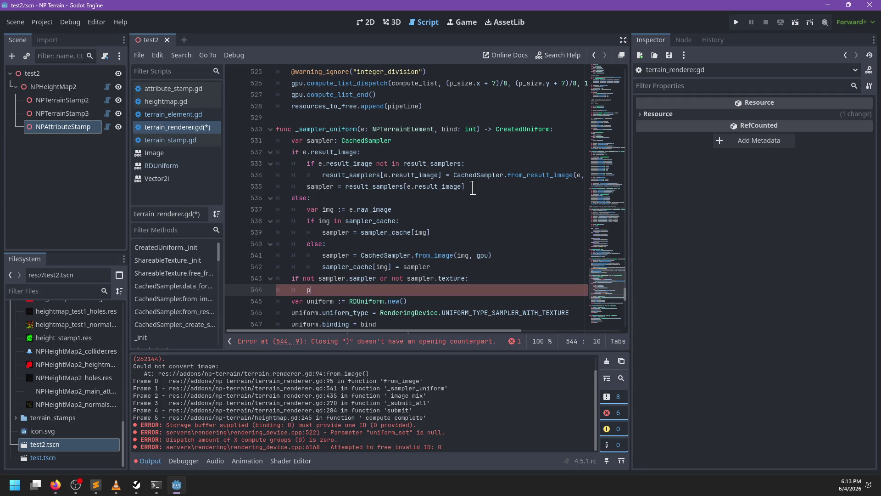
text(('Could not creea)
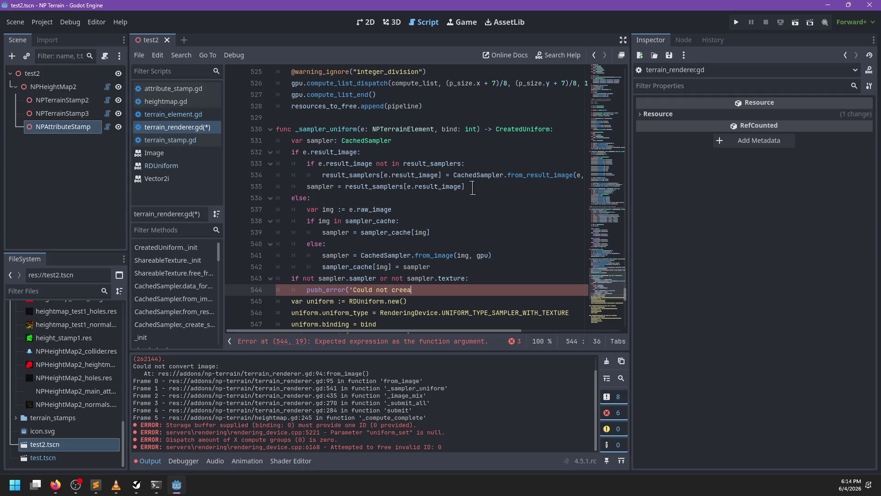
key(BackSpace)
key(BackSpace)
key(BackSpace)
key(BackSpace)
key(BackSpace)
key(BackSpace)
text(te sampler uniform for ;)
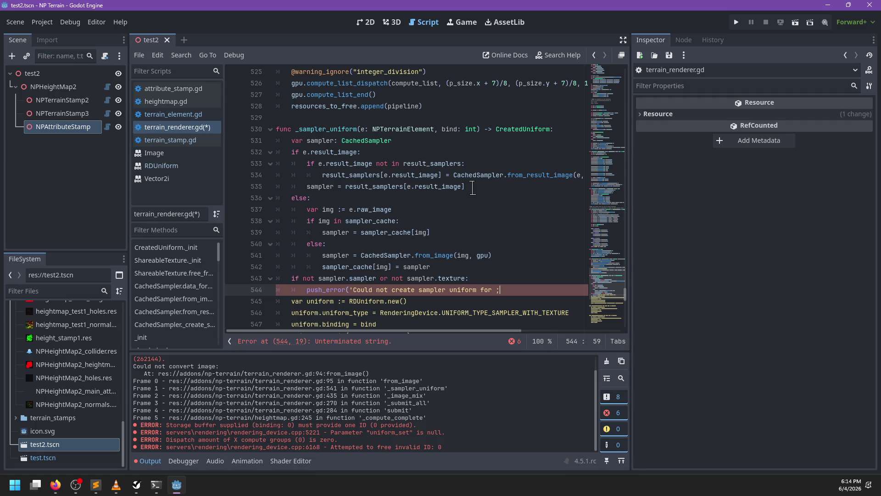
key(BackSpace)
text(',)
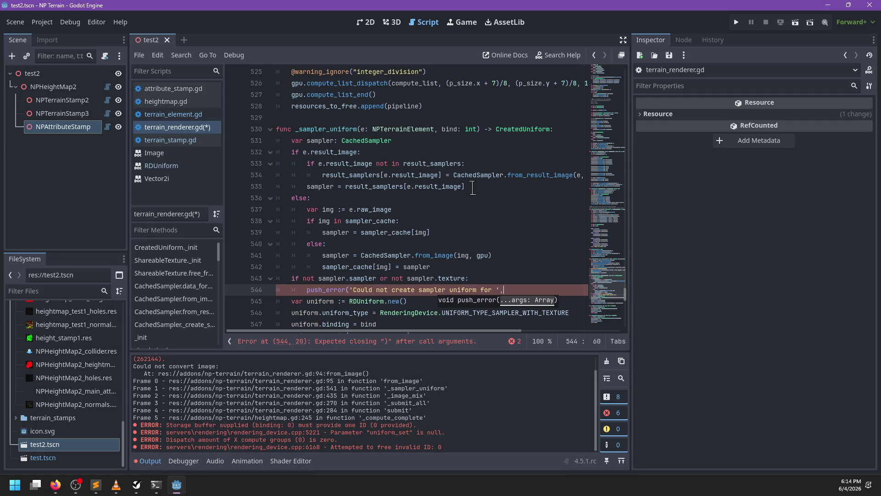
text(,.)
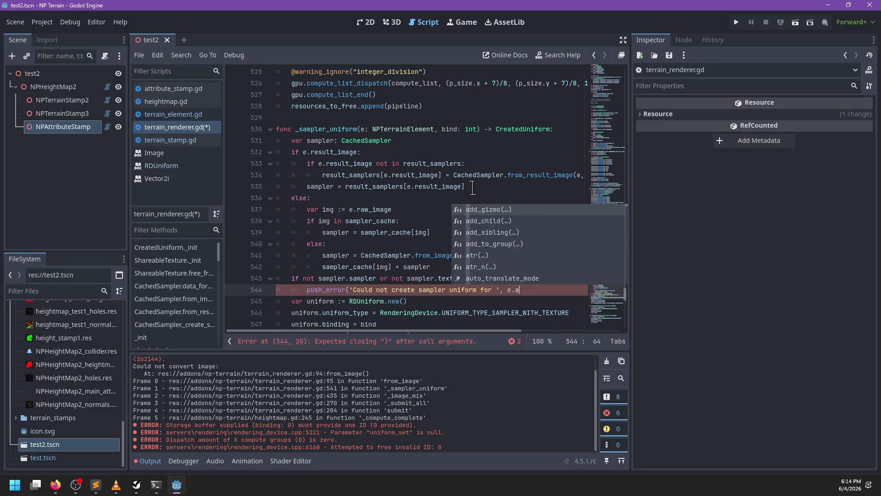
text(name))
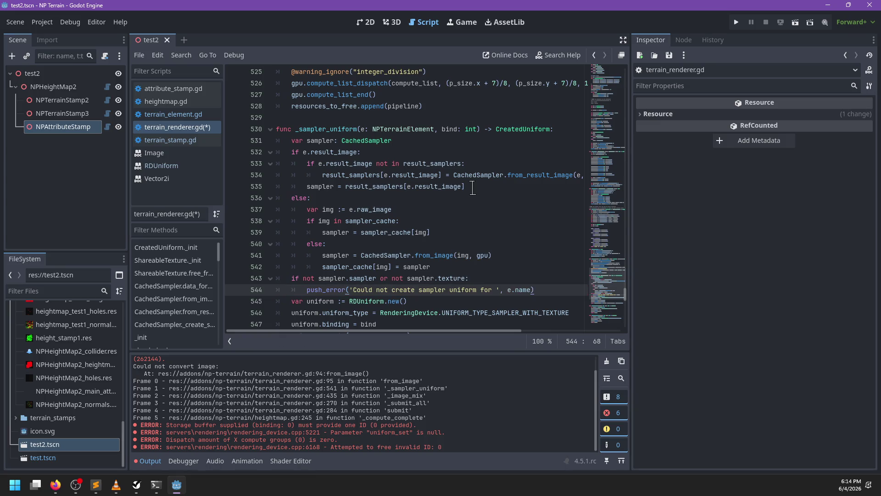
key(ctrl+s)
Step: Follow from_image through to the data_format_from_image definition
scroll(421, 267, down, 1)
scroll(440, 259, up, 1)
scroll(356, 380, up, 2)
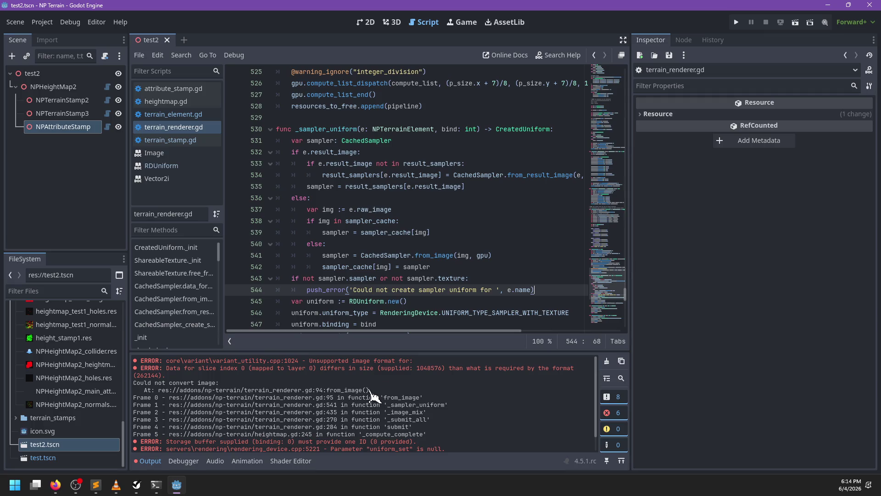
click(423, 256)
ctrl+click(430, 256)
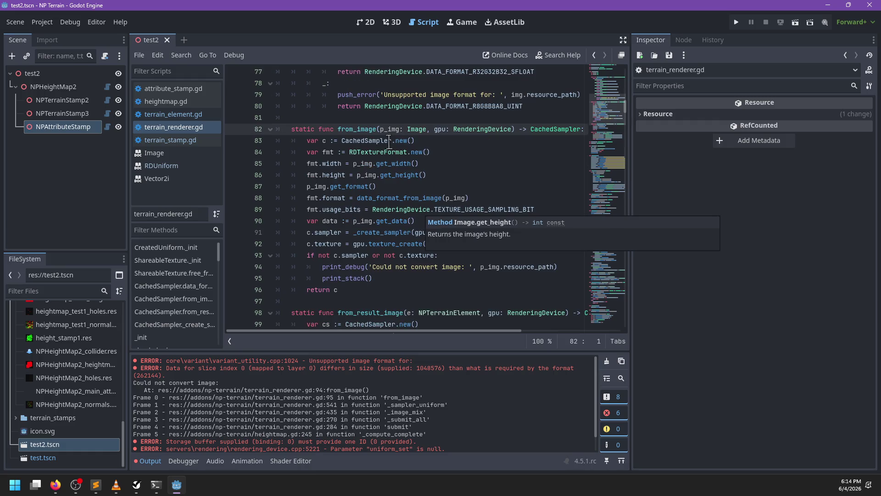
click(398, 196)
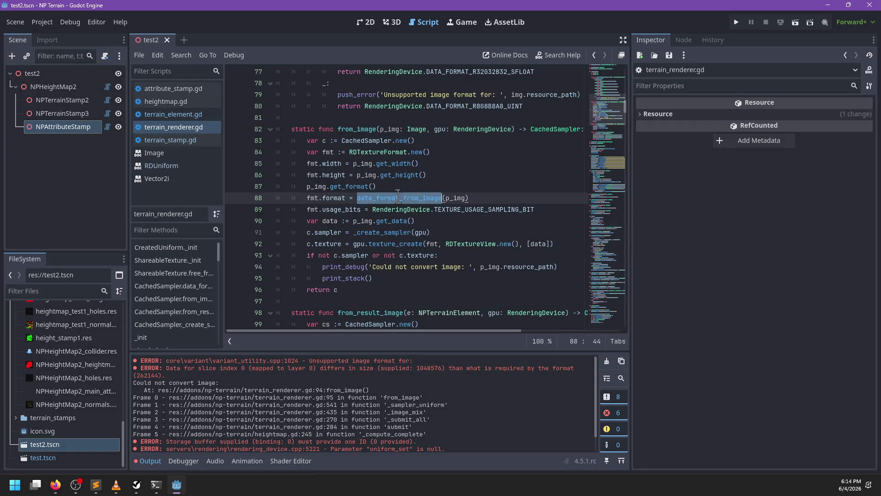
ctrl+click(398, 196)
Step: Duplicate the Image.FORMAT_RGBF case lines below the original
scroll(457, 224, down, 1)
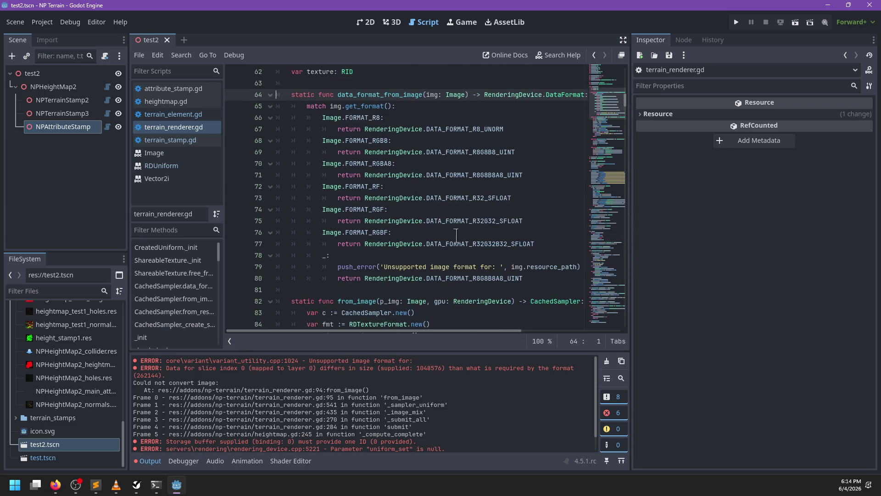
click(546, 244)
key(shift+Up)
key(shift+Up)
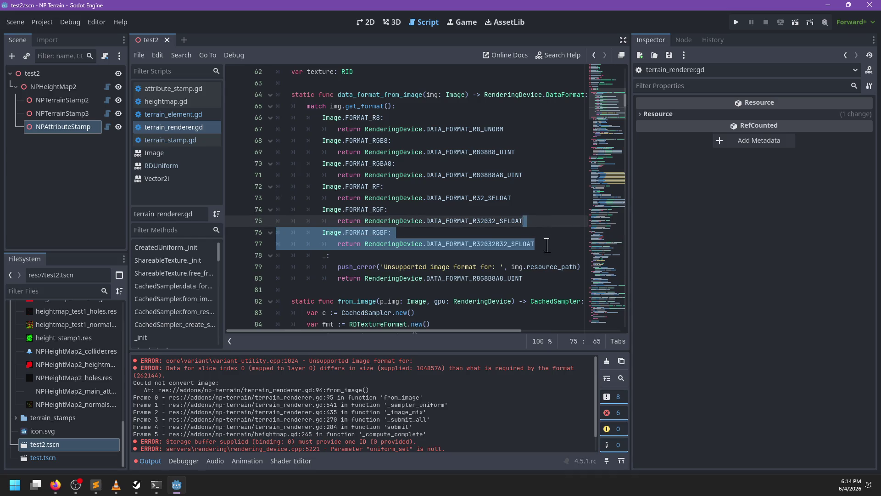
key(ctrl+c)
key(Right)
key(ctrl+v)
click(385, 255)
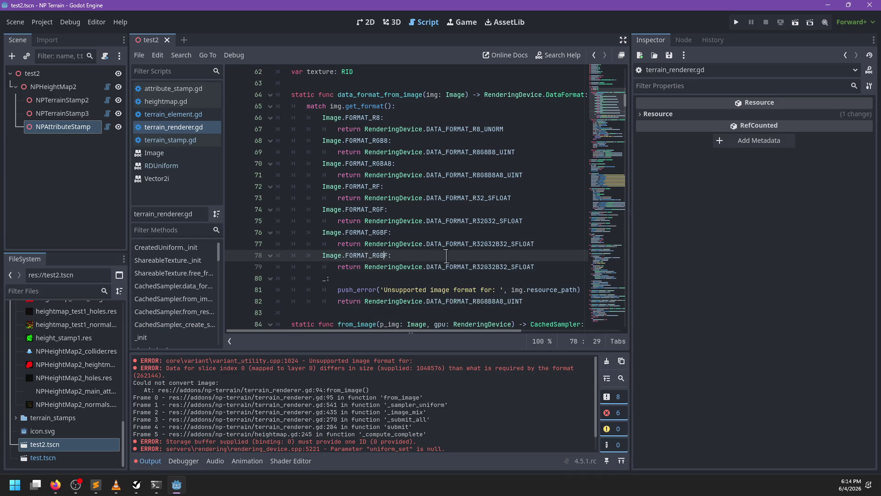
Step: Rename the copied case to Image.FORMAT_RGBAF and save the script
text(A)
key(Escape)
click(460, 266)
key(ctrl+s)
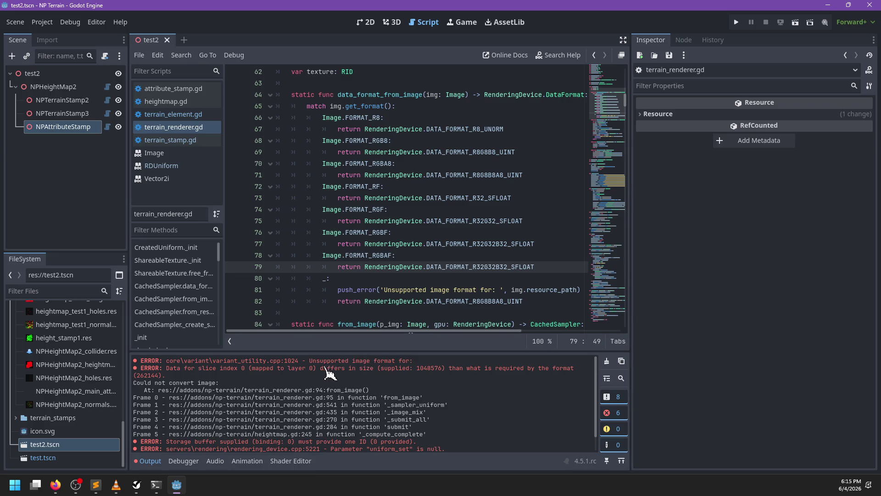
Step: Add print_stack() after the unsupported-format push_error and save
scroll(258, 369, up, 1)
scroll(186, 376, down, 1)
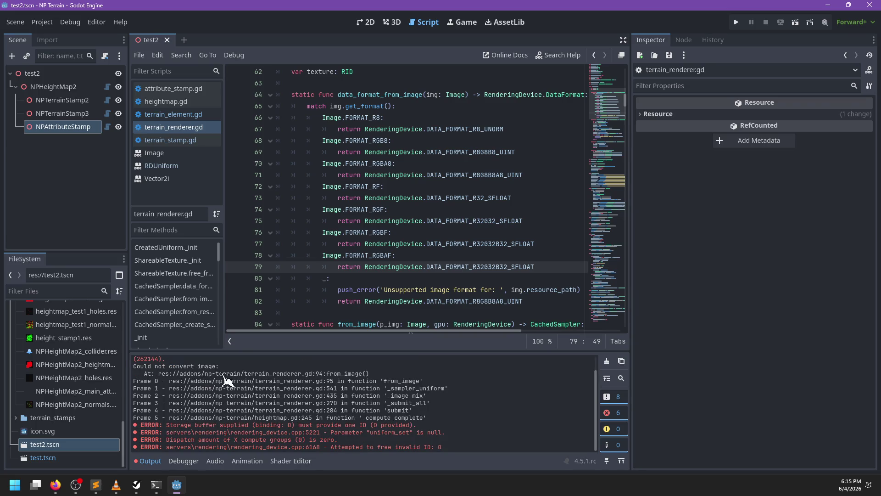
scroll(239, 433, up, 1)
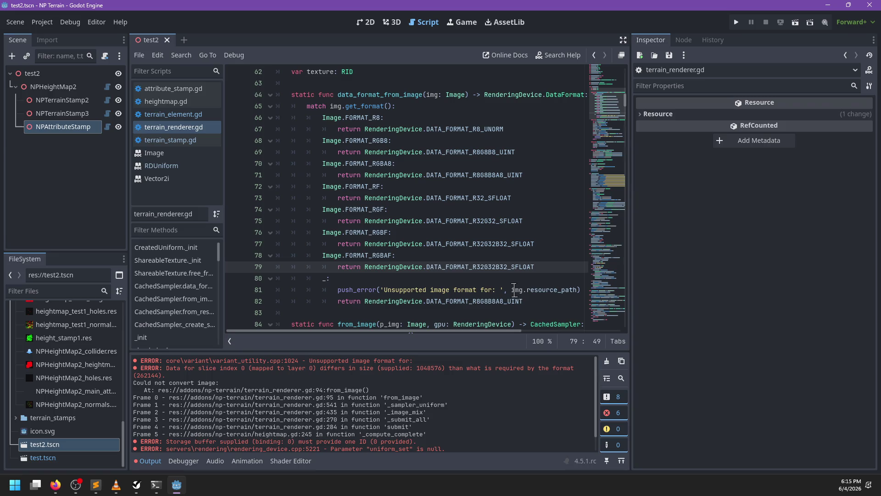
click(581, 290)
key(Return)
text(p)
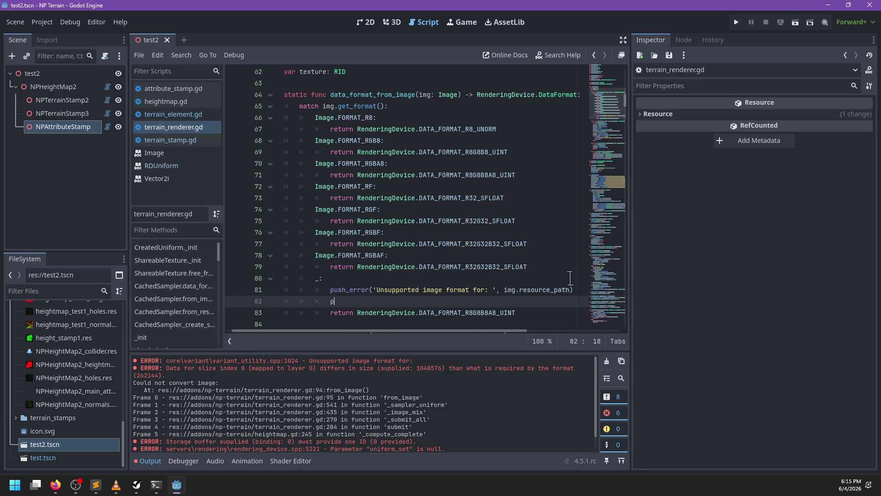
text(rint_stack)
key(Return)
key(ctrl+s)
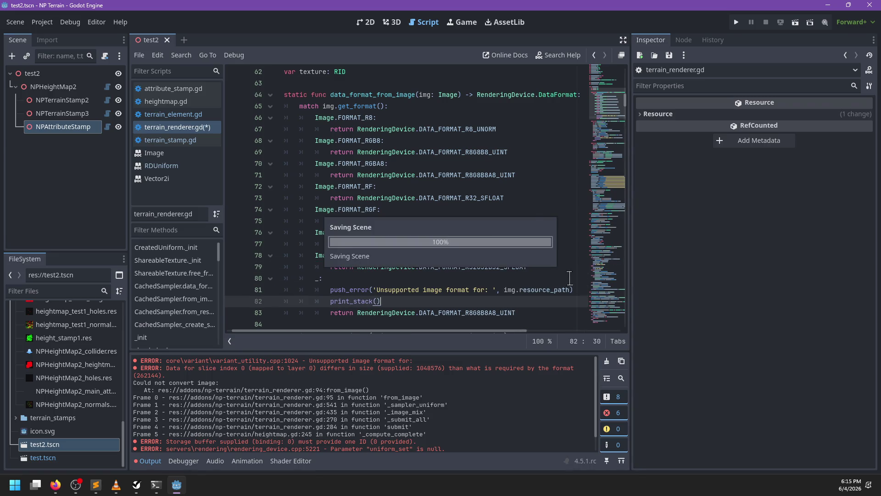
Step: Reload the test2 scene to rerun the renderer
double_click(362, 256)
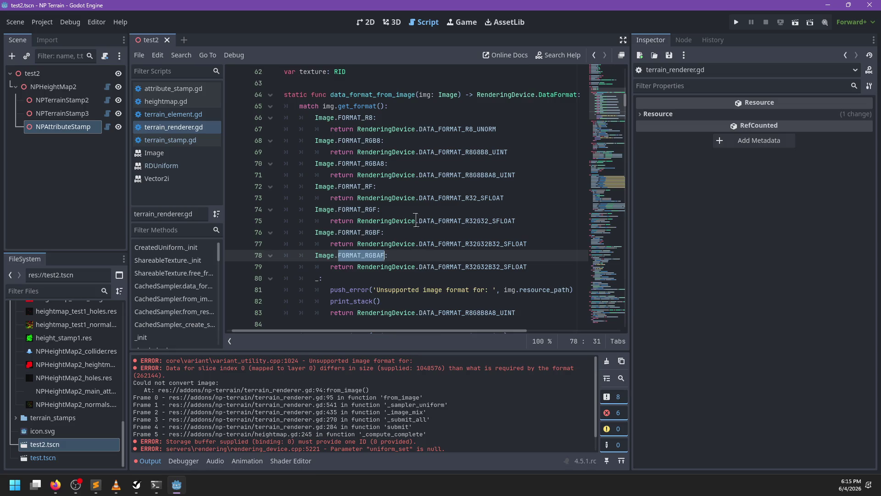
click(167, 40)
double_click(65, 446)
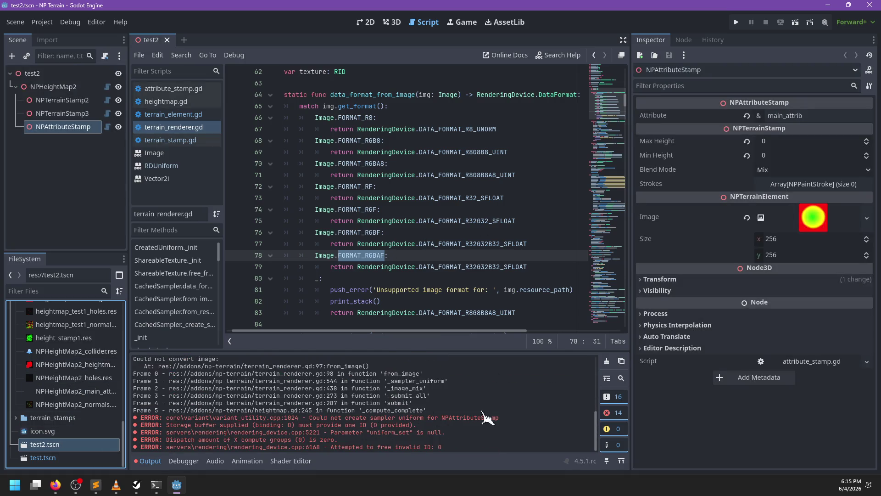
Step: Clear the log, reload test2, and inspect the size mismatch error's 1048576 data size
click(606, 361)
click(168, 41)
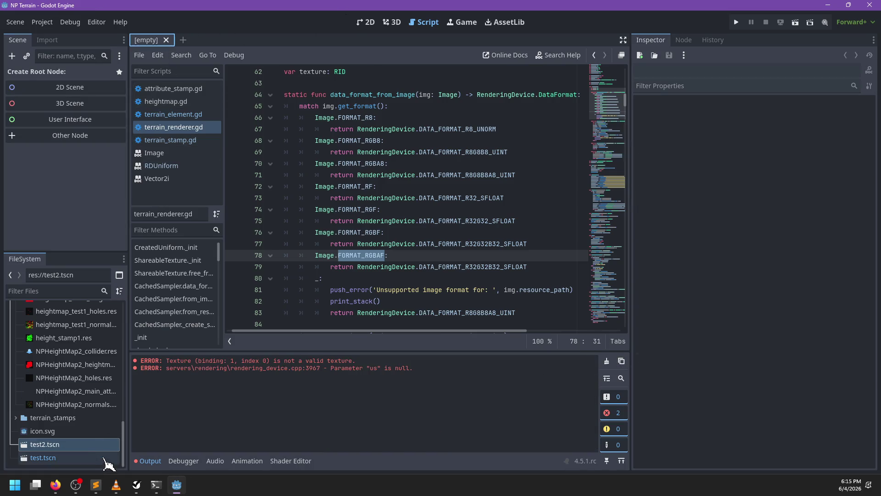
click(607, 361)
double_click(77, 444)
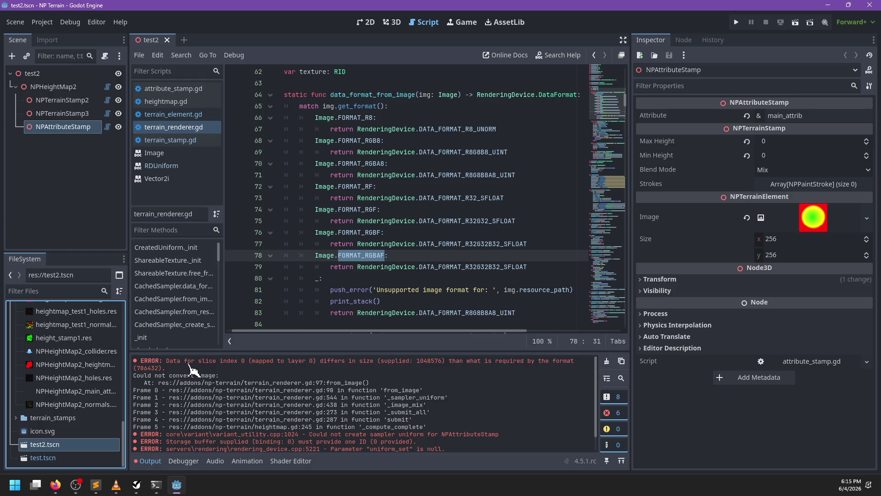
drag(166, 361, 254, 360)
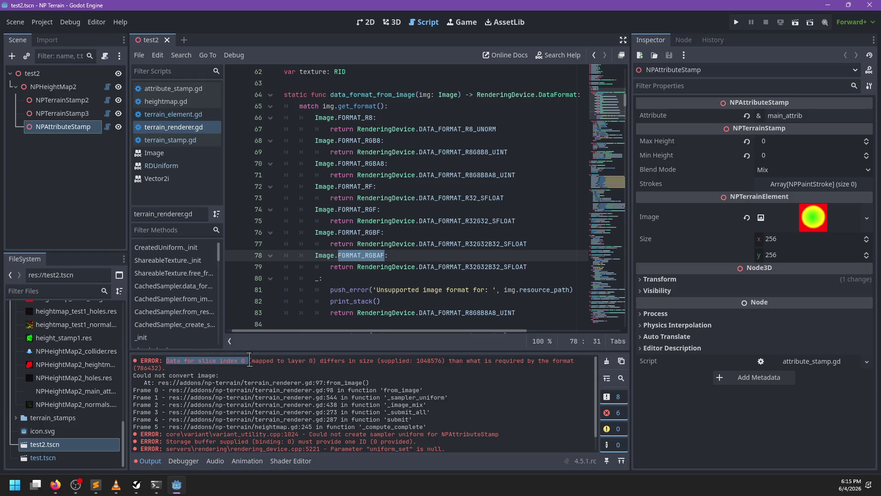
click(269, 365)
double_click(420, 361)
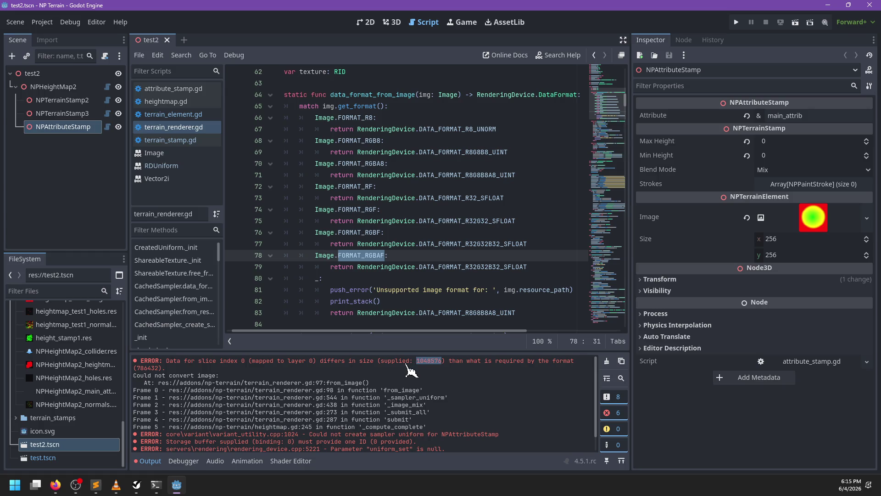
Step: Make the RGBAF case return DATA_FORMAT_R32G32B32A32_SFLOAT, save, and reload test2
click(401, 255)
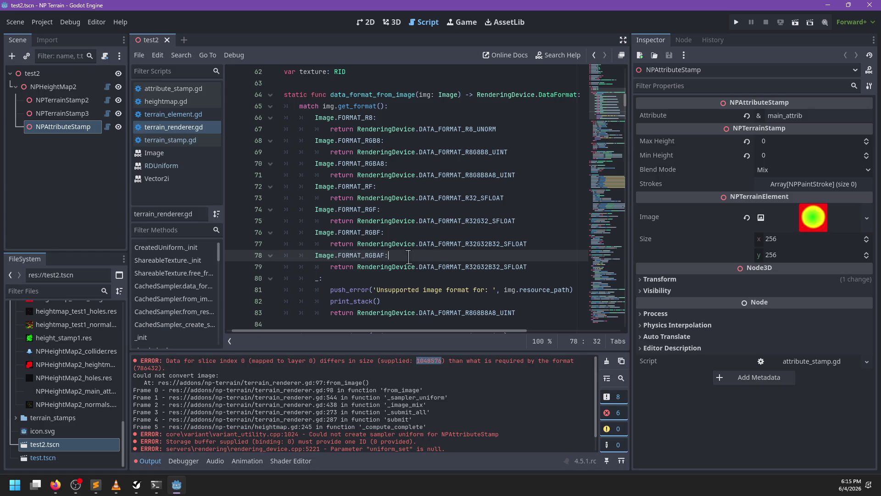
click(500, 266)
text(A32)
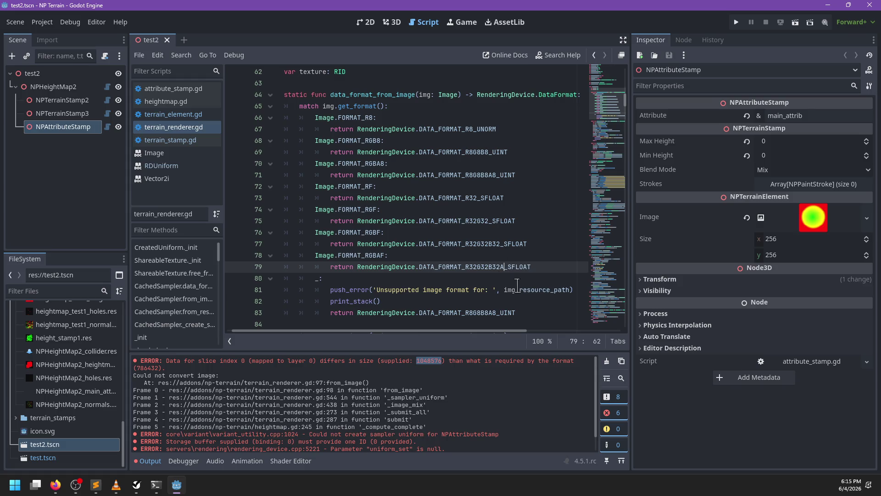
key(ctrl+s)
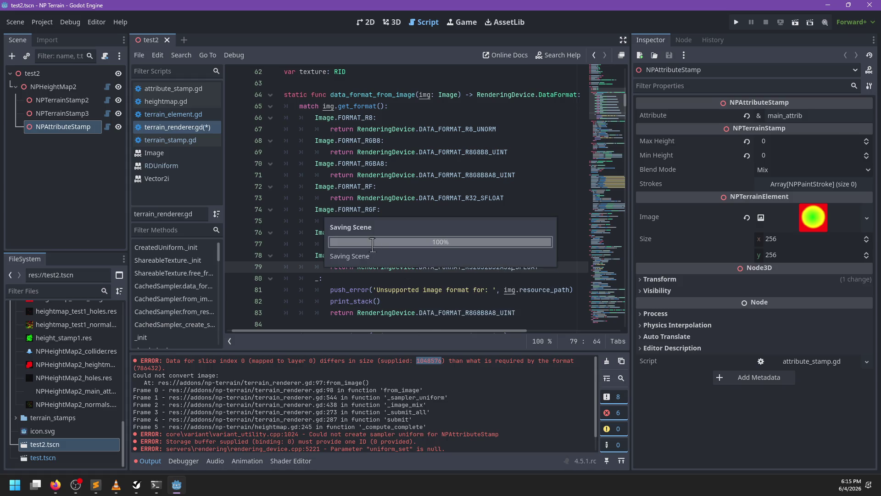
click(167, 39)
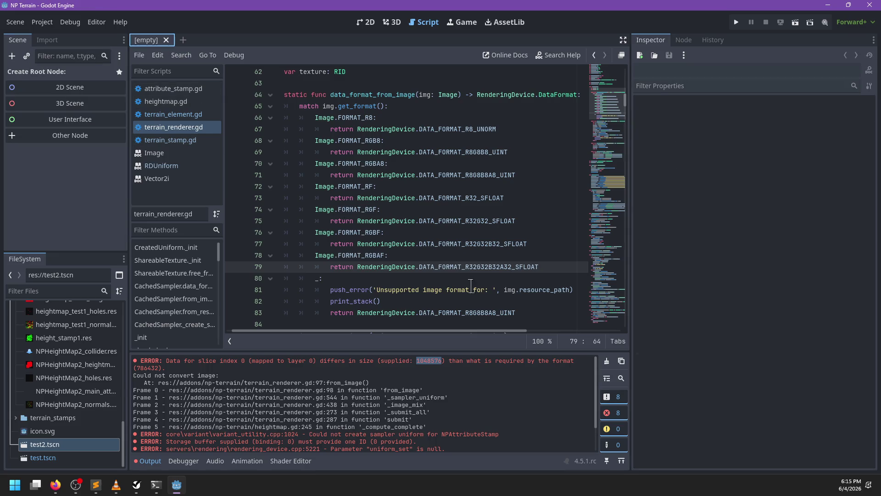
click(607, 360)
double_click(65, 444)
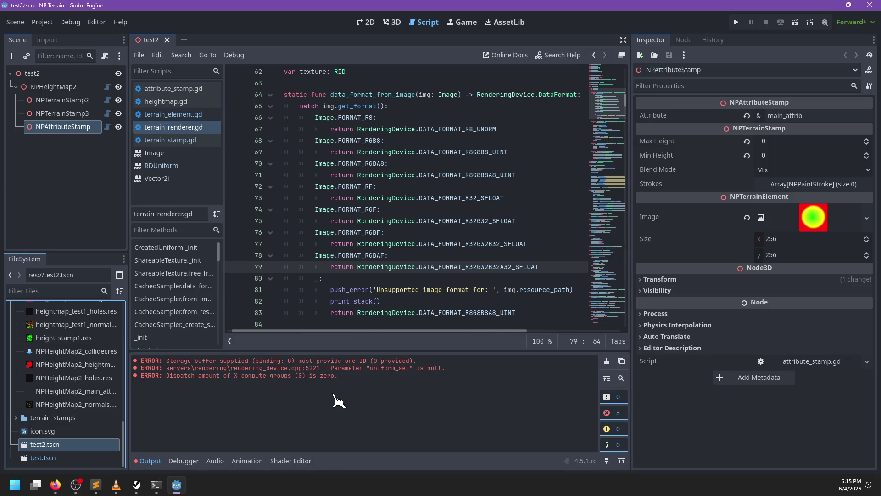
Step: In the 3D view, nudge the attribute stamp and filter the Output log to errors only
click(392, 23)
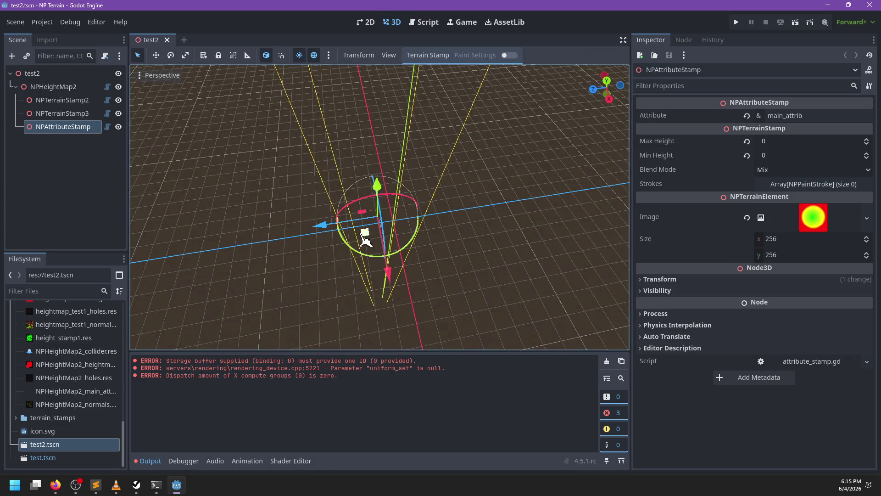
drag(367, 236, 370, 238)
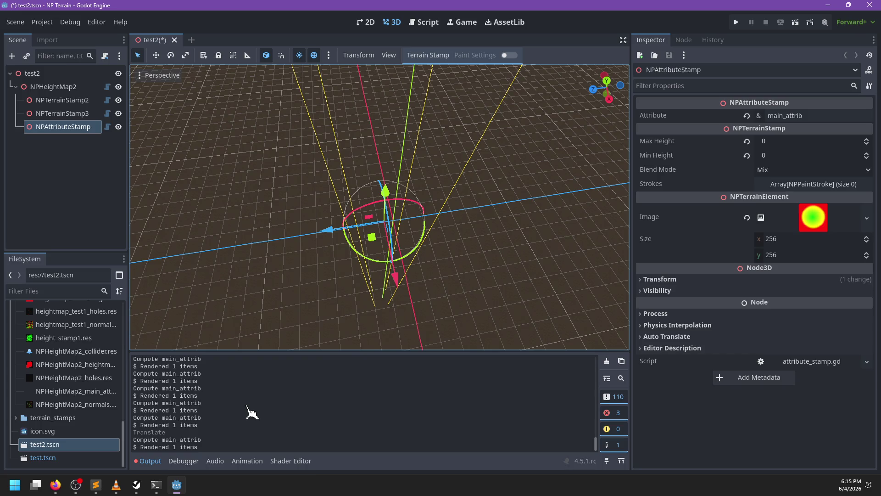
click(146, 461)
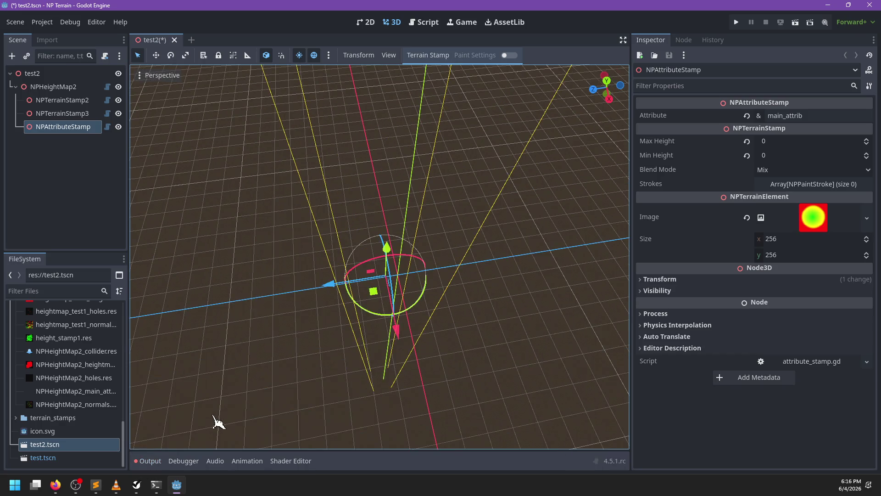
click(146, 461)
click(613, 397)
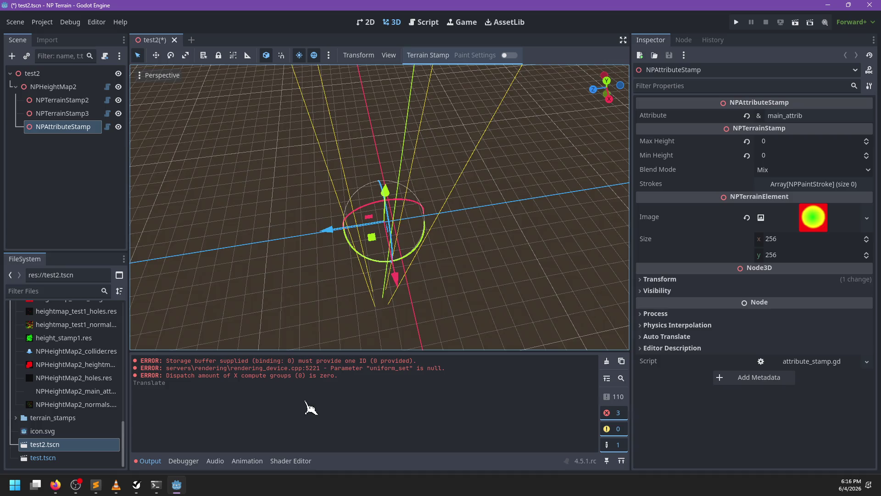
scroll(394, 252, down, 10)
mouse_move(255, 275)
mouse_down()
mouse_move(393, 246)
mouse_move(387, 228)
mouse_move(376, 243)
mouse_up()
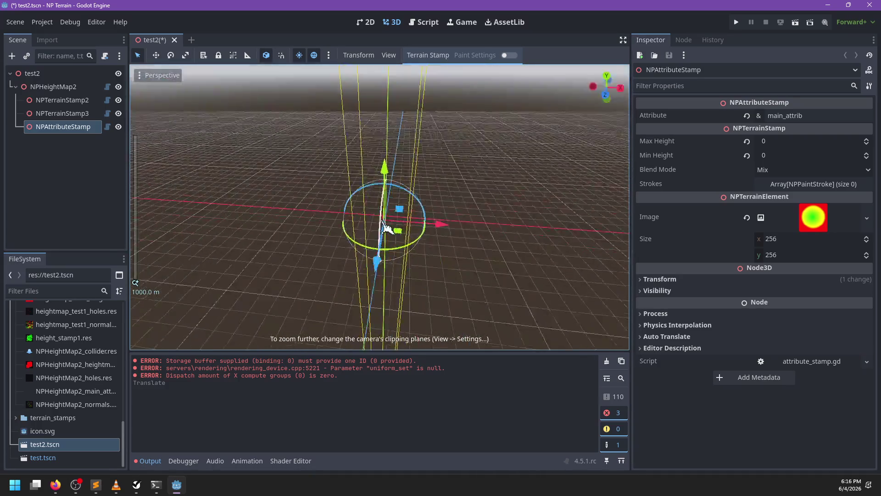
Step: Inspect NPHeightMap2's Attributes main_attrib texture and save the height map's output files
click(53, 87)
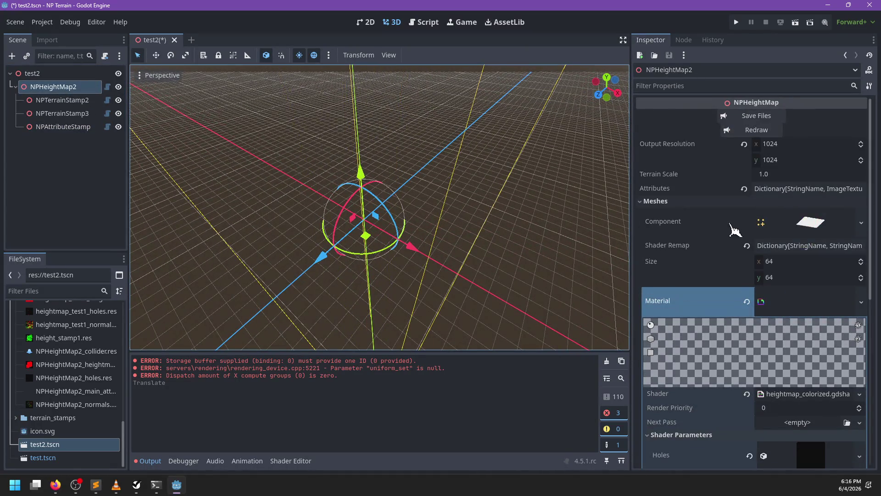
click(812, 189)
click(808, 212)
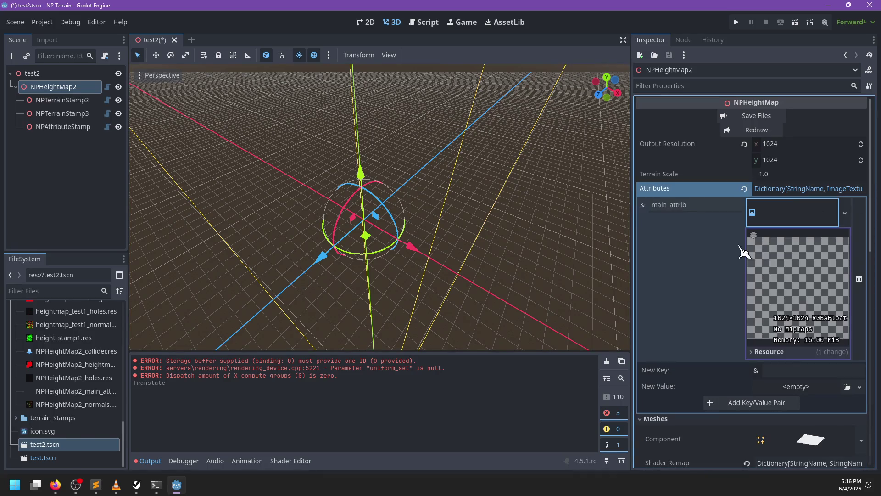
click(800, 215)
click(360, 55)
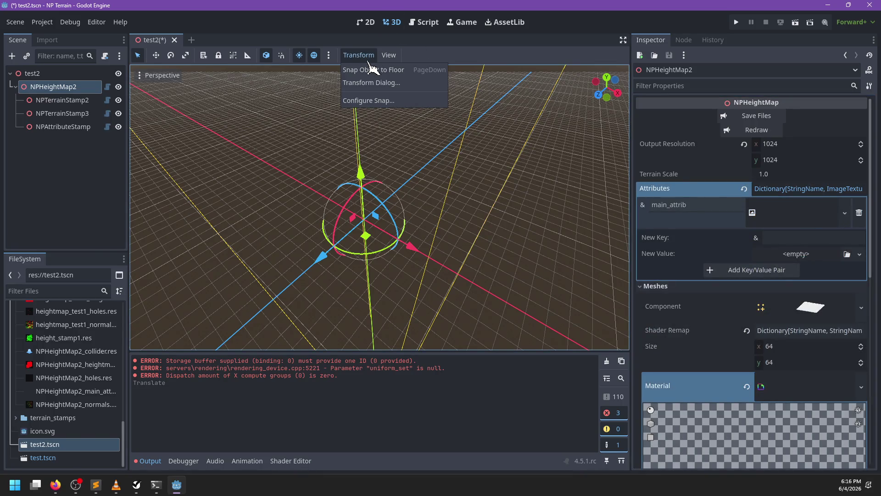
click(757, 116)
click(756, 116)
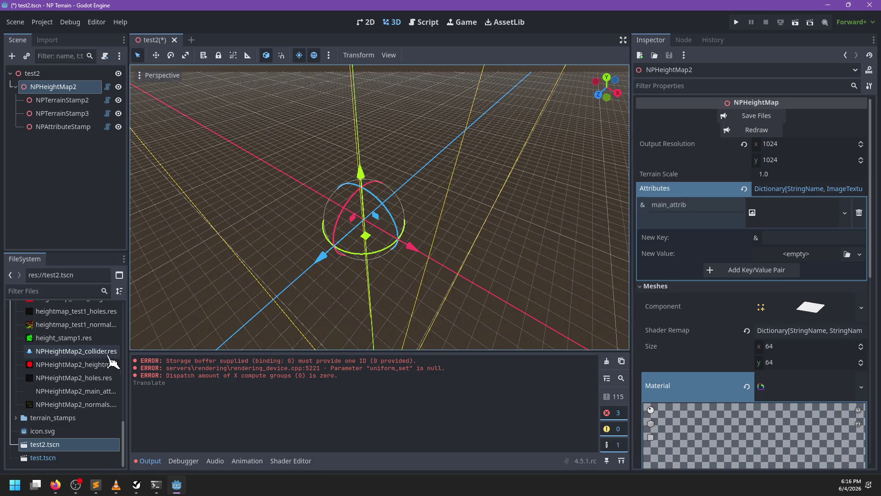
click(78, 391)
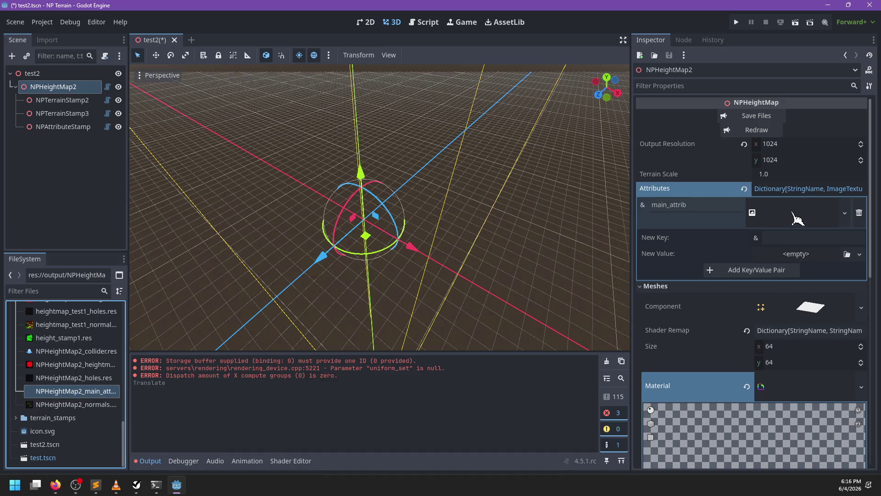
click(796, 193)
click(798, 193)
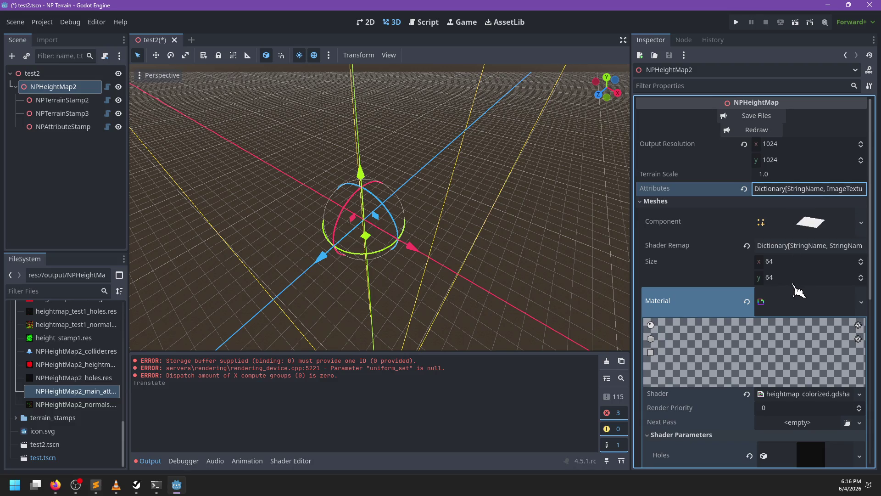
Step: Preview the material's 1024×1024 RGBAFloat Attributes texture, then return to terrain_renderer.gd
click(796, 299)
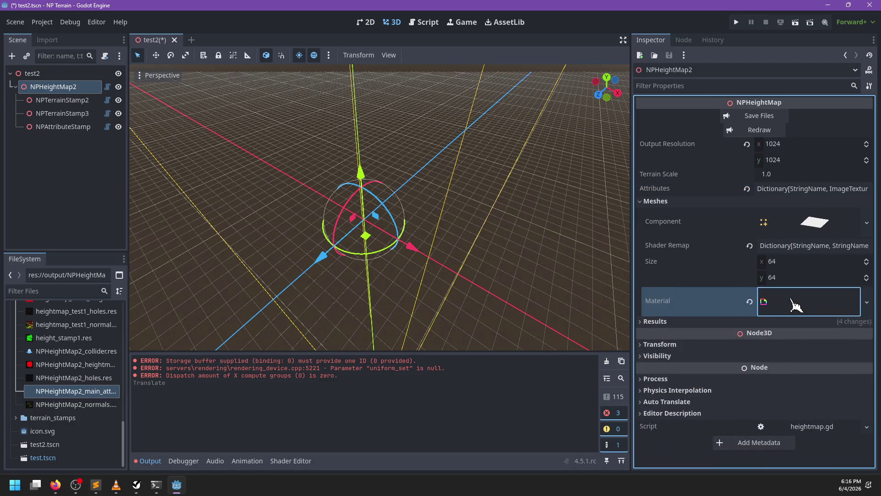
click(797, 304)
scroll(797, 305, down, 5)
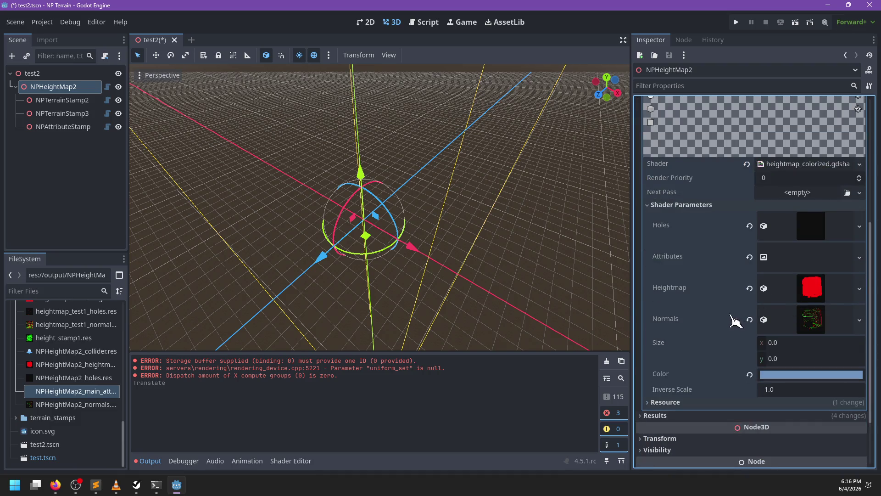
click(812, 262)
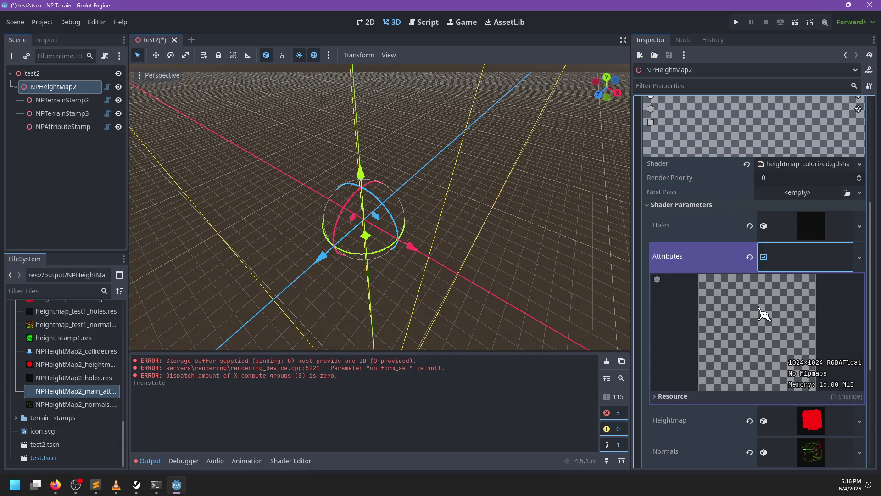
scroll(763, 313, down, 3)
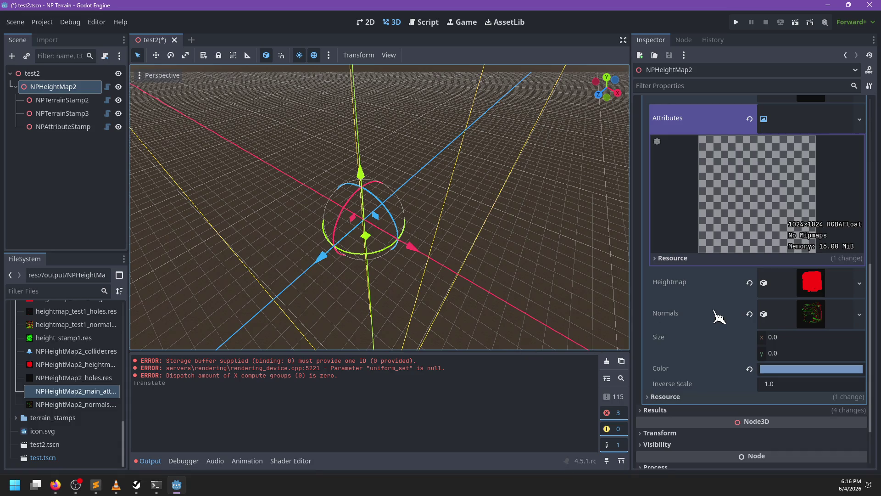
scroll(714, 321, up, 2)
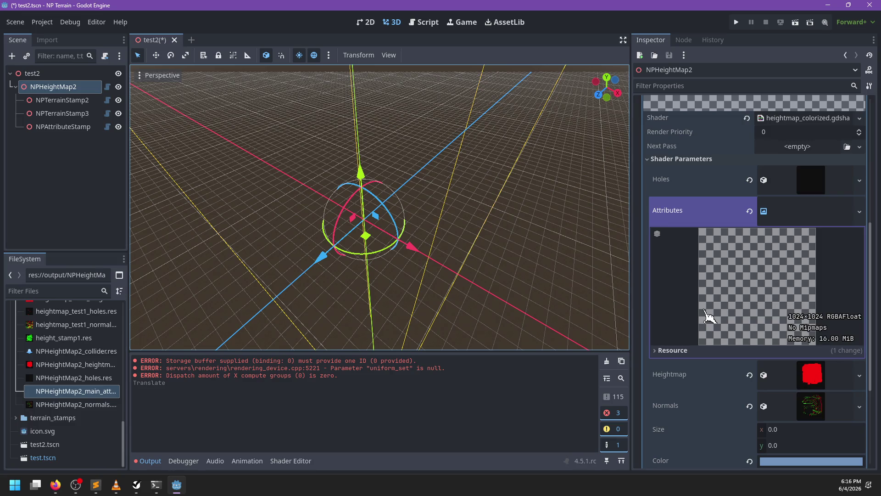
click(816, 222)
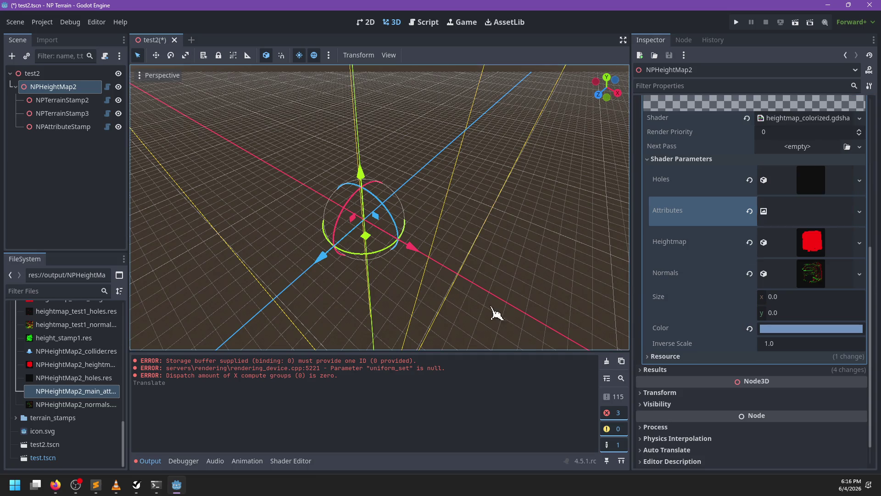
click(421, 22)
scroll(382, 245, down, 3)
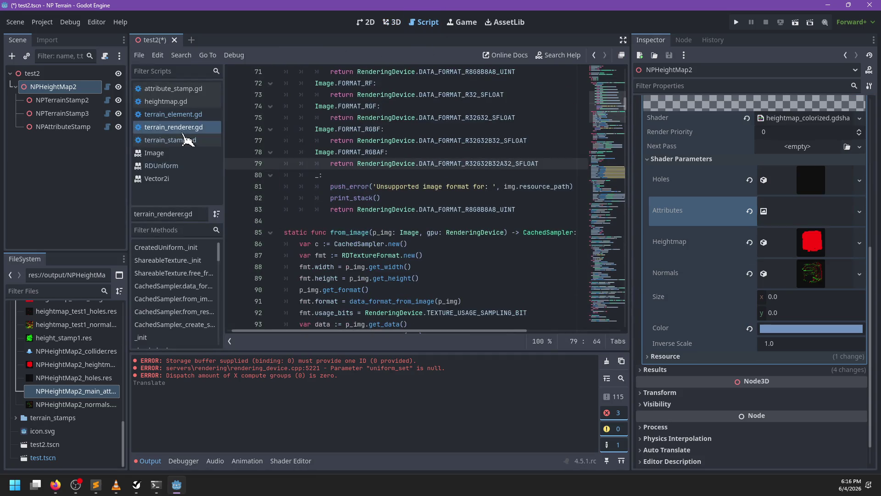
Step: Search terrain_renderer.gd for render_stamp and jump to the _image_mix definition
click(186, 140)
key(alt+Left)
key(ctrl+f)
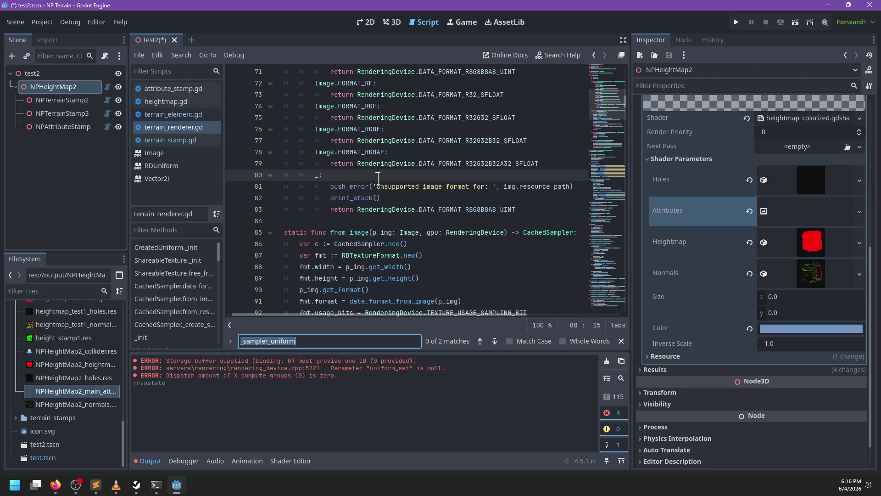
text(render_stamp)
key(Escape)
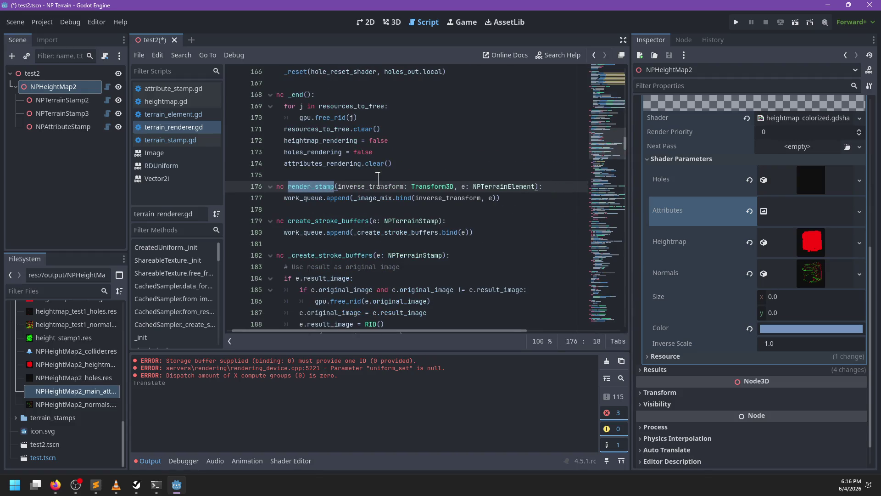
ctrl+click(356, 198)
scroll(450, 232, down, 8)
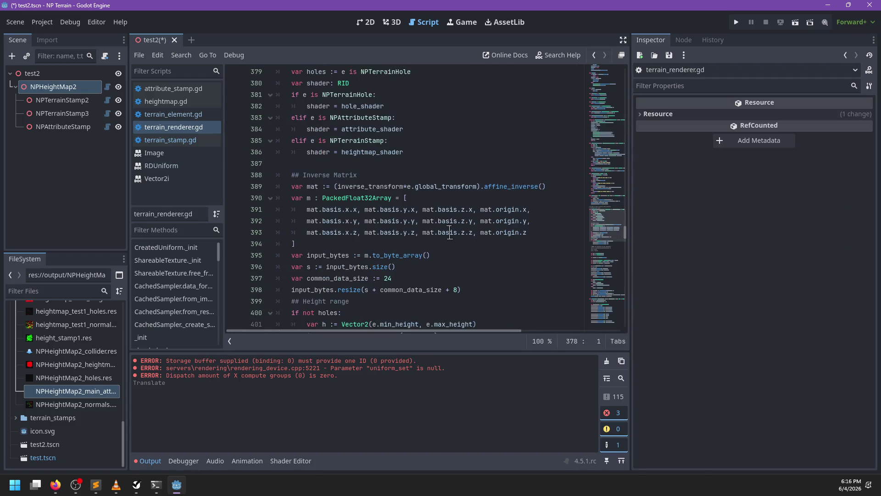
scroll(449, 242, down, 2)
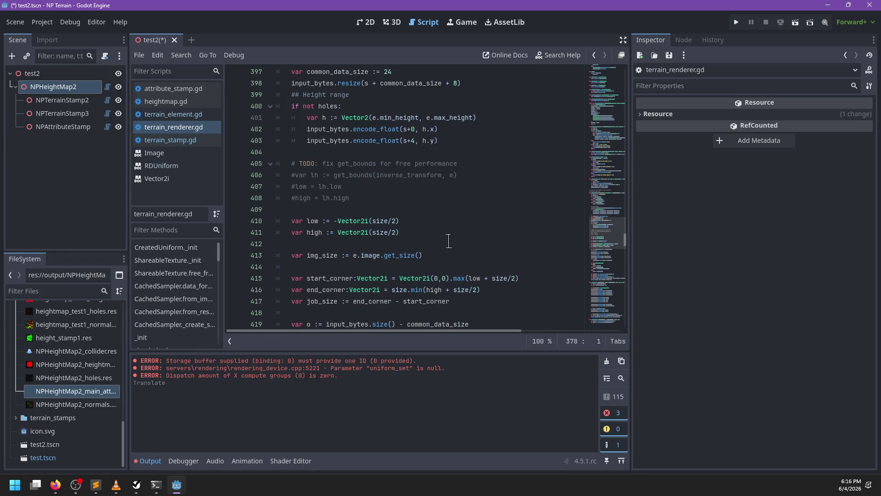
scroll(391, 206, down, 6)
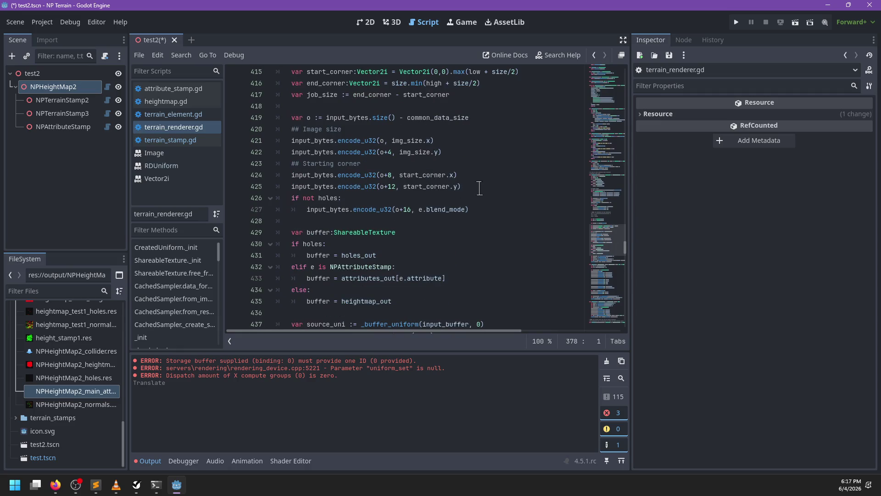
Step: Review the start-corner parameter-encoding code and save the test2 scene
click(481, 188)
scroll(480, 188, up, 1)
scroll(481, 189, up, 5)
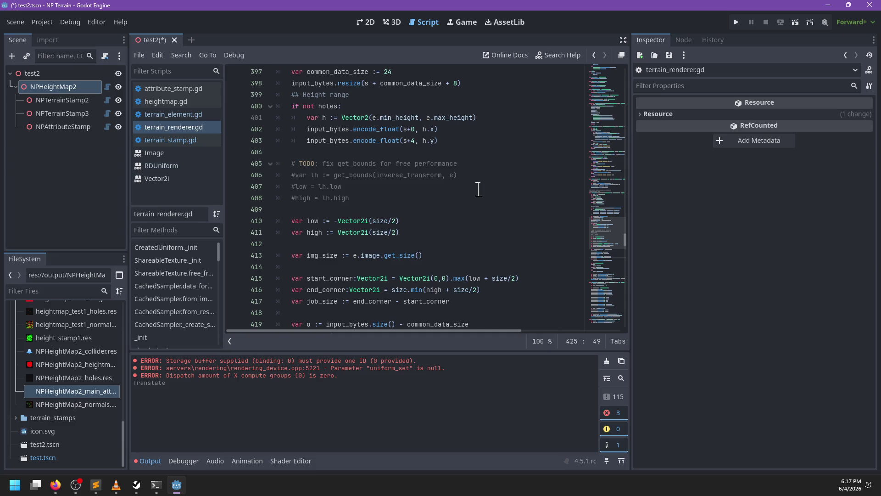
key(ctrl+s)
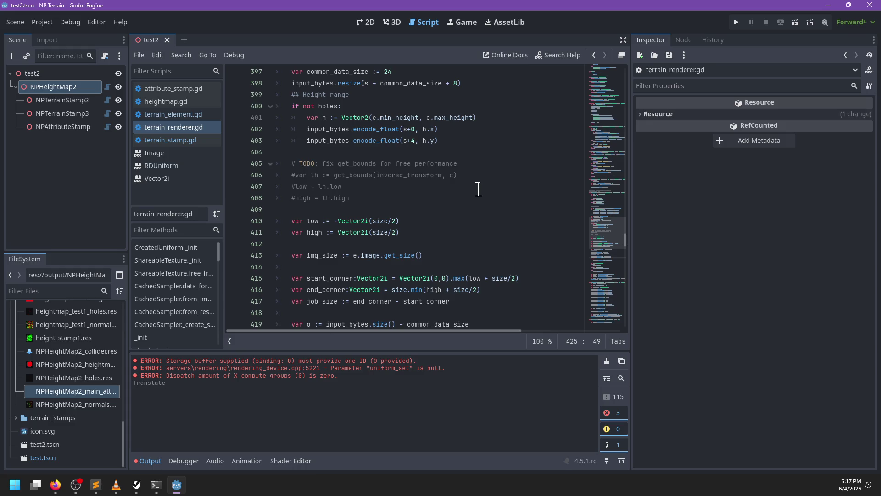
scroll(474, 187, down, 2)
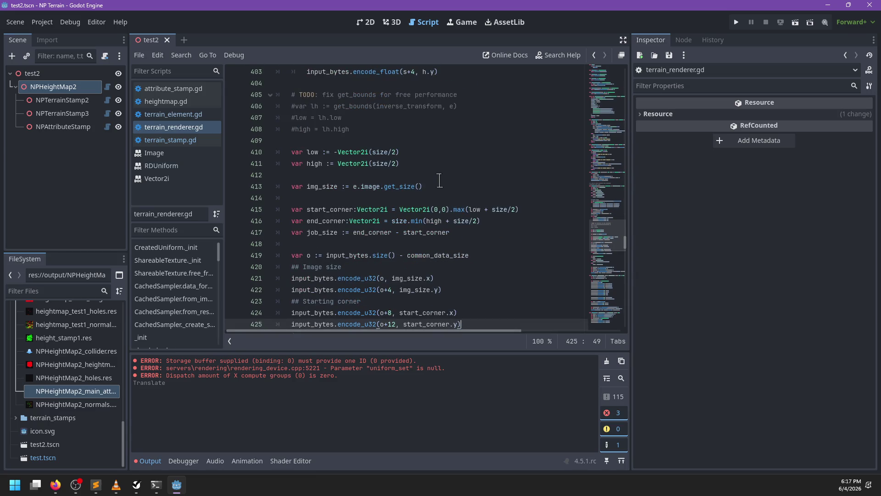
scroll(440, 180, down, 3)
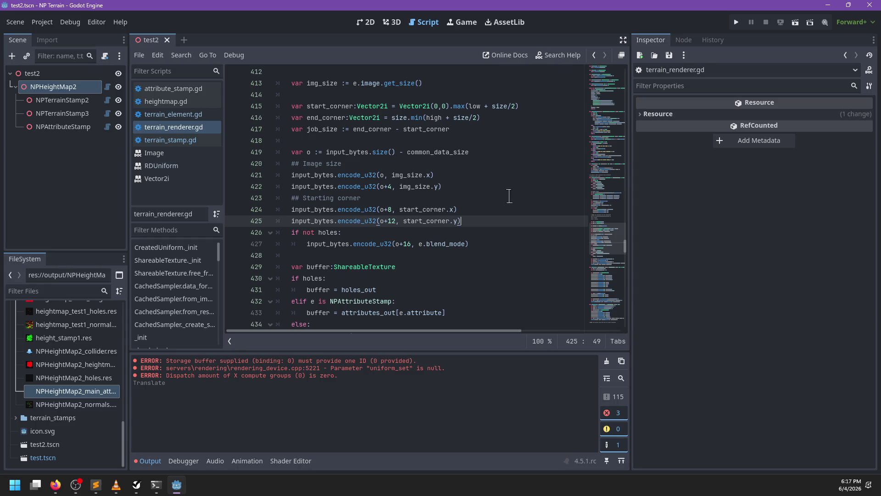
Step: Review the encode_u32 call and the surrounding render_stamp buffer code in terrain_renderer.gd
double_click(371, 249)
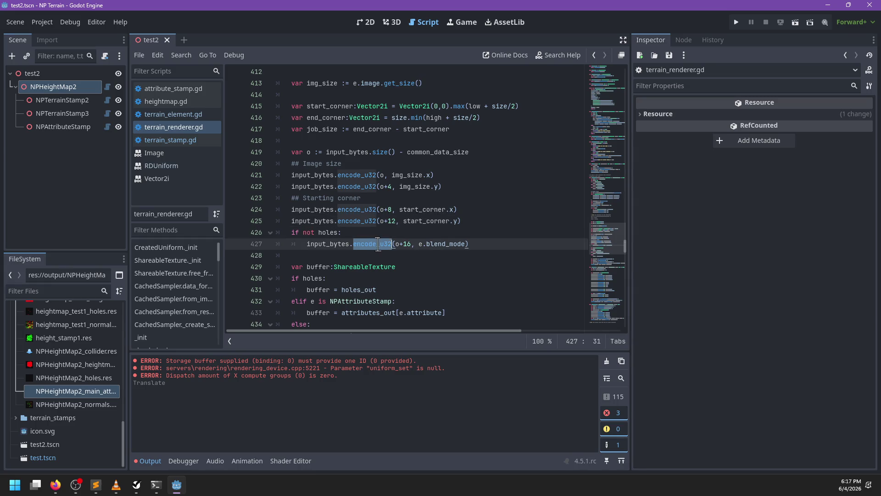
scroll(441, 242, down, 2)
scroll(441, 204, down, 1)
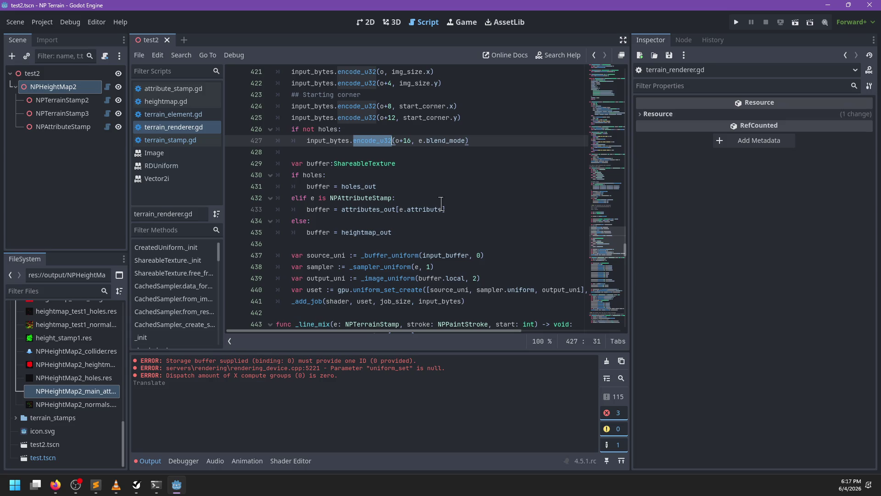
scroll(441, 203, up, 5)
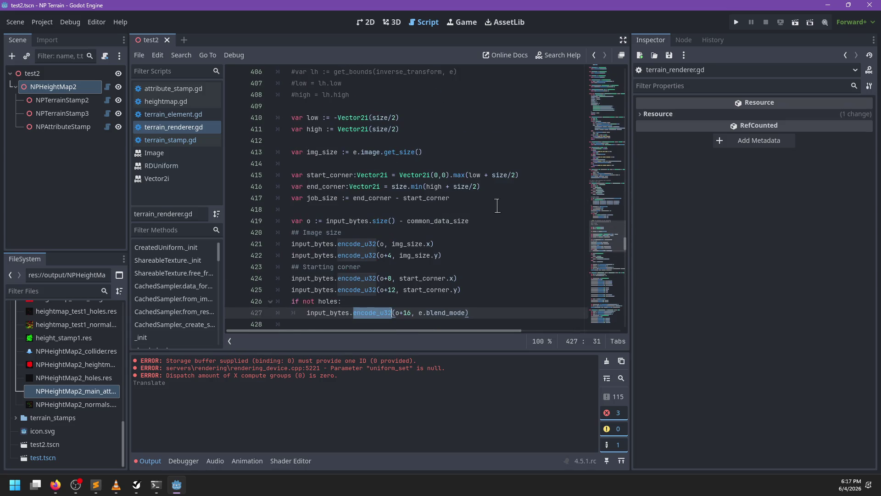
scroll(497, 205, up, 3)
scroll(497, 205, up, 2)
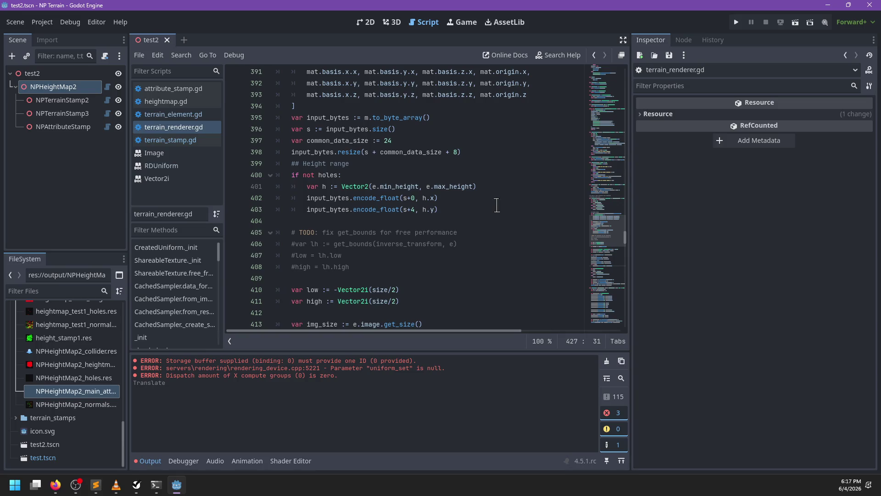
scroll(496, 206, down, 9)
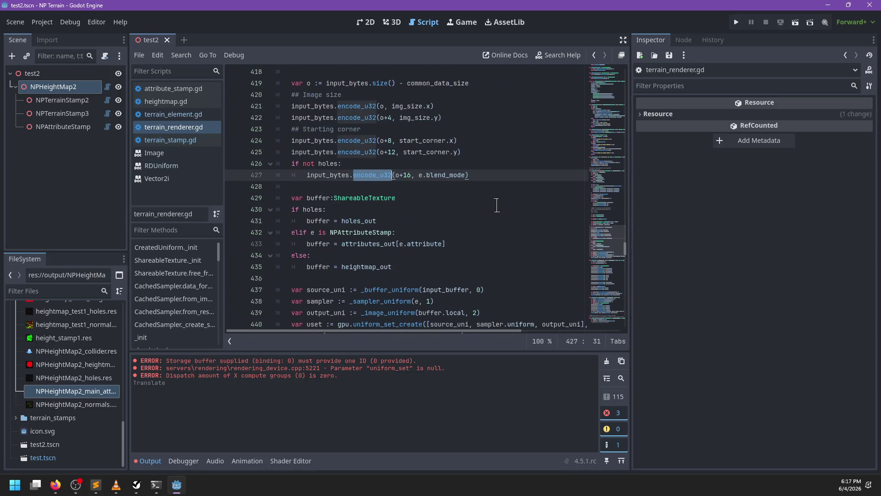
scroll(496, 205, down, 1)
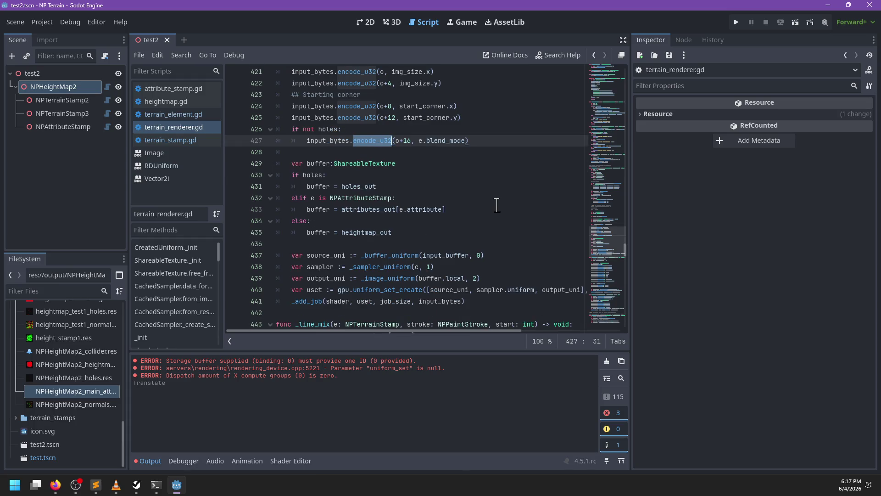
Step: Highlight the uses of attributes_out and buffer, then switch to the heightmap.gd script
double_click(365, 210)
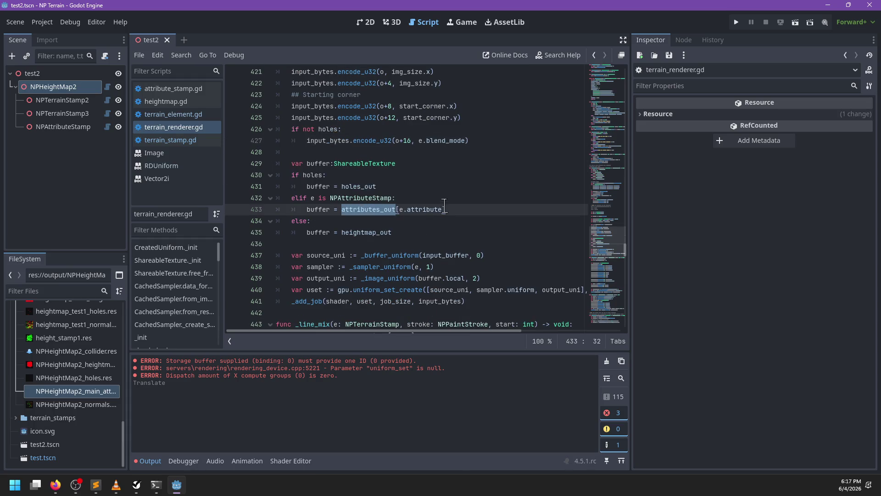
click(314, 210)
double_click(313, 210)
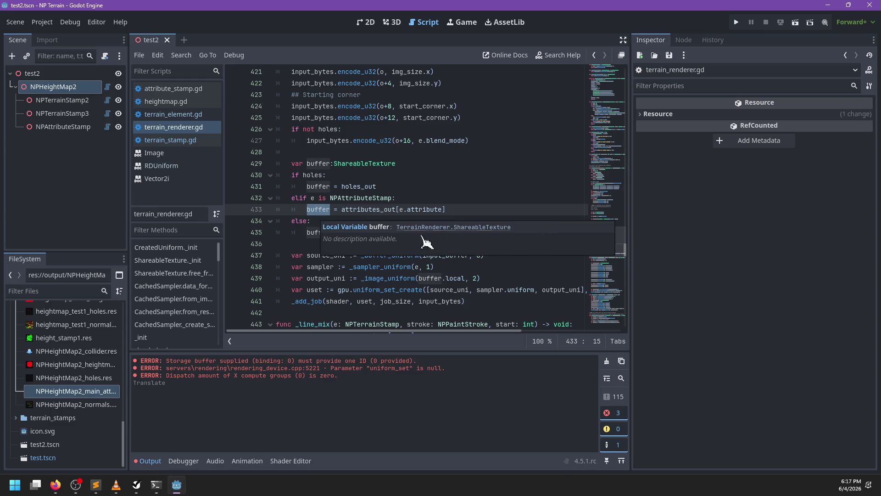
click(462, 279)
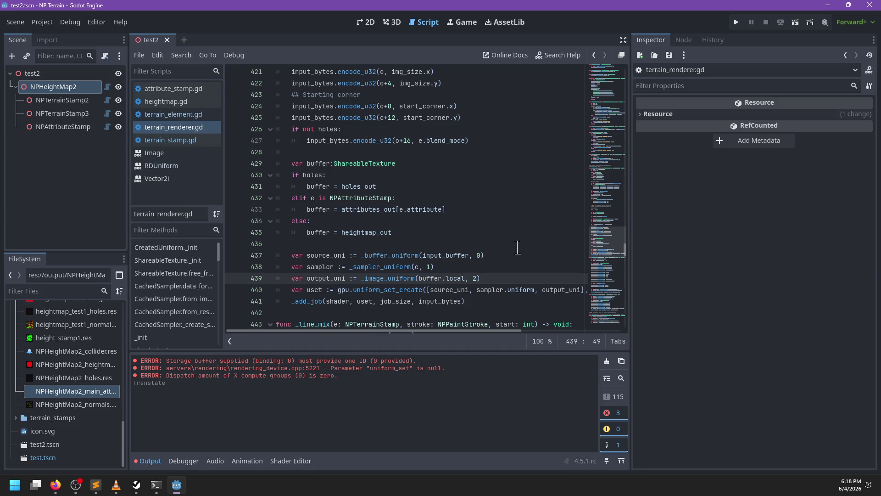
click(165, 101)
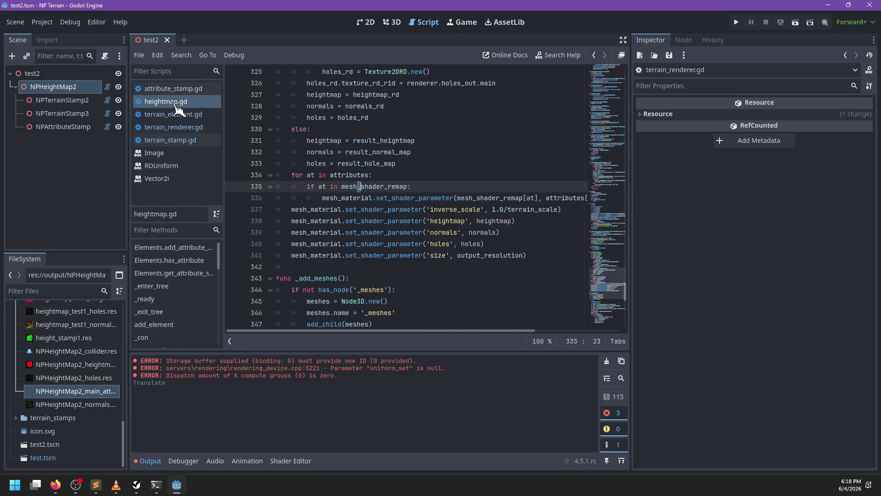
Step: Search heightmap.gd for 'recompute_hei' and jump to the _recompute_heightmap definition
key(ctrl+f)
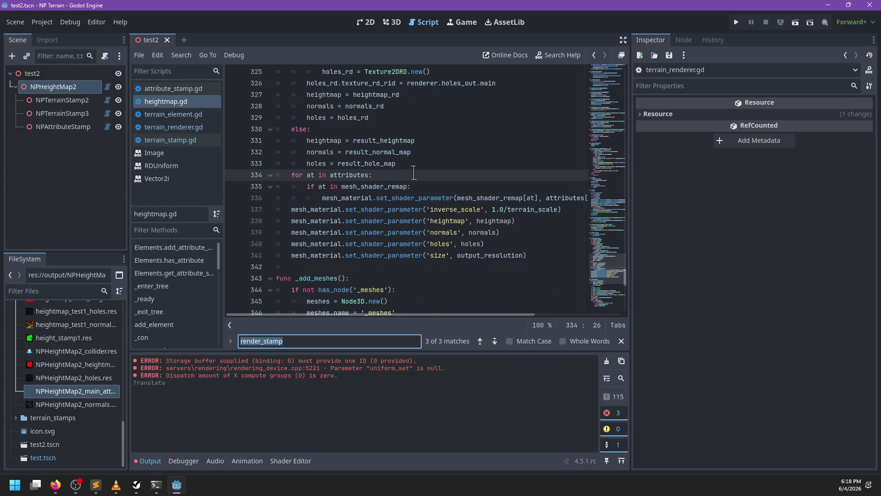
text(_update_materials()
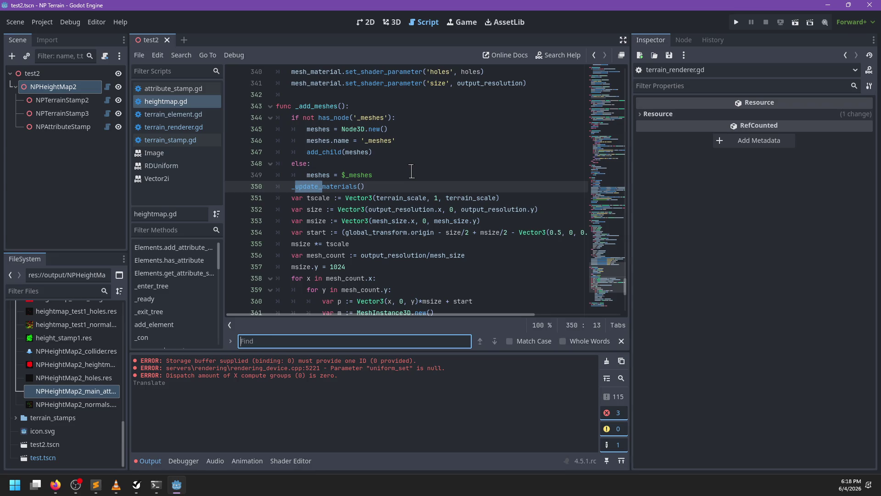
key(ctrl+f)
text(re)
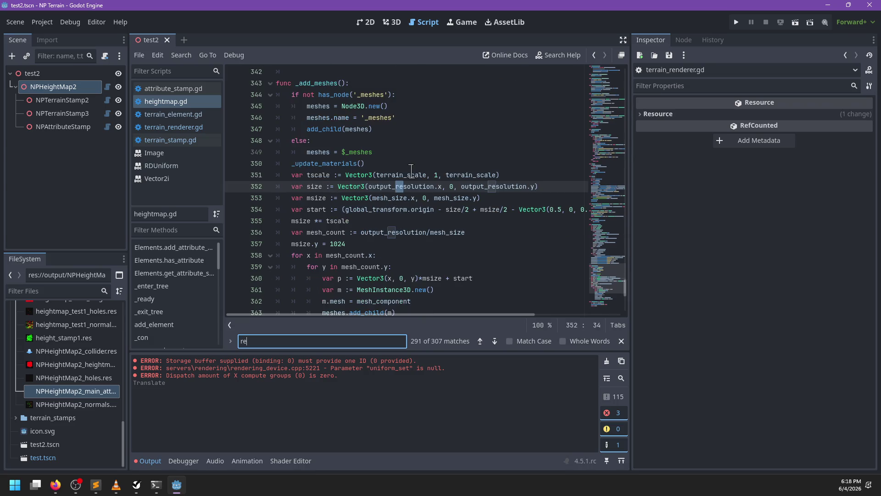
key(BackSpace)
key(BackSpace)
text(recompute_hei)
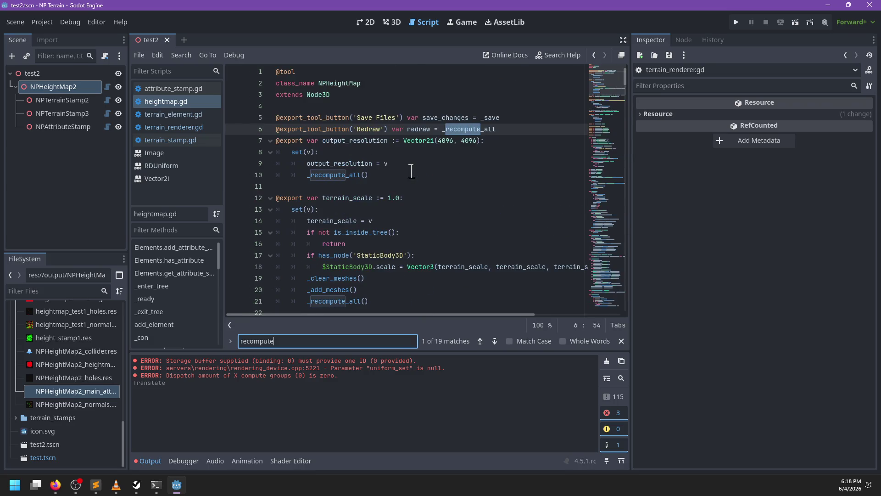
key(Escape)
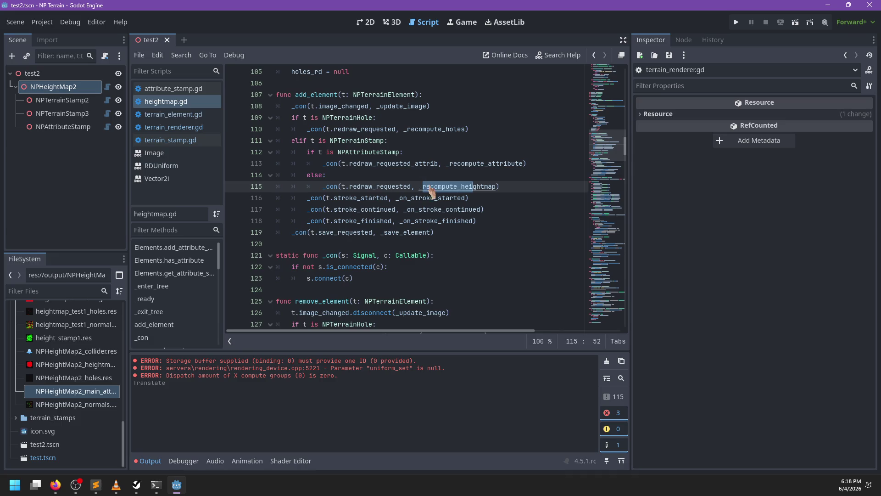
ctrl+click(431, 186)
Step: Follow the calls through _compute_complete and _sync to the _update_materials definition
double_click(438, 209)
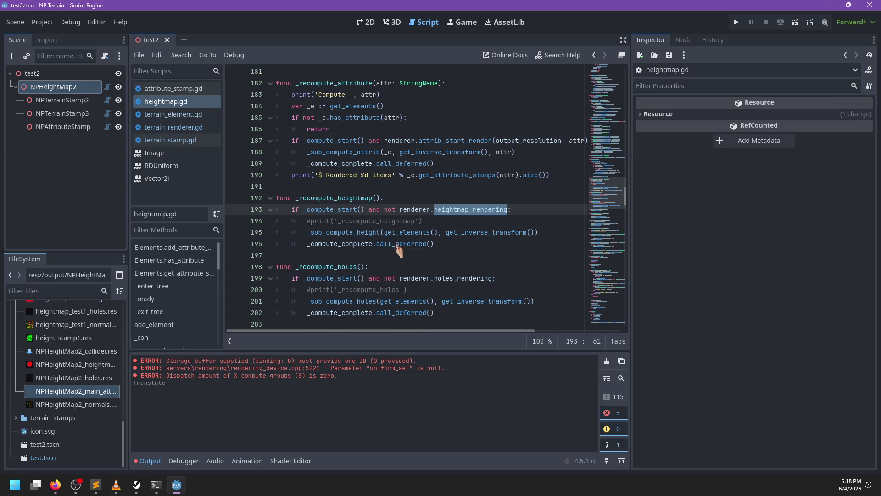
ctrl+click(352, 244)
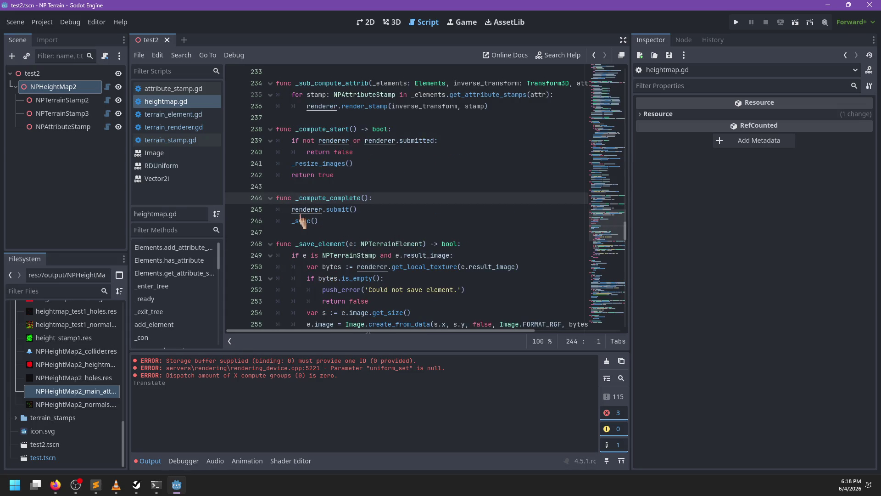
ctrl+click(304, 221)
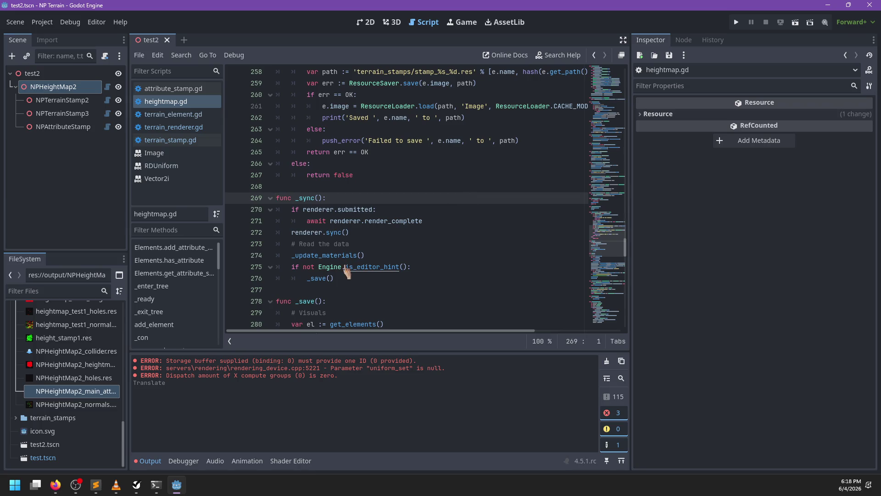
ctrl+click(342, 256)
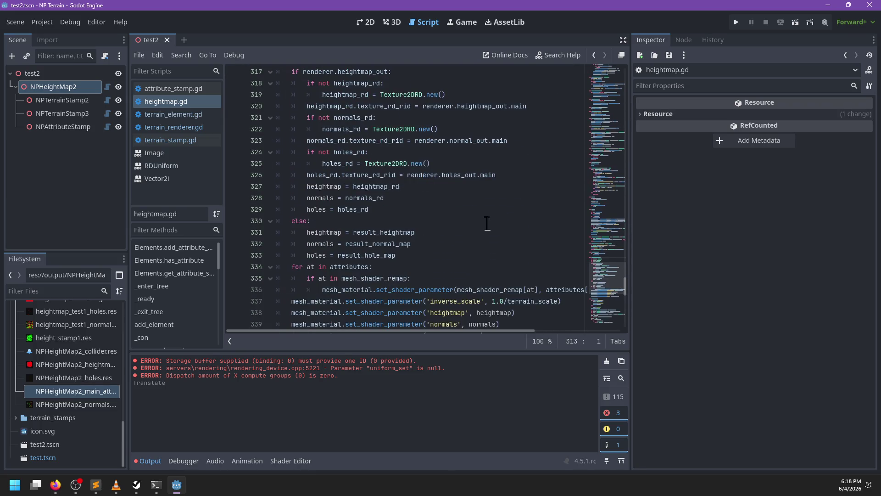
scroll(487, 223, down, 2)
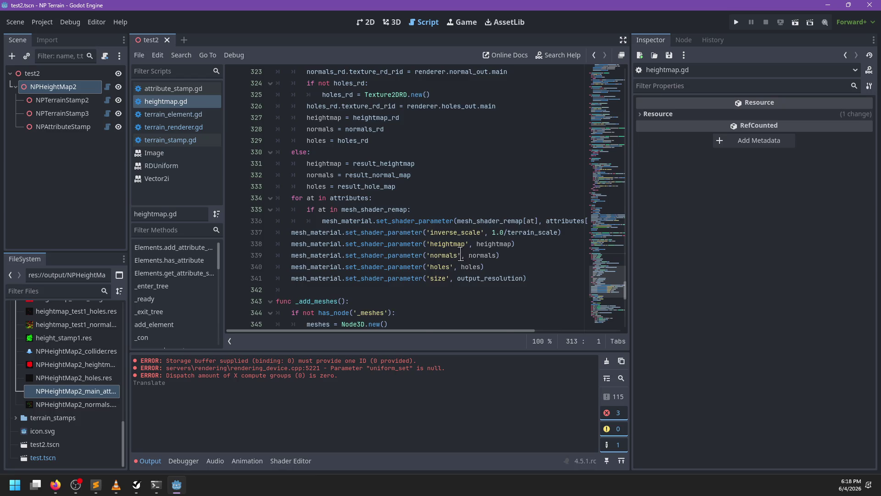
scroll(461, 256, up, 3)
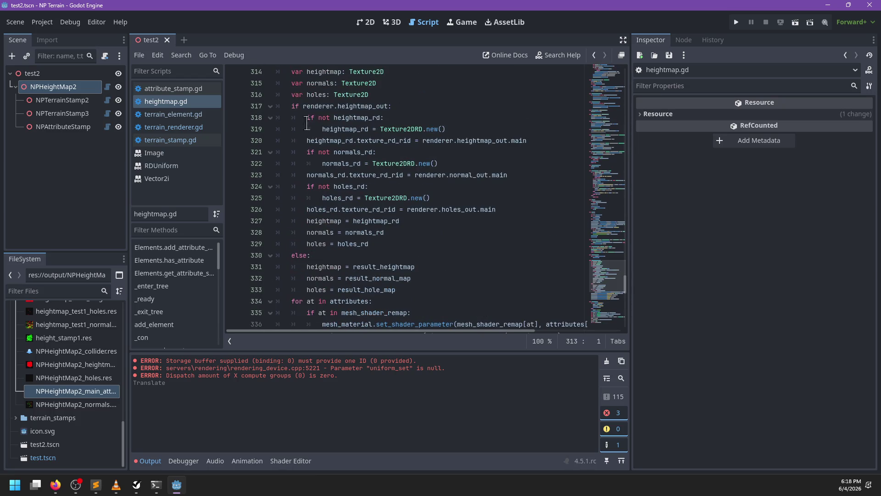
Step: Insert an empty indented line below 'for at in attributes:' in _update_materials
double_click(314, 106)
scroll(385, 238, down, 3)
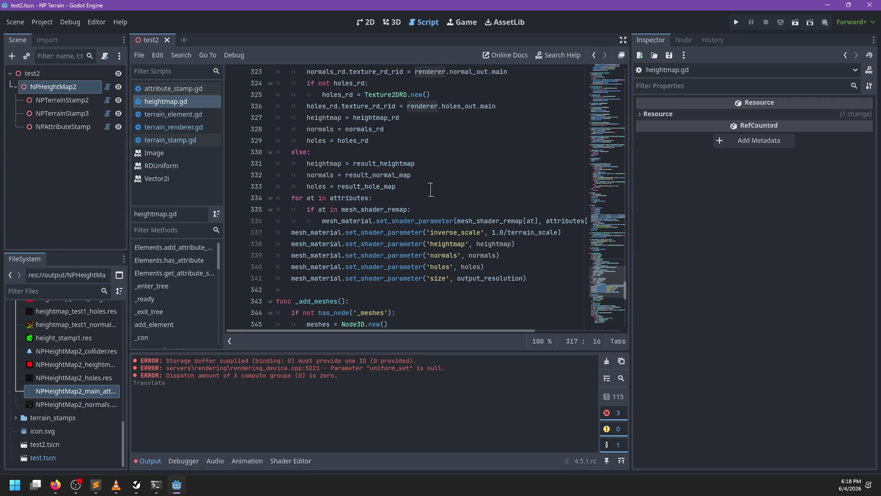
click(413, 187)
double_click(339, 221)
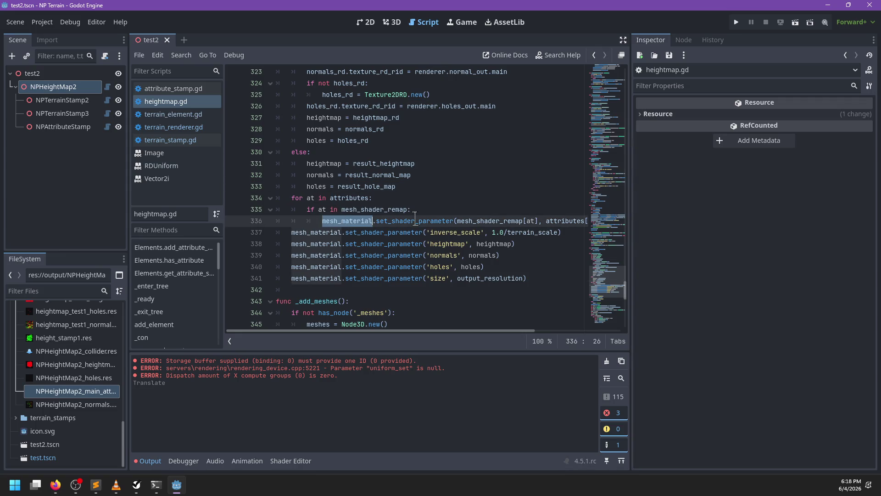
click(418, 189)
key(Down)
key(Return)
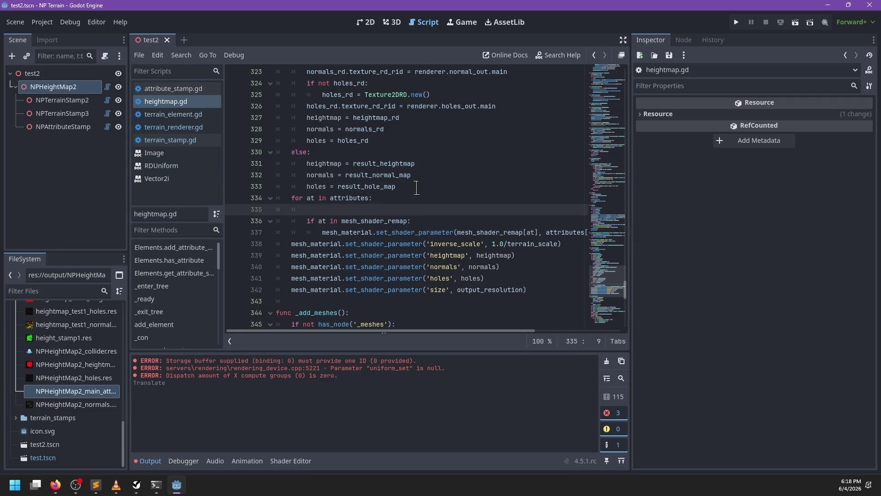
Step: Write 'if at in renderer.attributes_out:' in the loop, then move to the holes_rd Texture2DRD declaration
scroll(417, 188, up, 2)
text(if rendere)
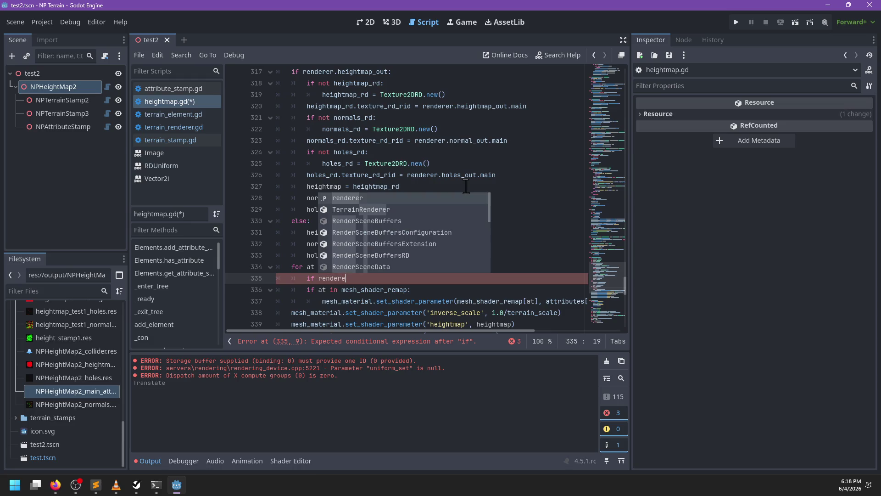
key(BackSpace)
key(BackSpace)
key(BackSpace)
text(at in )
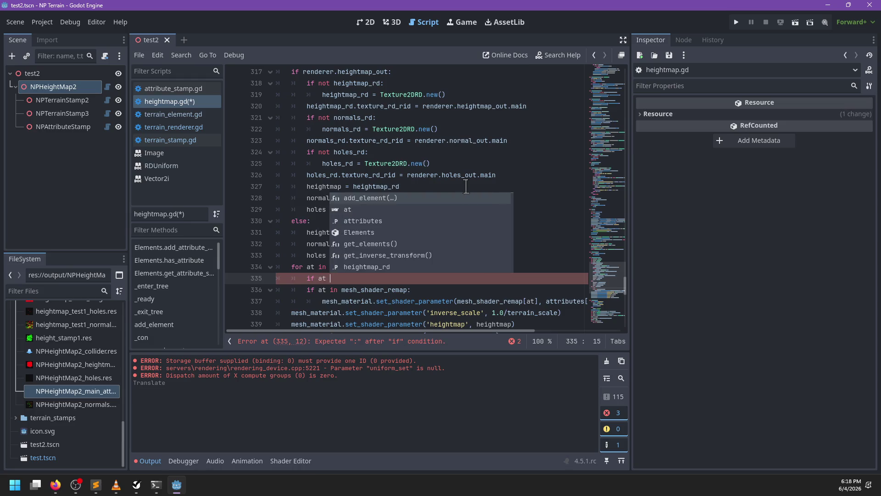
text(rederer.atr)
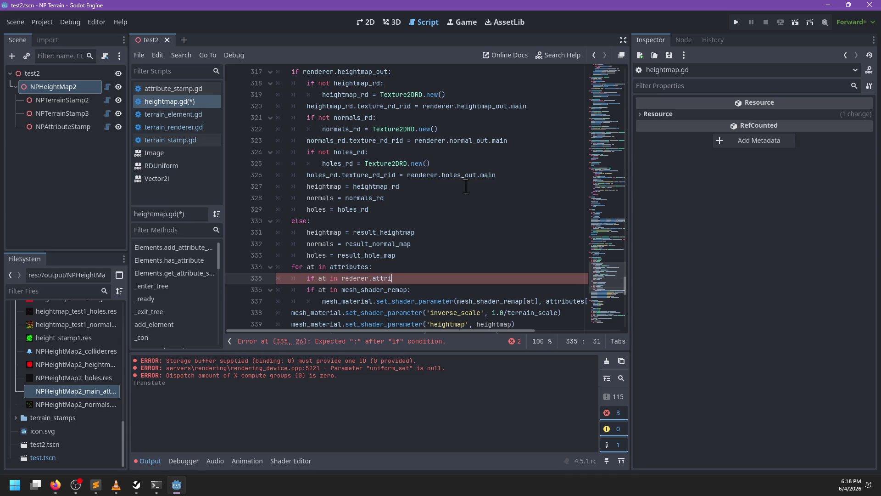
text(er.att)
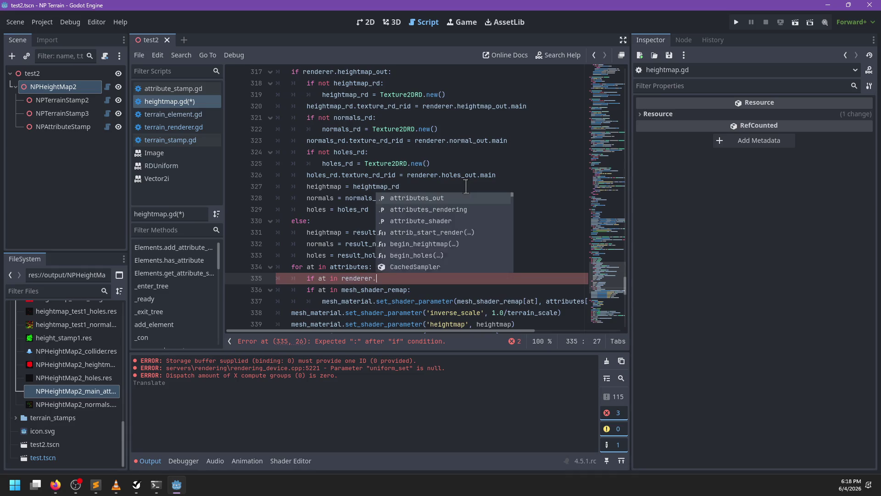
key(Return)
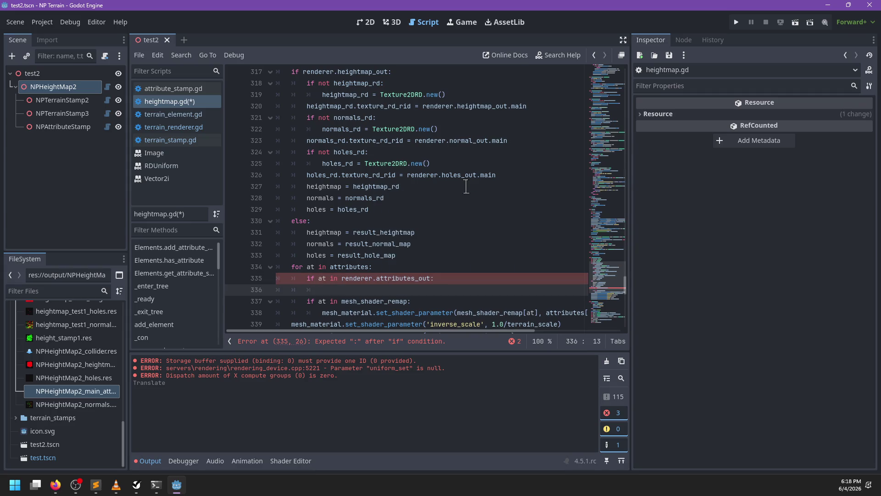
ctrl+click(337, 164)
click(407, 199)
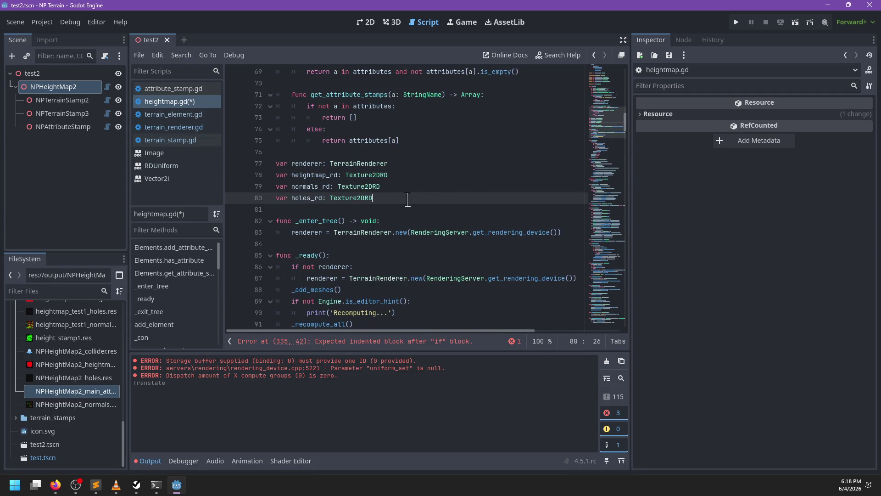
Step: Declare 'var attributes_rd: Dictionary[StringName, Texture2DRD]' below holes_rd, then open a line under the line-336 check
key(Return)
text(var attributes_rd: Dictionary[StringName,)
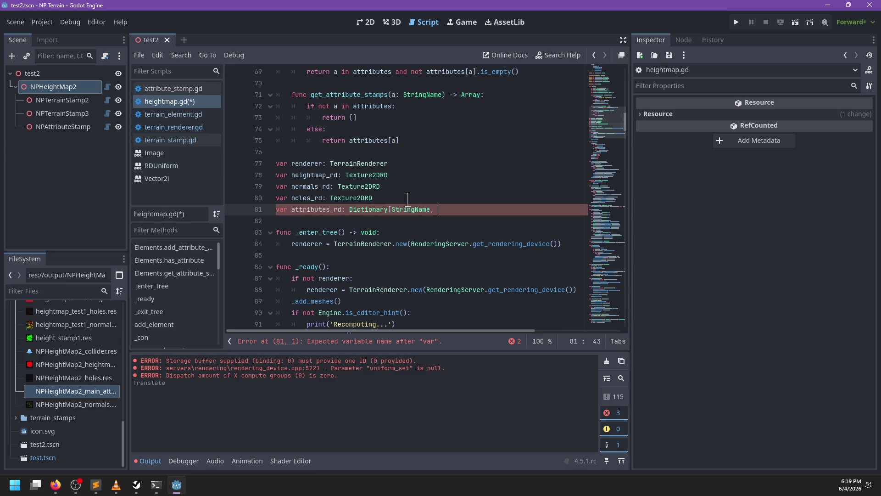
text(Texture2DR)
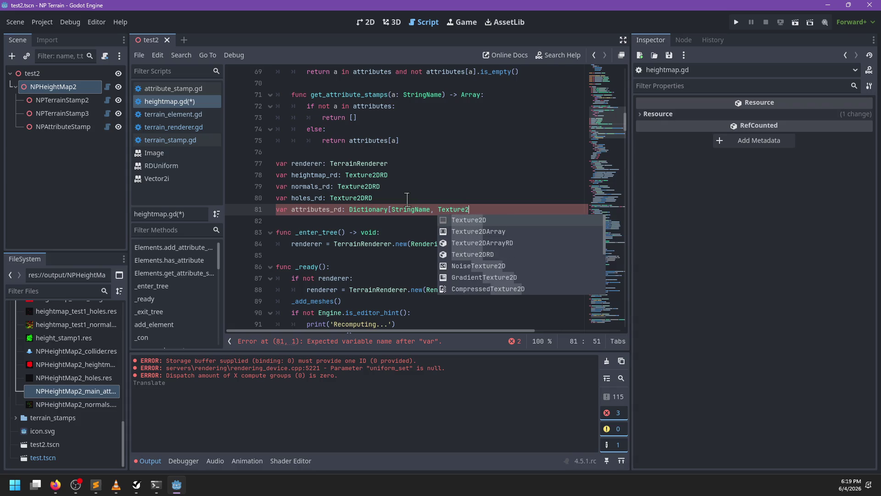
key(Return)
text(])
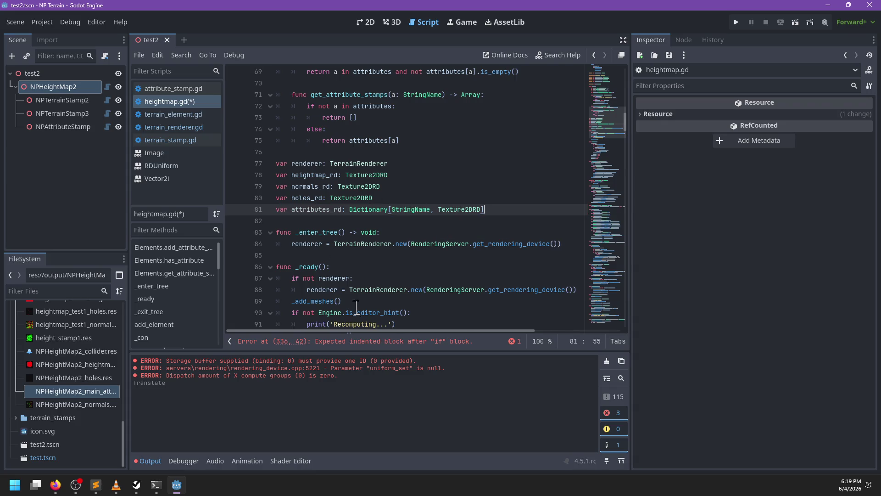
click(362, 341)
key(Return)
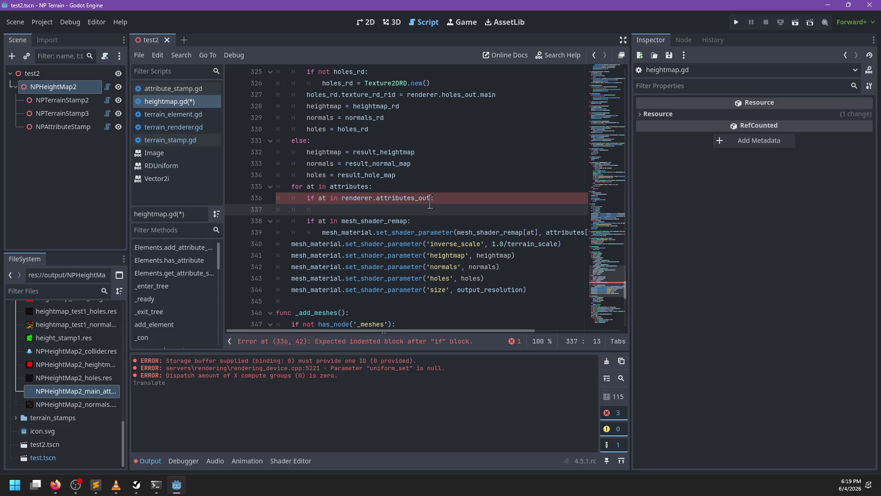
Step: Add 'if at not in attributes_rd: attributes_rd[at] = Texture2DRD.new()' to the attributes loop
scroll(436, 197, up, 2)
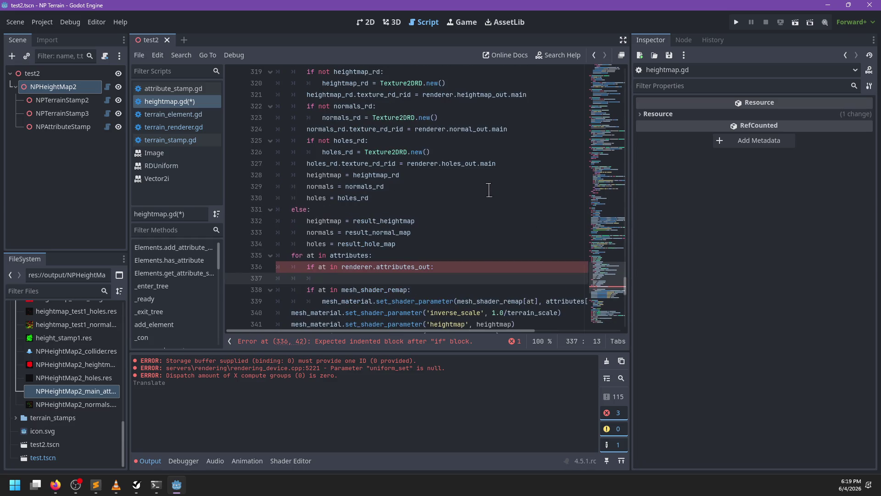
text(if notat)
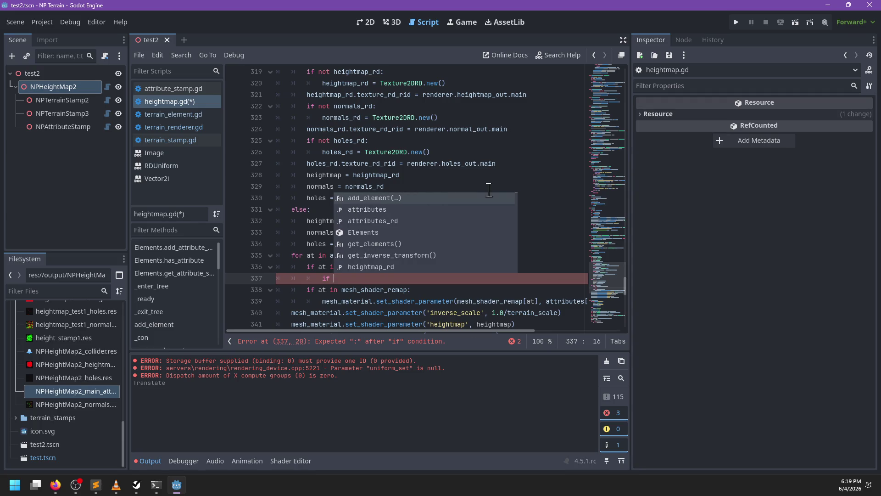
key(BackSpace)
key(BackSpace)
key(BackSpace)
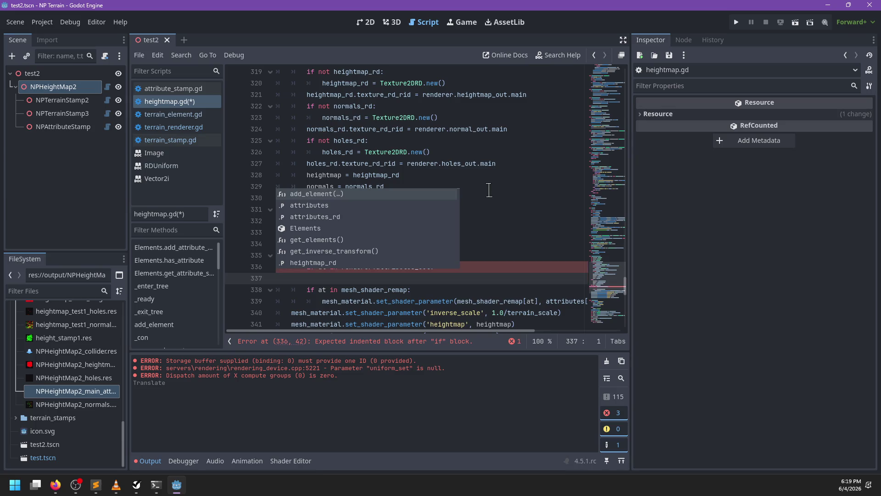
key(BackSpace)
key(Up)
key(End)
key(Return)
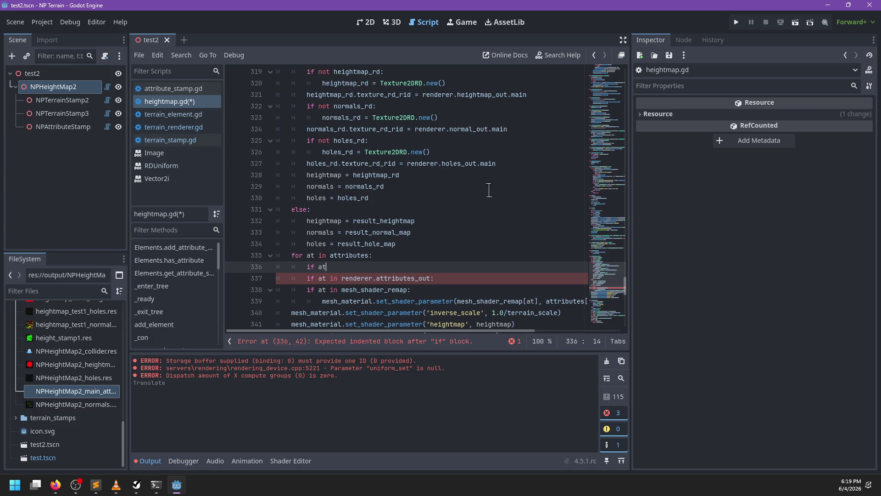
text( not in )
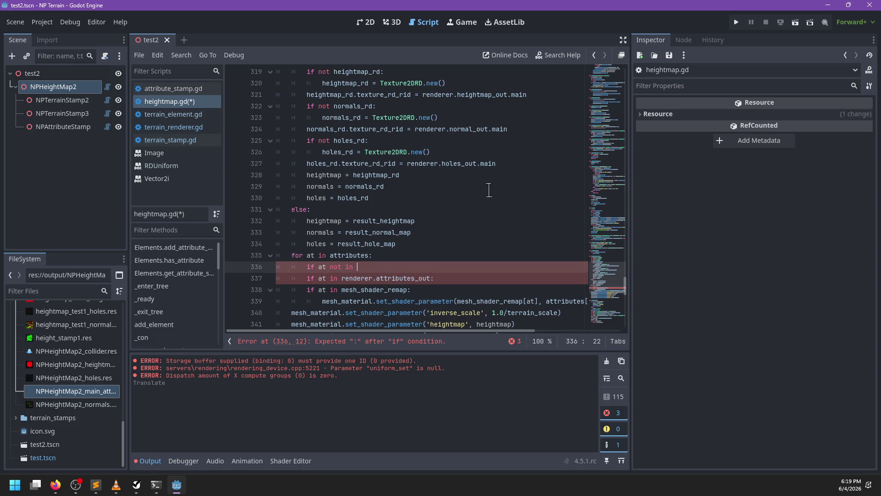
text(attributes_rd:)
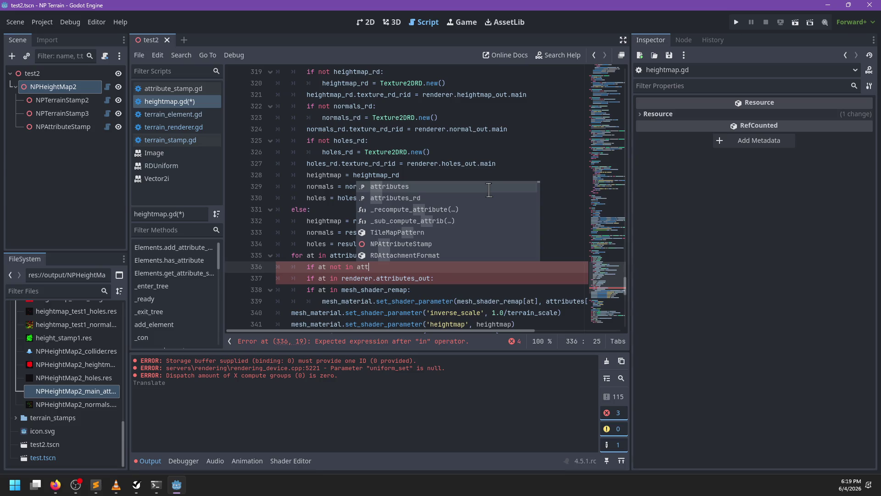
key(Return)
text(attri)
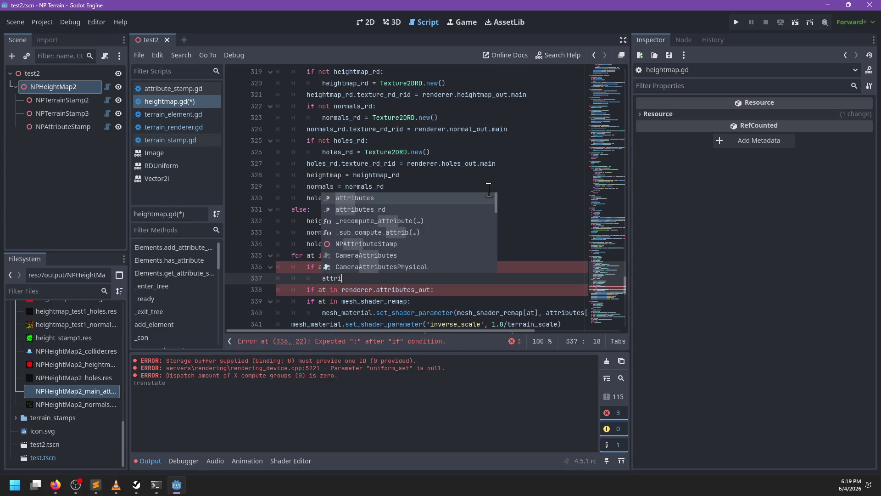
key(Down)
key(Return)
text([at] = Texture2DR)
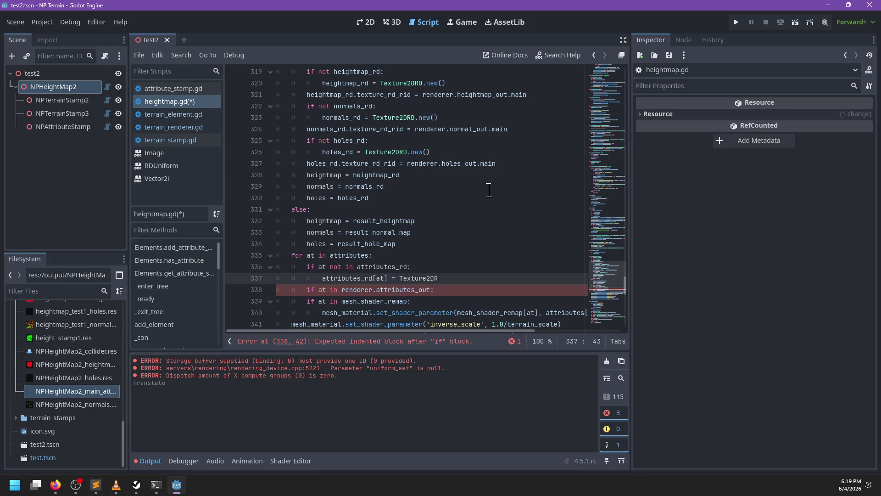
text(D.new())
Step: Under the attributes_out check, set attributes_rd[at].texture_rd_rid = renderer.attributes_out[at].main
key(Down)
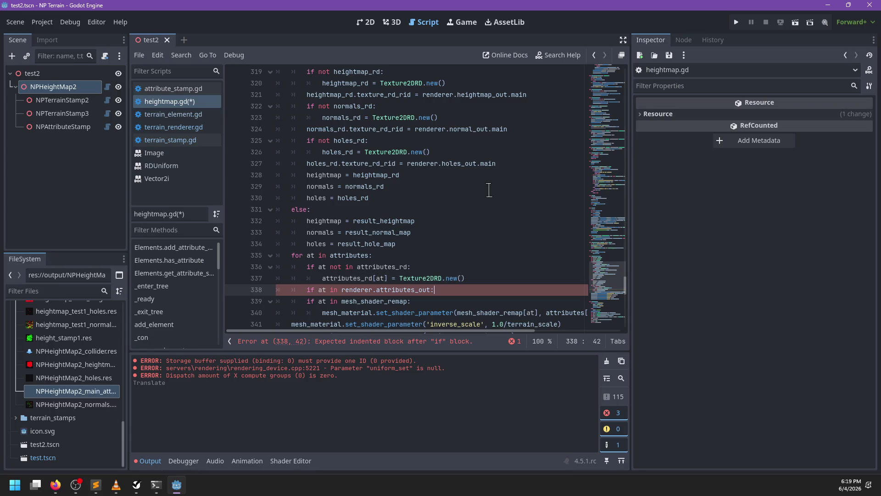
key(Return)
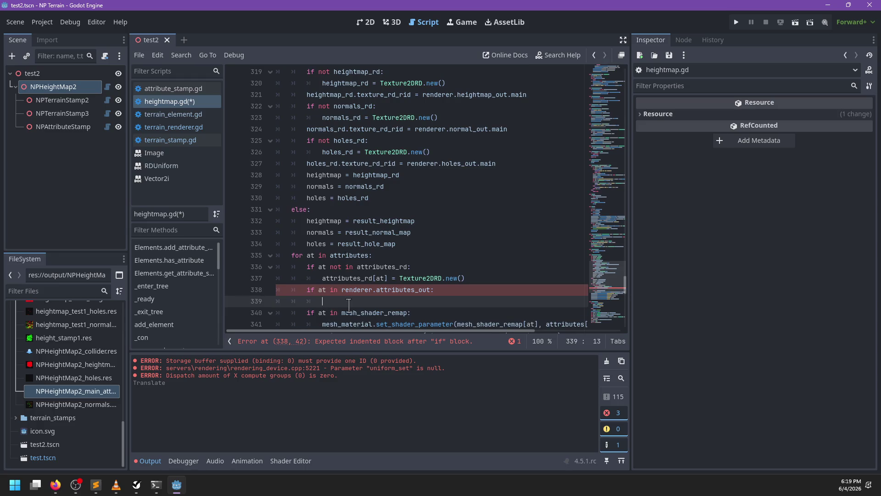
text(attributes)
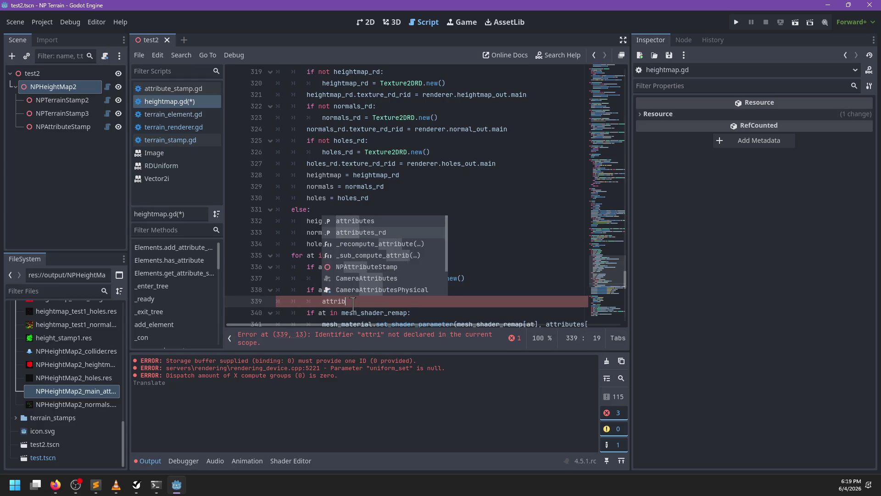
key(Up)
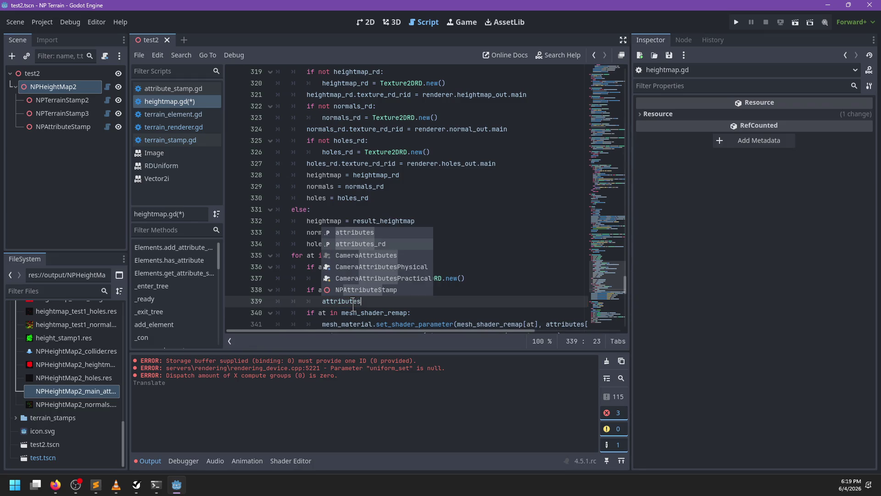
key(Return)
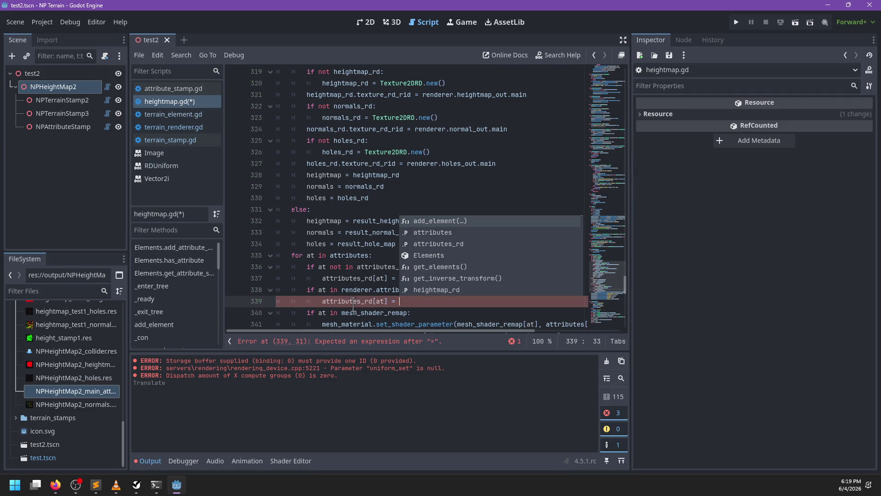
text(rendere)
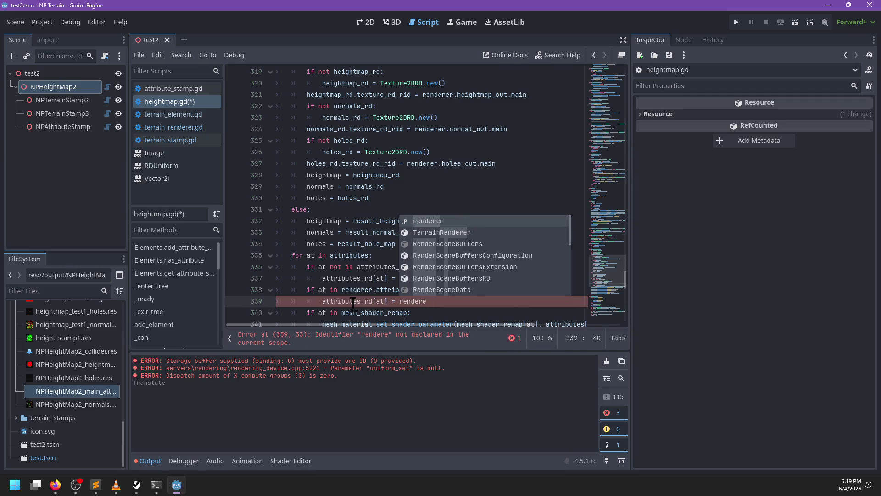
text(r.)
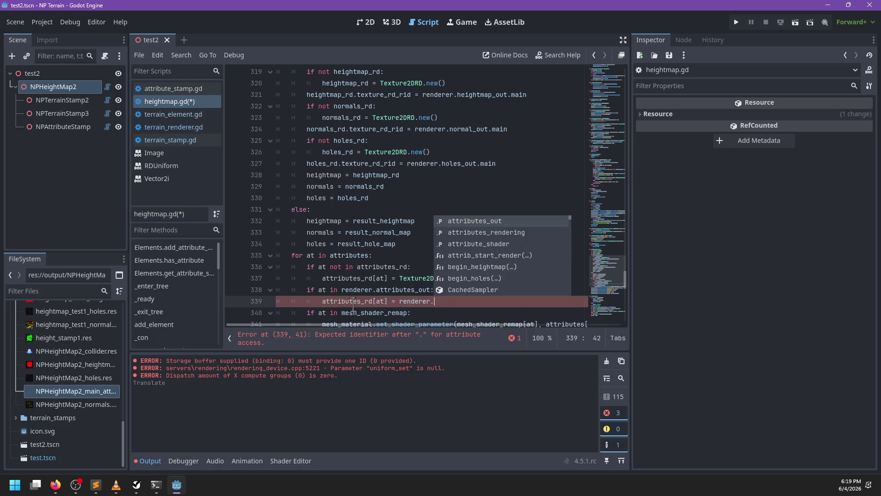
key(Return)
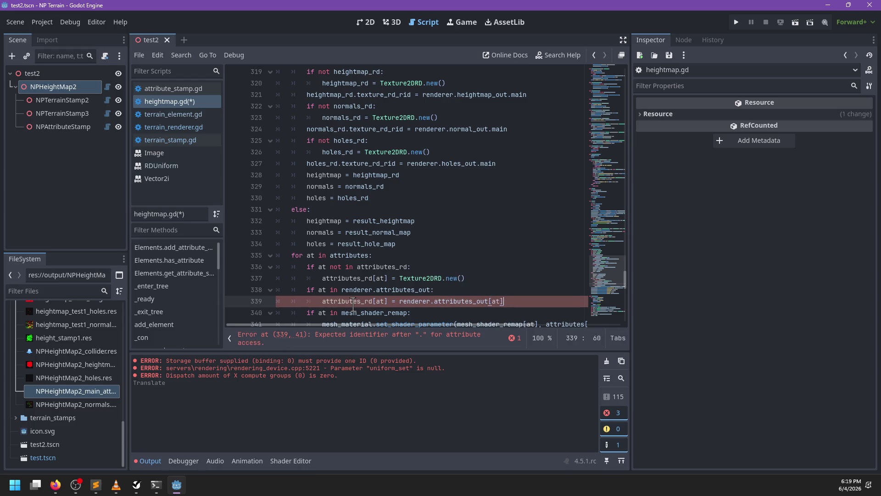
text(.ma)
key(Return)
key(ctrl+Left)
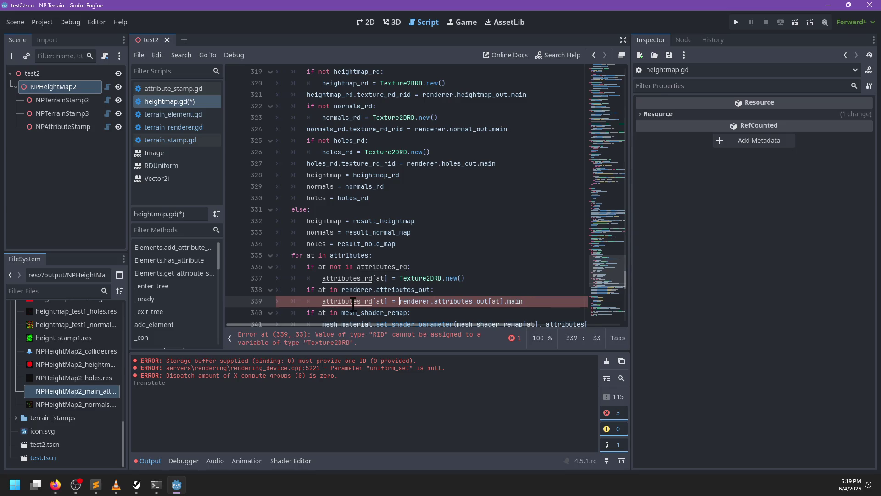
key(Right)
text(.texture_)
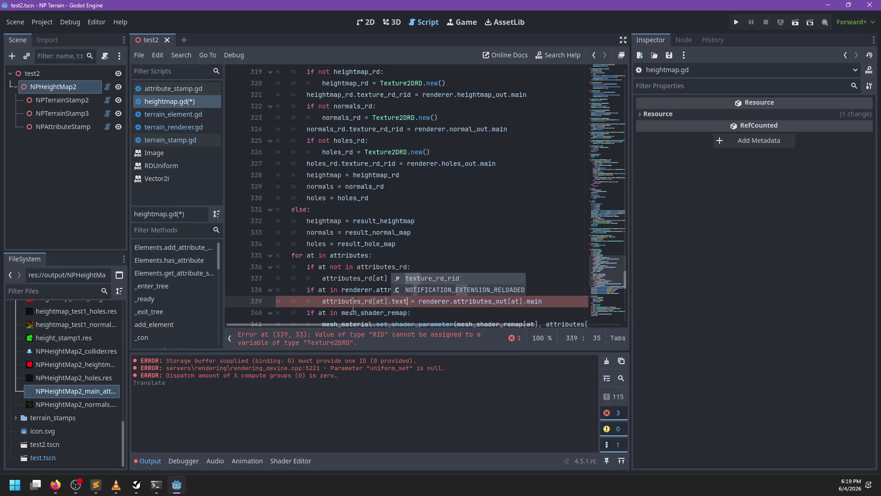
text(rd_rid)
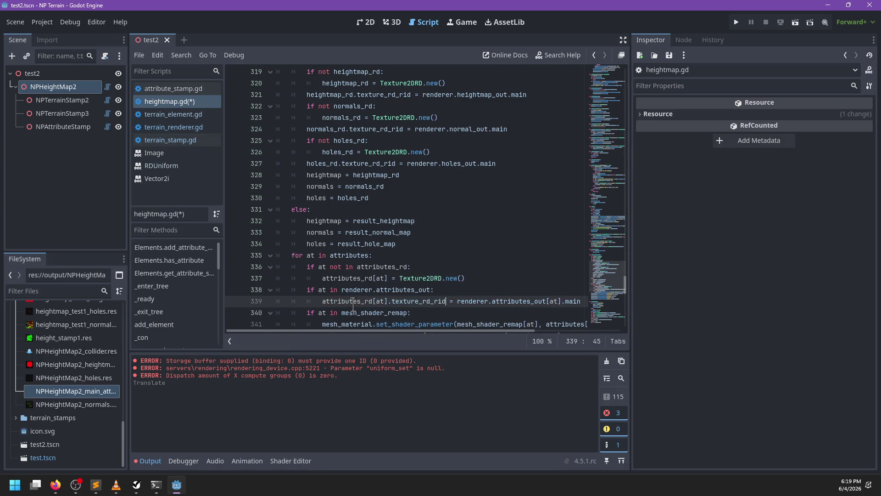
scroll(353, 303, down, 2)
scroll(502, 257, right, 2)
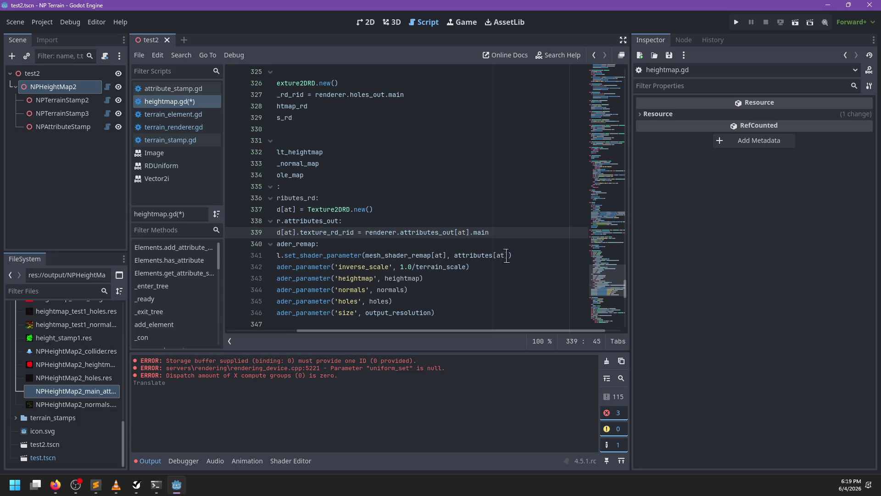
Step: Change the shader parameter on line 341 to use attributes_rd
click(506, 256)
scroll(459, 266, left, 2)
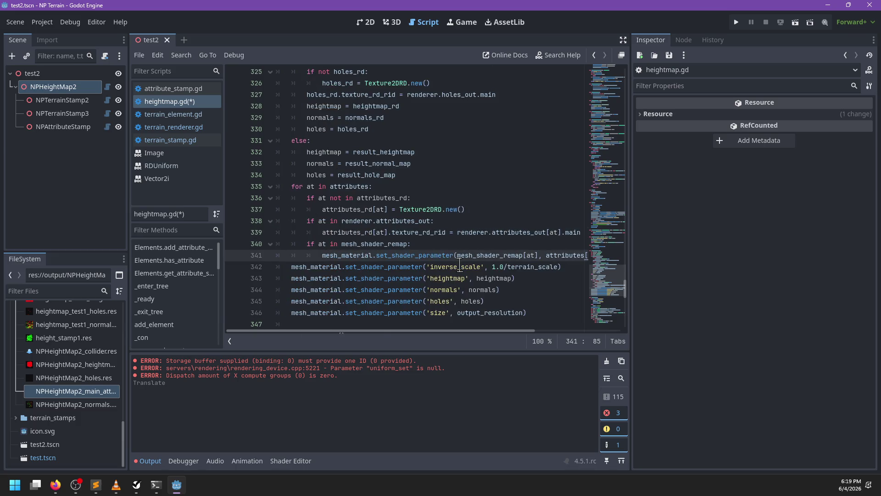
key(Left)
key(Left)
key(Left)
text(_rd)
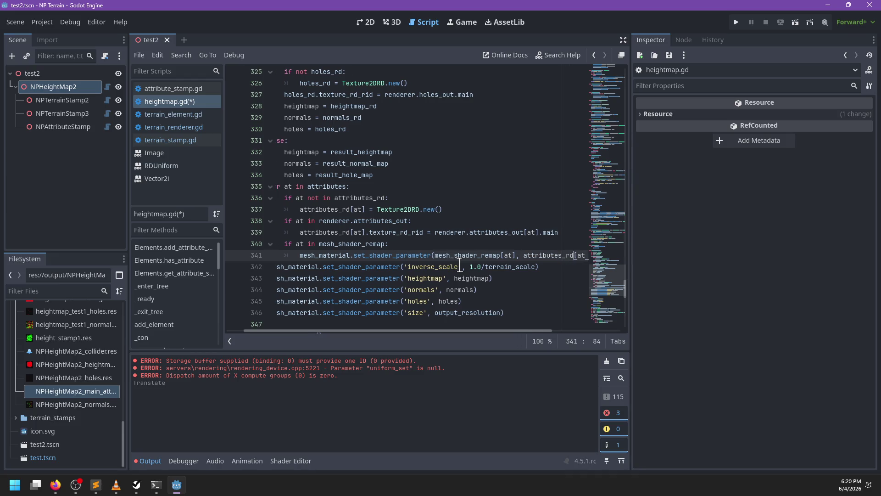
scroll(436, 266, left, 1)
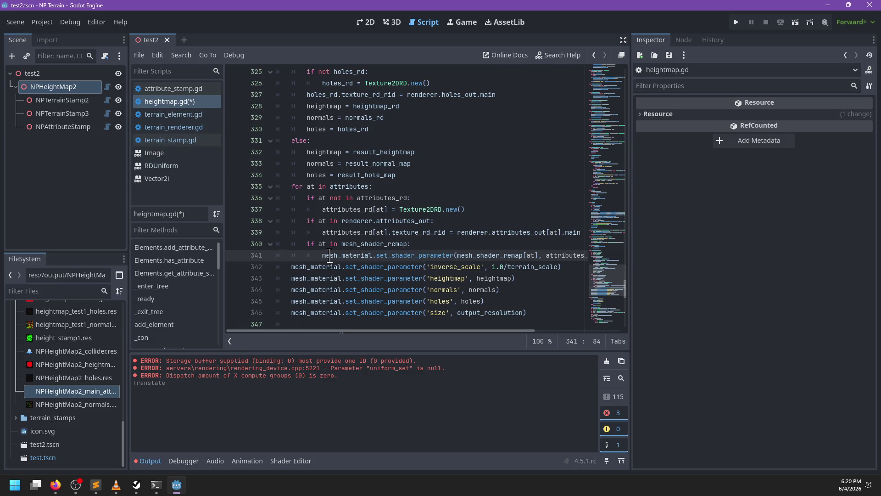
scroll(329, 255, right, 4)
scroll(331, 255, left, 4)
scroll(376, 253, up, 1)
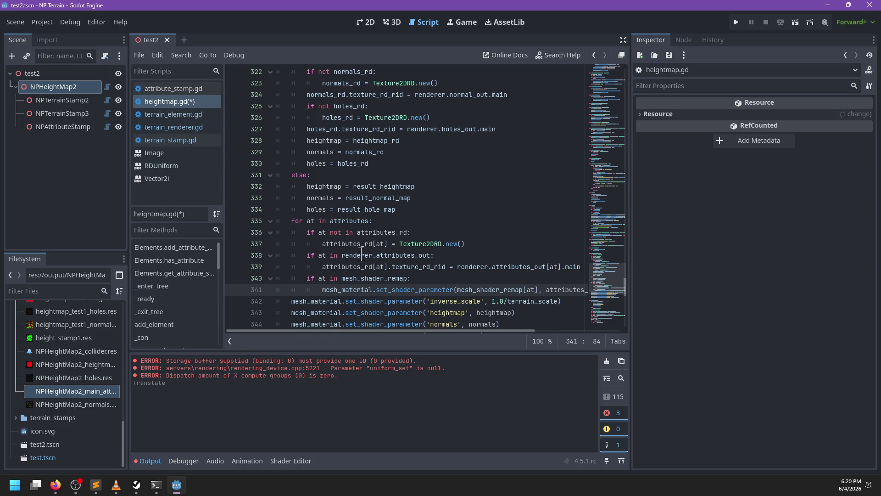
Step: Move the attributes_rd creation check below the attributes_out condition and indent it one level
click(469, 244)
double_click(371, 233)
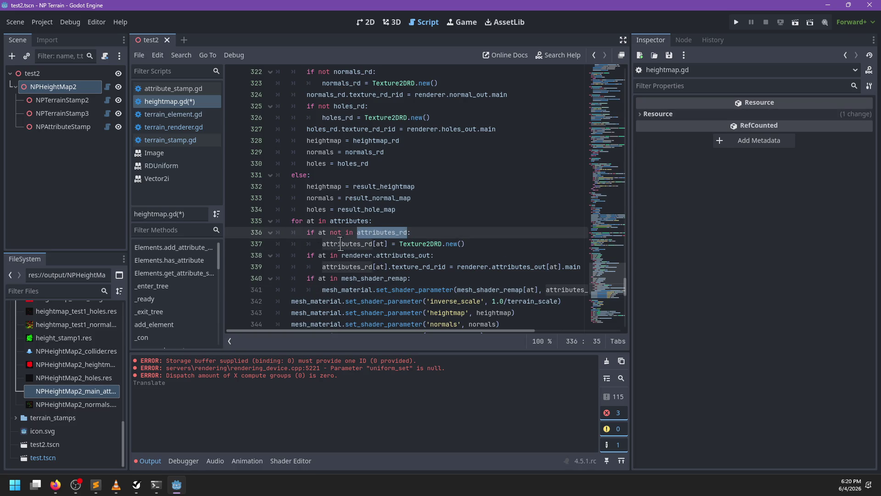
drag(440, 234, 480, 222)
click(482, 244)
key(alt+Down)
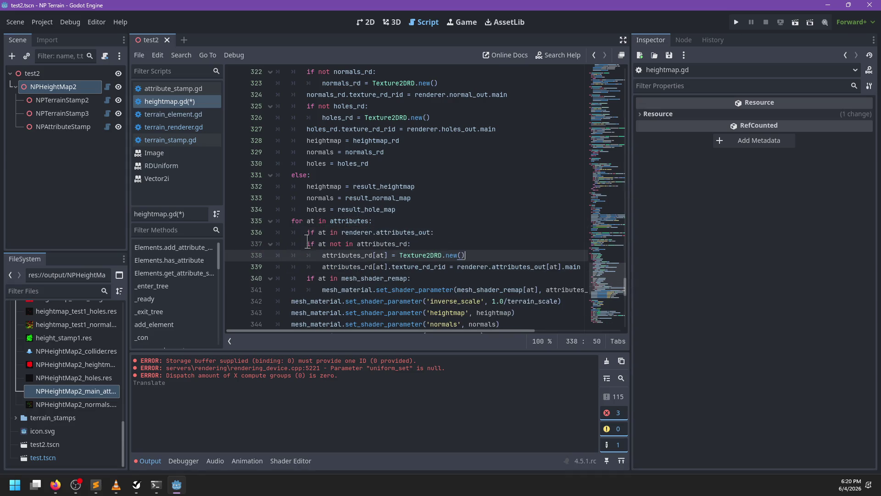
drag(299, 243, 303, 264)
key(Tab)
click(455, 220)
Step: Save the edited heightmap.gd and test2 scene, then show the 3D view
scroll(457, 224, down, 3)
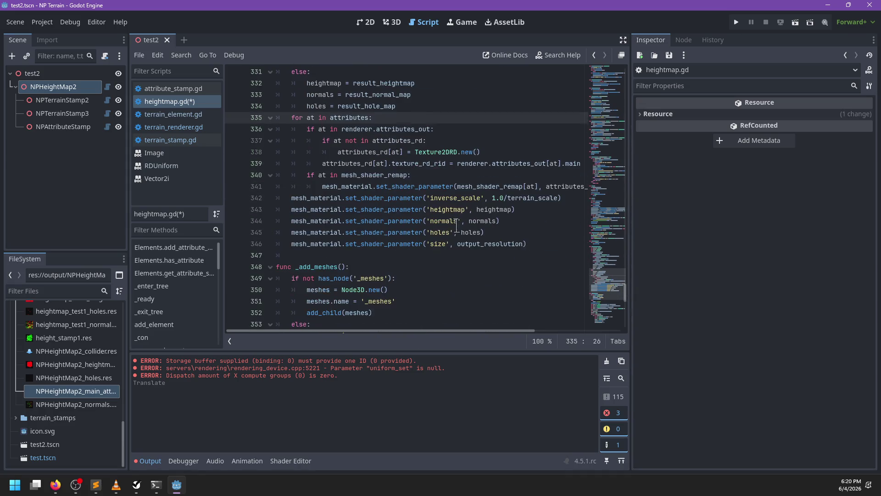
scroll(457, 225, down, 4)
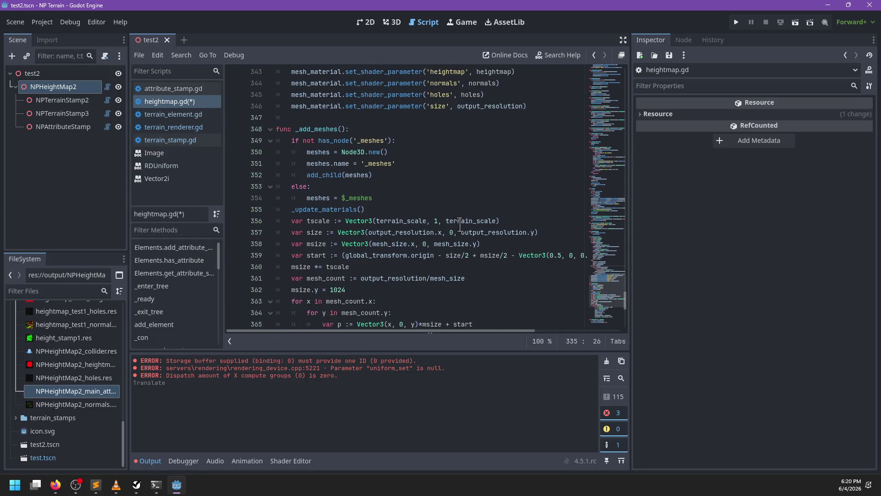
scroll(459, 225, down, 8)
scroll(459, 225, up, 14)
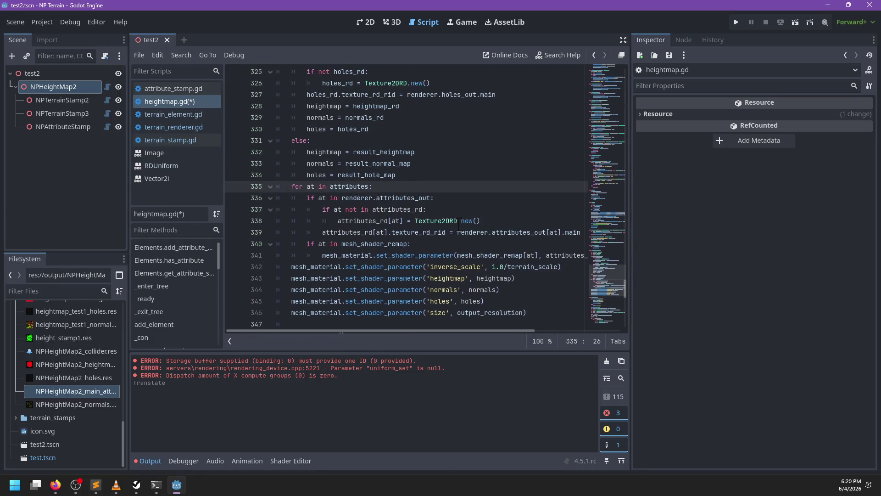
scroll(459, 225, up, 1)
key(ctrl+s)
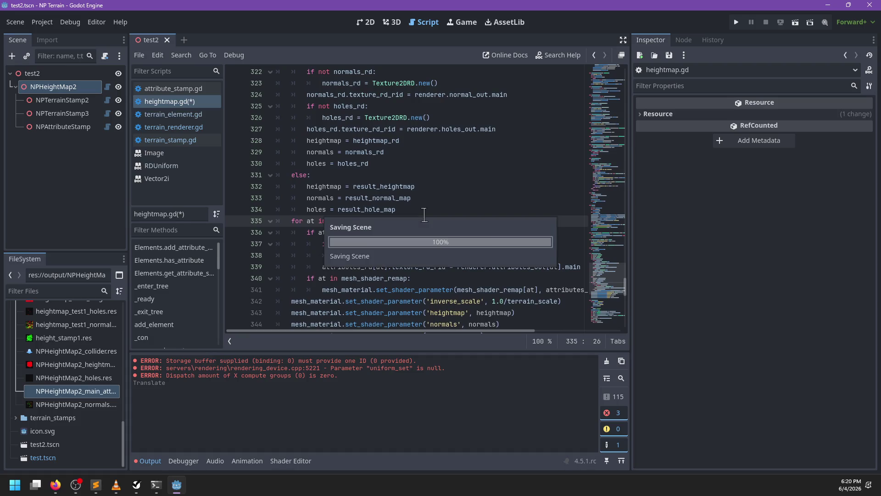
click(392, 22)
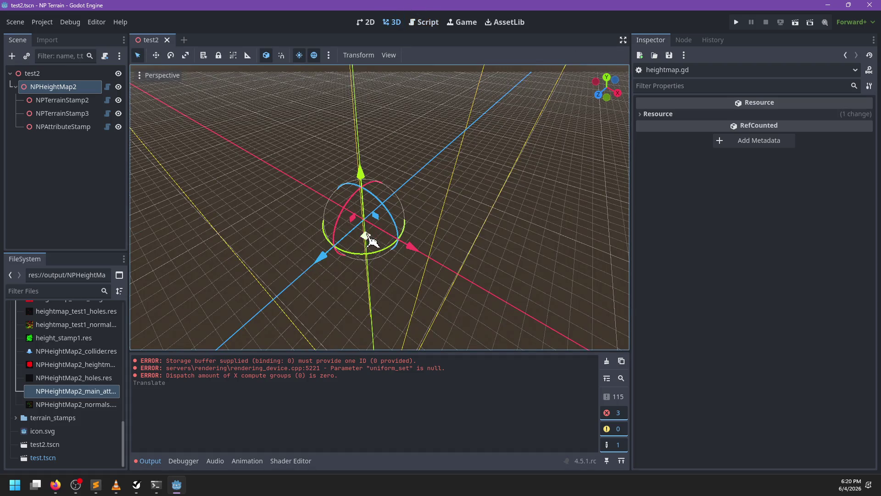
Step: Close the Godot editor and reopen the NP Terrain project from the Project Manager
click(167, 40)
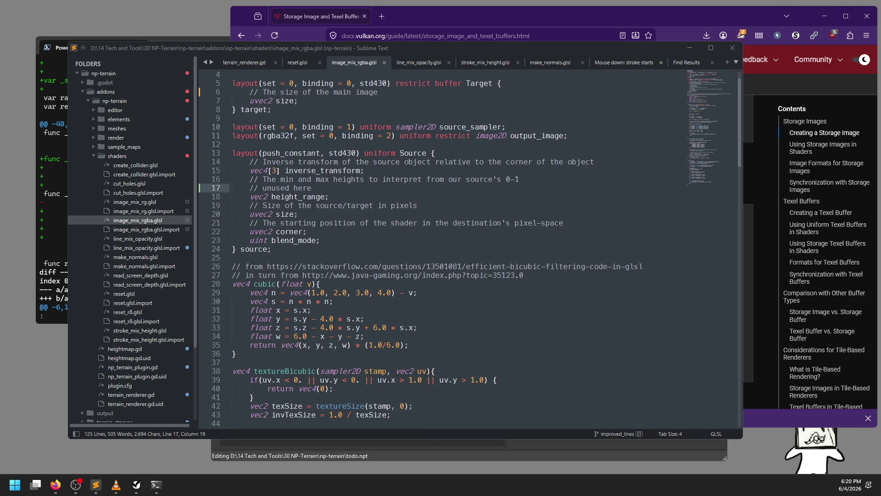
click(362, 161)
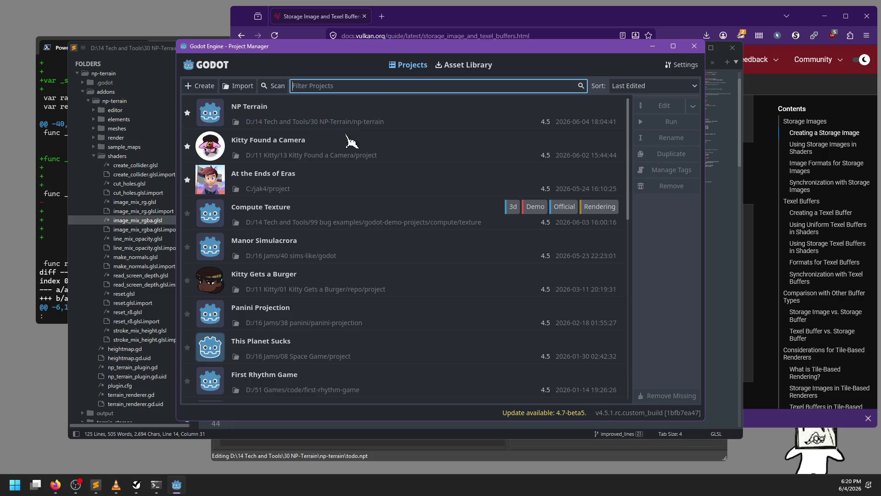
double_click(349, 114)
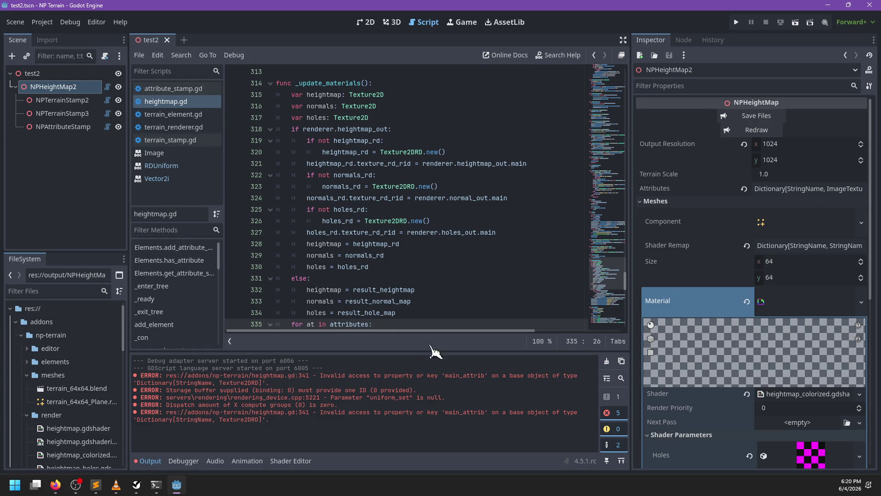
Step: Search heightmap.gd for 'texture2drd' to find the attributes_rd code
click(471, 266)
key(ctrl+f)
text(tex)
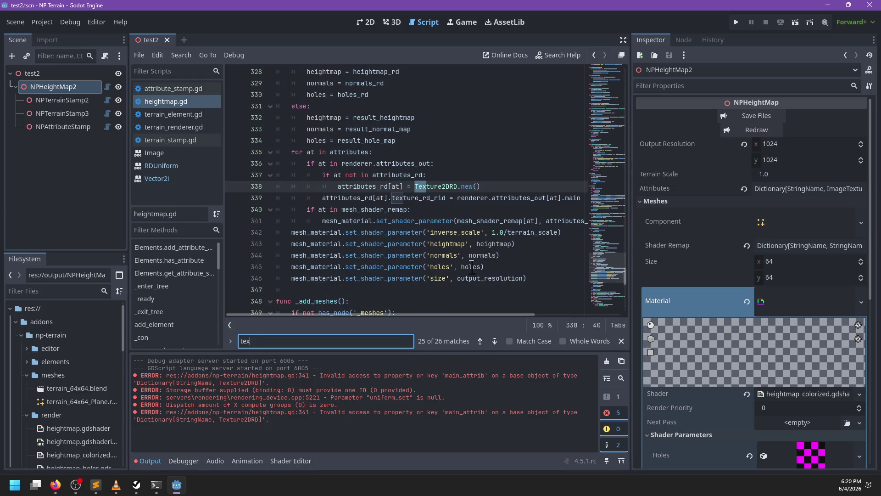
text(ture2drd)
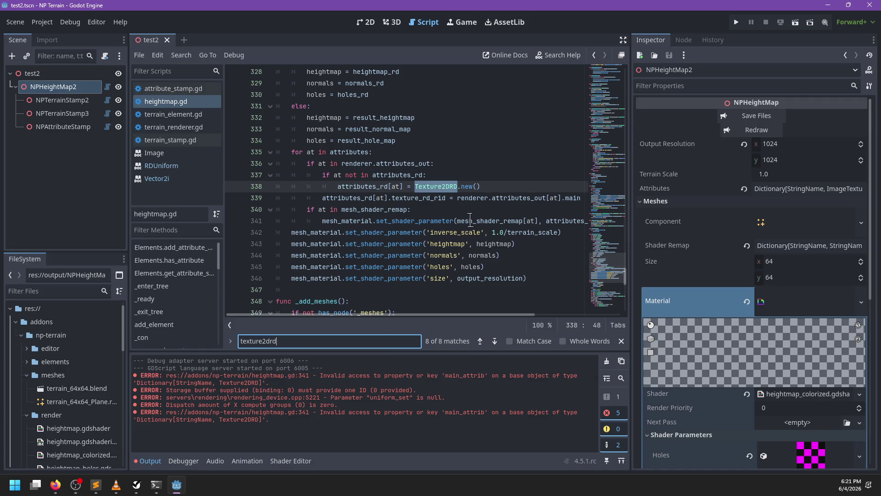
scroll(469, 219, right, 2)
scroll(469, 220, left, 2)
scroll(416, 207, right, 2)
scroll(407, 209, left, 2)
key(Escape)
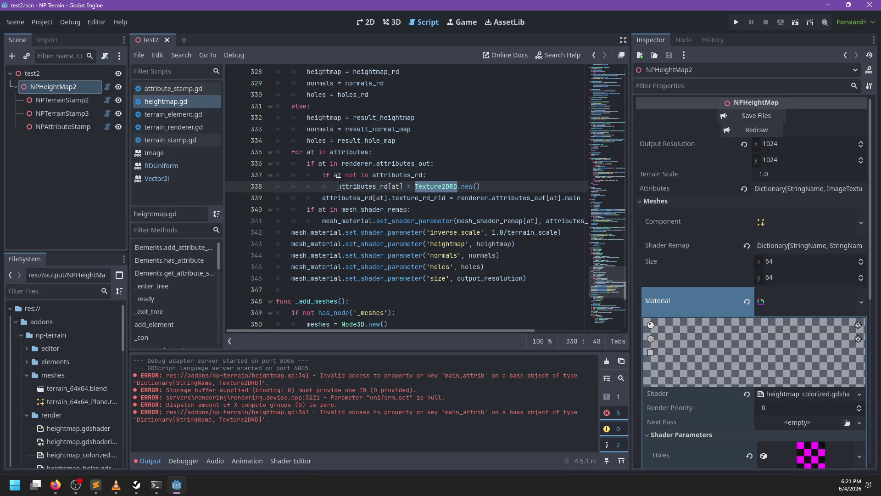
Step: Move the 'if at not in attributes_rd' block above the attributes_out check, unindent it, and save
drag(357, 186, 308, 175)
key(alt+Up)
key(alt+Up)
key(alt+Down)
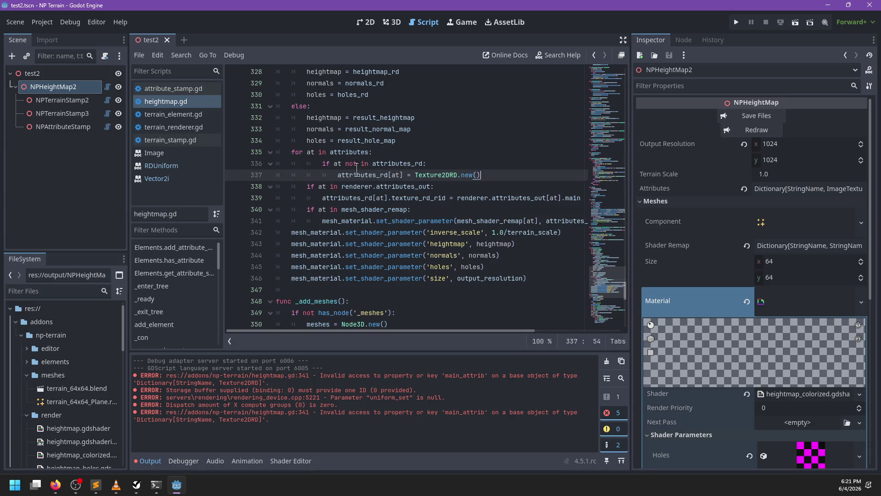
key(shift+Tab)
key(ctrl+s)
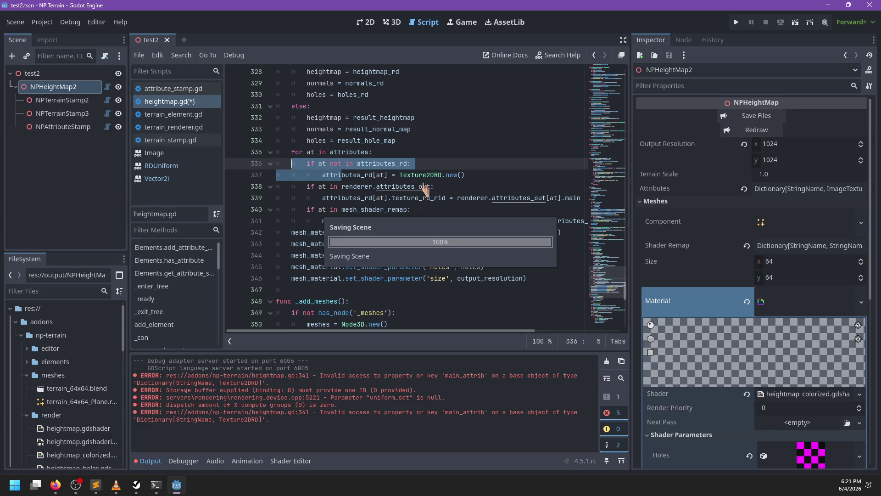
Step: Clear the output log and close the test2 scene
click(606, 361)
click(167, 40)
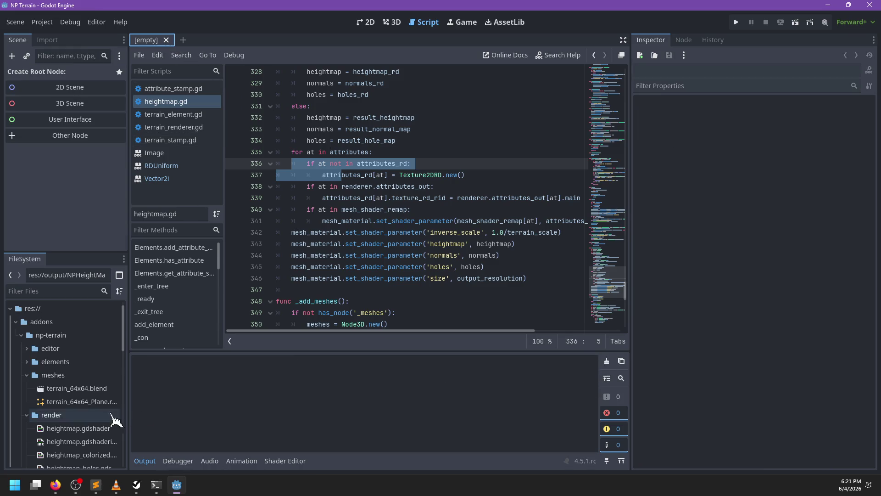
scroll(115, 418, down, 15)
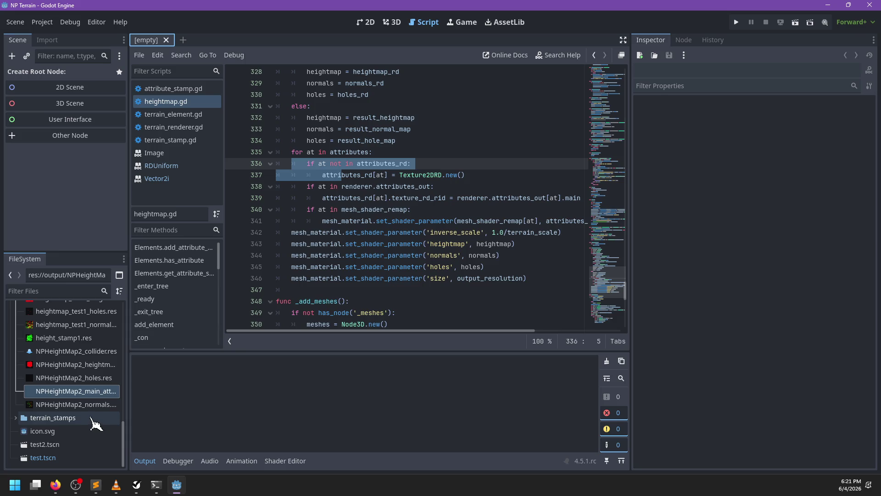
click(455, 152)
scroll(76, 404, up, 4)
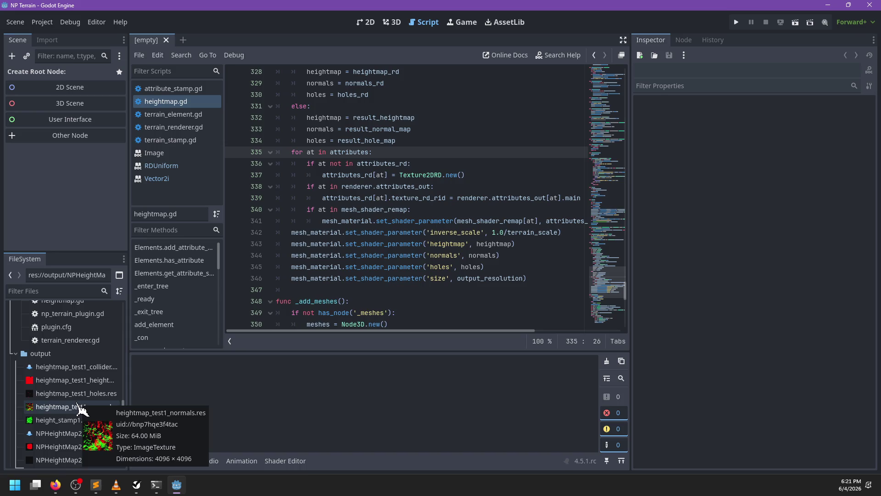
scroll(71, 397, up, 3)
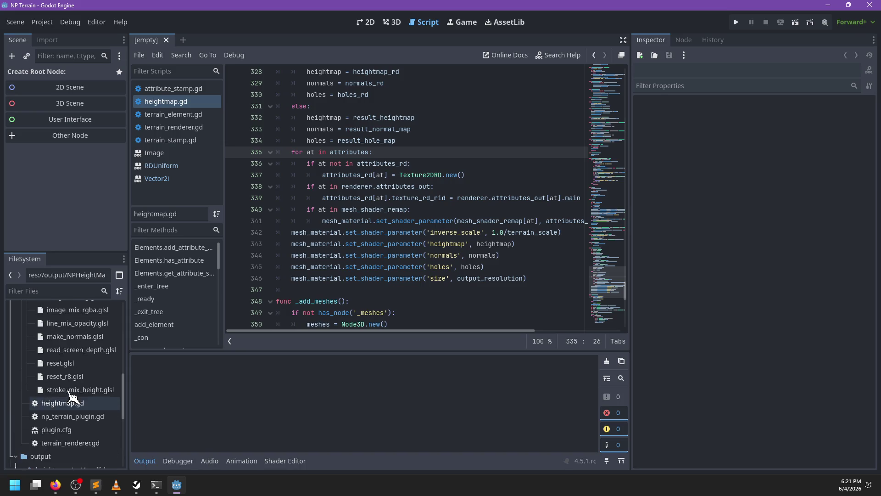
scroll(69, 395, up, 10)
Step: Look up the _recompute_all definition, then reopen test2.tscn from the FileSystem dock
click(419, 186)
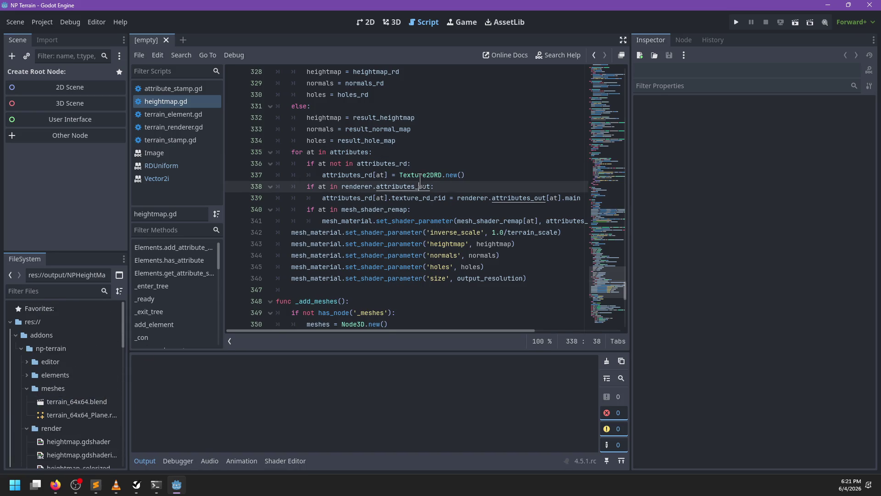
key(ctrl+f)
text(recompu)
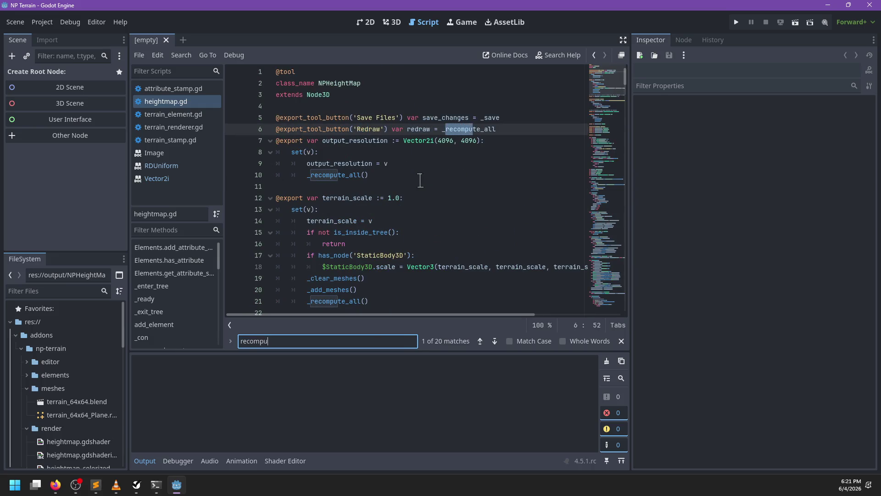
text(te_all)
key(Return)
key(Return)
key(Return)
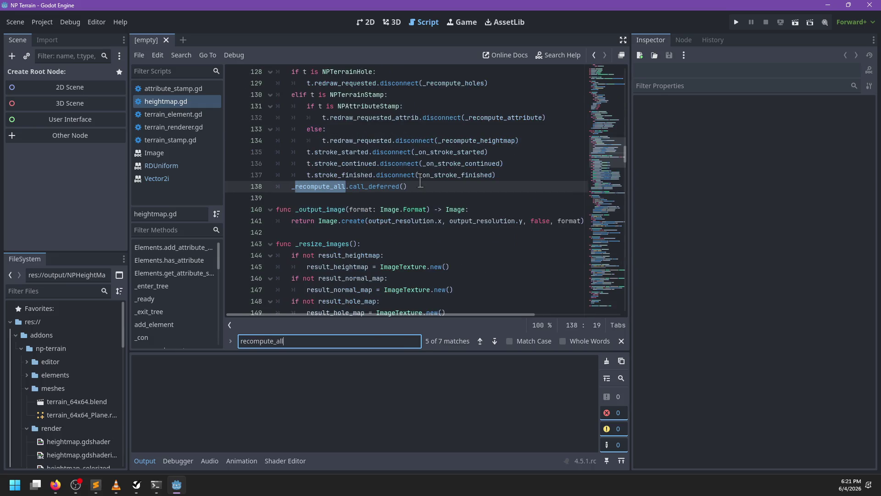
key(Return)
key(Escape)
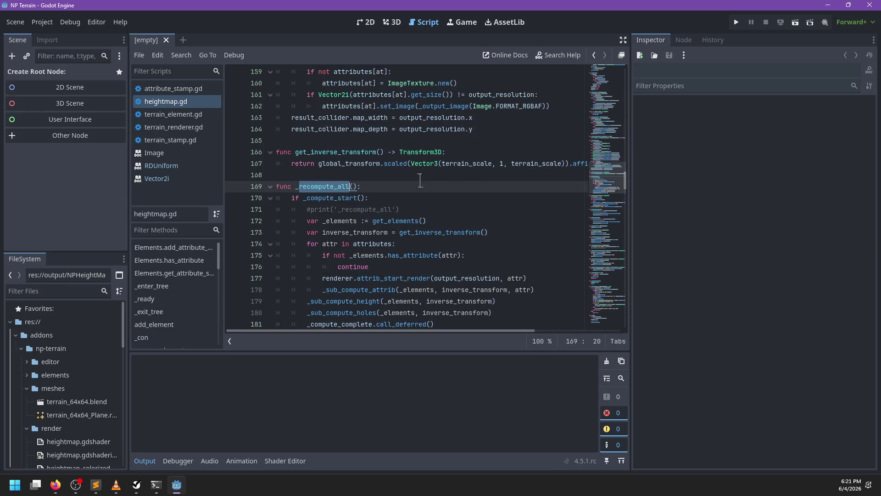
scroll(420, 193, down, 5)
scroll(67, 444, down, 10)
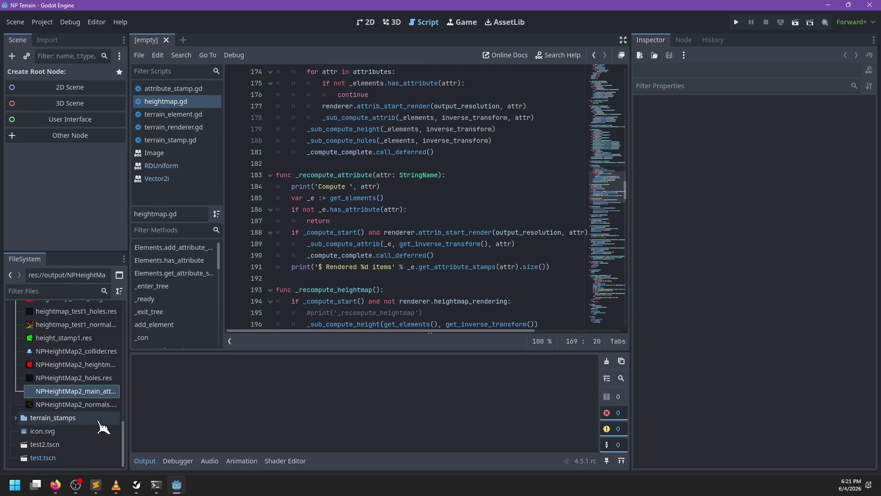
double_click(57, 445)
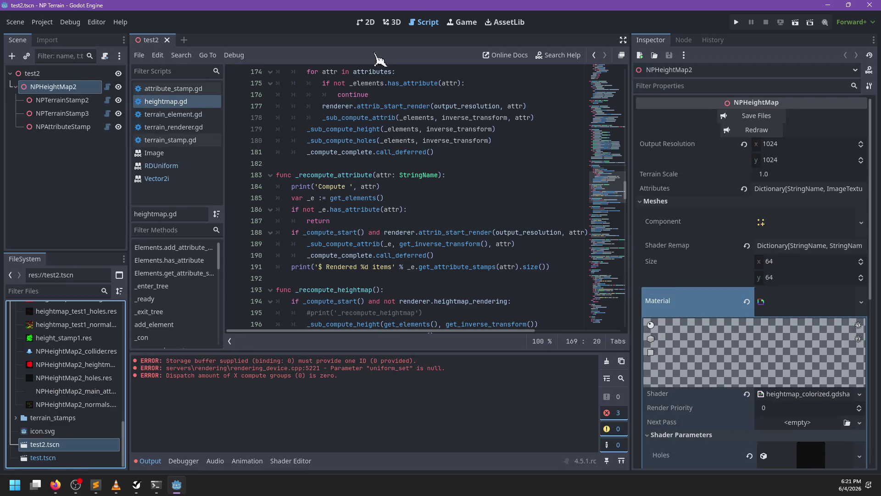
Step: Show the test2 scene in 3D, nudge the terrain along X, and select NPTerrainStamp3
click(391, 22)
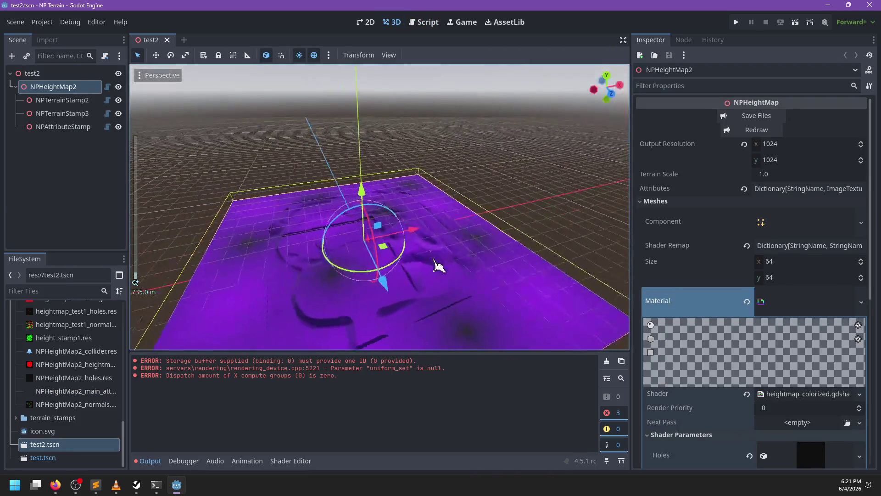
mouse_move(436, 263)
mouse_down()
mouse_move(415, 242)
mouse_move(404, 247)
mouse_move(425, 257)
mouse_up()
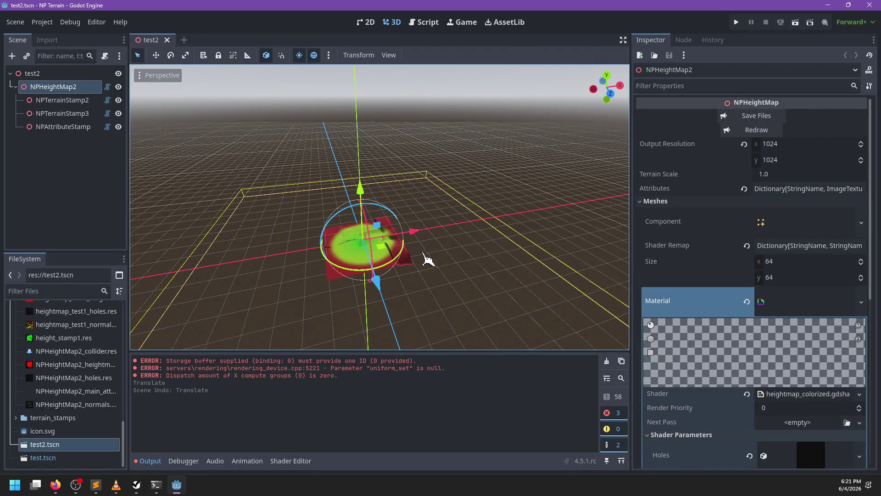
click(62, 113)
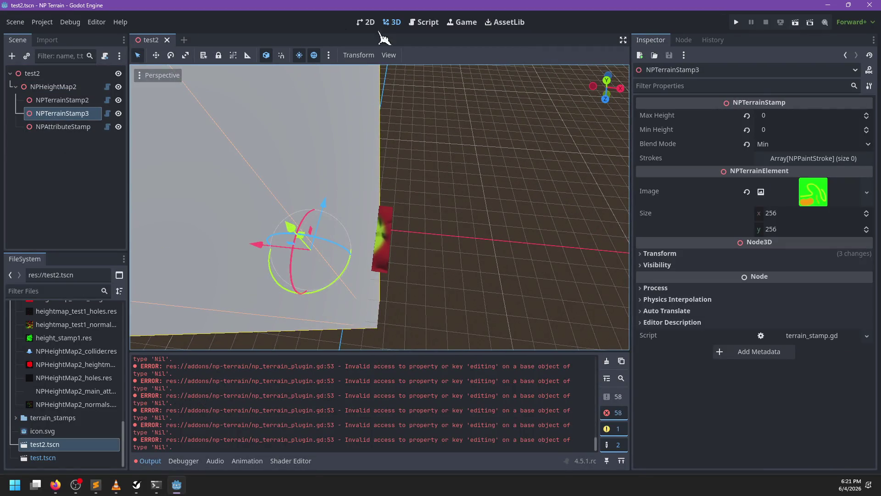
Step: Toggle the NP Terrain plugin off and on in Project Settings' Plugins list
click(42, 22)
click(53, 31)
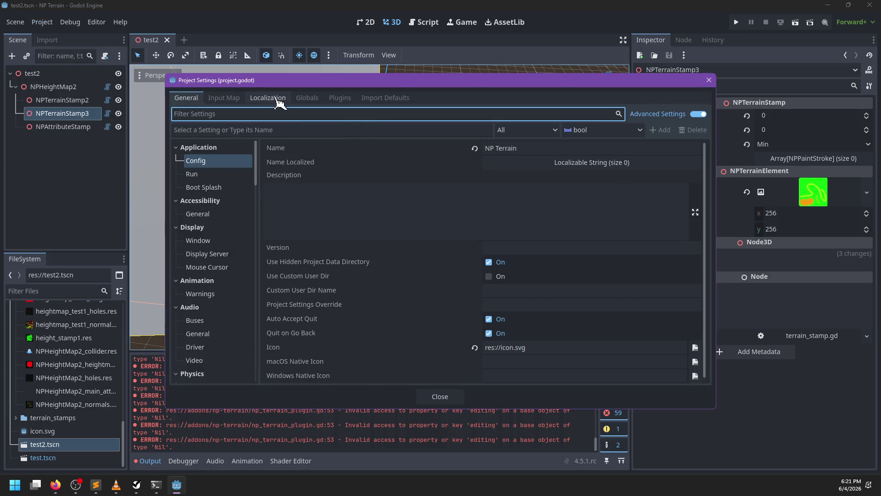
click(340, 98)
click(189, 144)
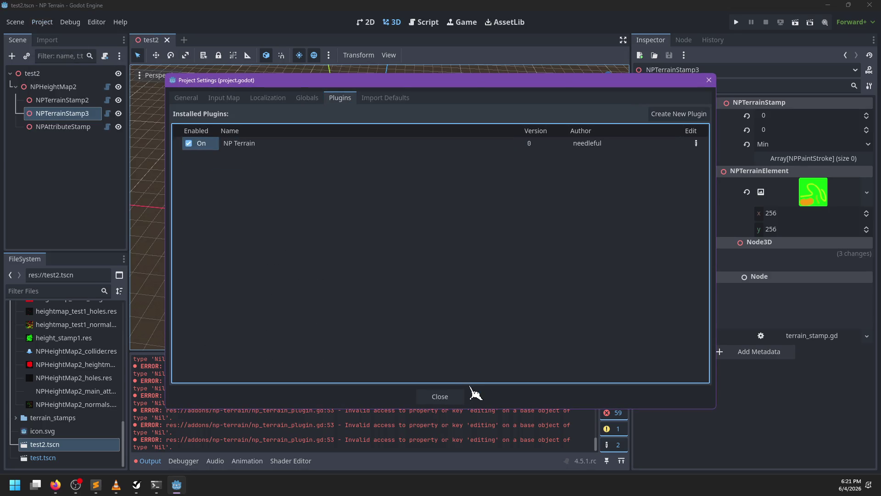
click(447, 395)
Step: Frame NPAttributeStamp in the viewport and drag it to a new spot on the terrain
click(606, 361)
key(f)
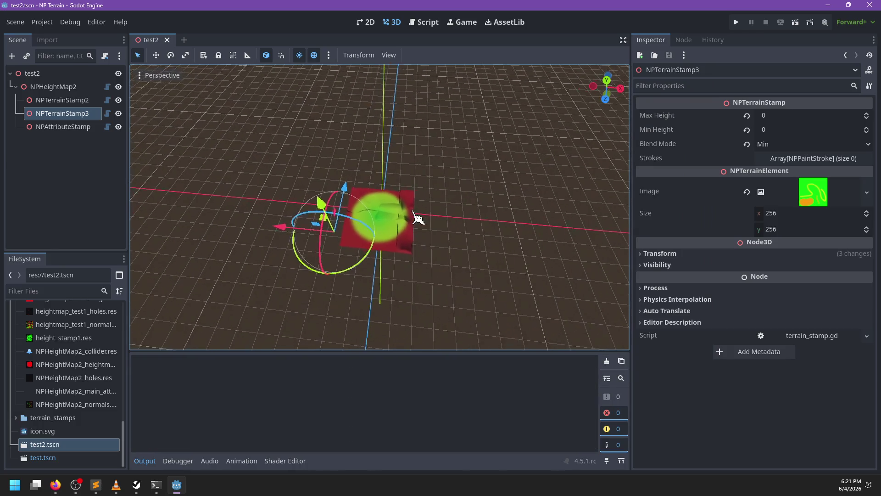
click(62, 126)
key(f)
mouse_move(393, 244)
mouse_down()
mouse_move(350, 202)
mouse_move(366, 181)
mouse_move(409, 175)
mouse_move(509, 186)
mouse_move(477, 152)
mouse_move(372, 142)
mouse_move(306, 159)
mouse_move(295, 252)
mouse_move(420, 305)
mouse_move(476, 249)
mouse_move(427, 300)
mouse_up()
Step: Slide NPAttributeStamp across the terrain, run Terrain Stamp > Redraw All, and select NPHeightMap2_main_attrib.res
scroll(426, 301, down, 3)
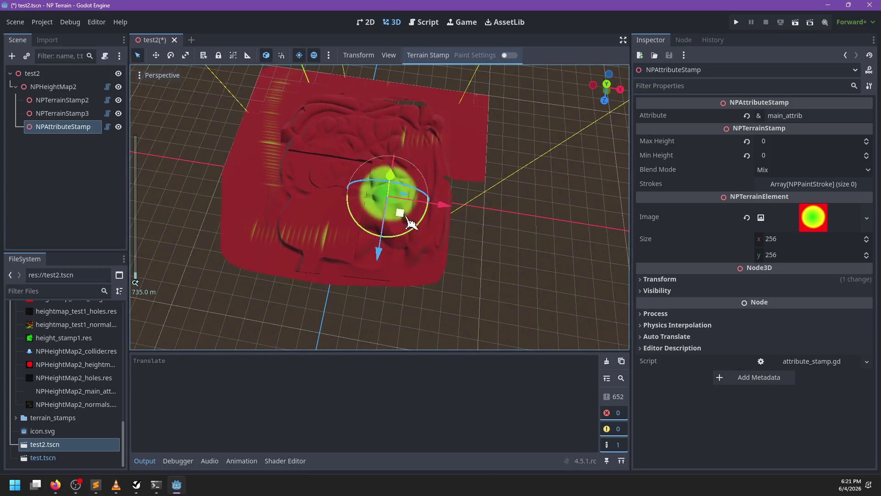
mouse_move(410, 222)
mouse_down()
mouse_move(458, 215)
mouse_move(464, 260)
mouse_move(353, 268)
mouse_move(387, 173)
mouse_move(346, 221)
mouse_move(305, 219)
mouse_move(303, 255)
mouse_move(344, 221)
mouse_move(450, 211)
mouse_move(408, 230)
mouse_move(421, 247)
mouse_move(317, 259)
mouse_move(436, 260)
mouse_move(400, 202)
mouse_move(501, 230)
mouse_up()
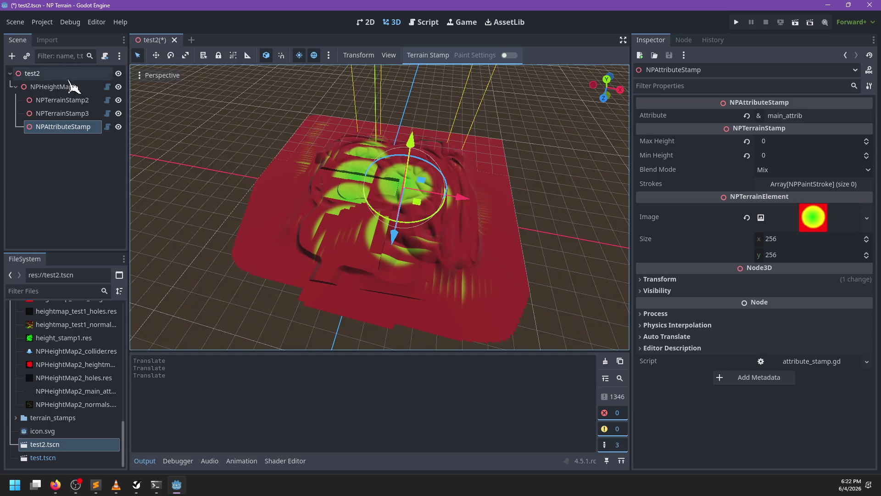
click(424, 55)
click(427, 82)
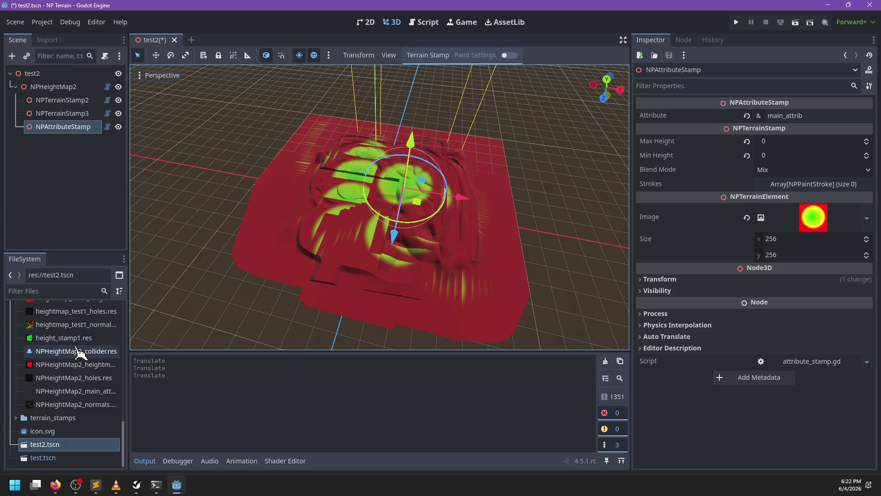
scroll(72, 339, up, 1)
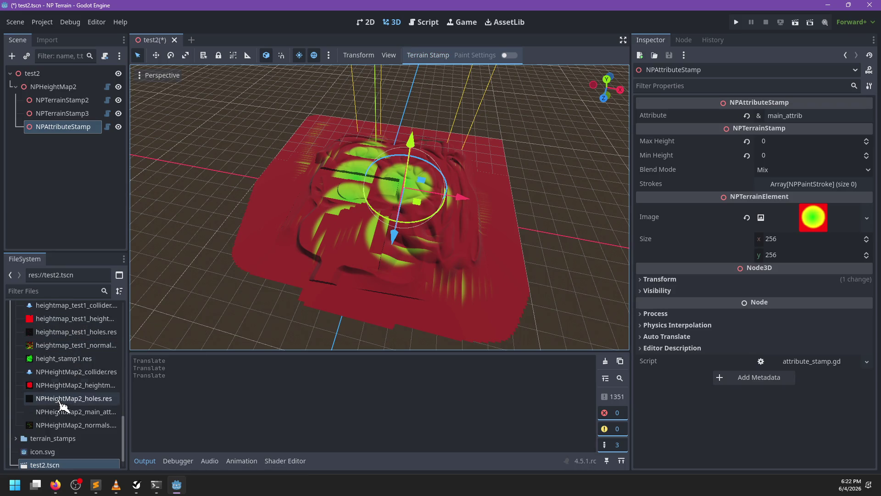
click(78, 412)
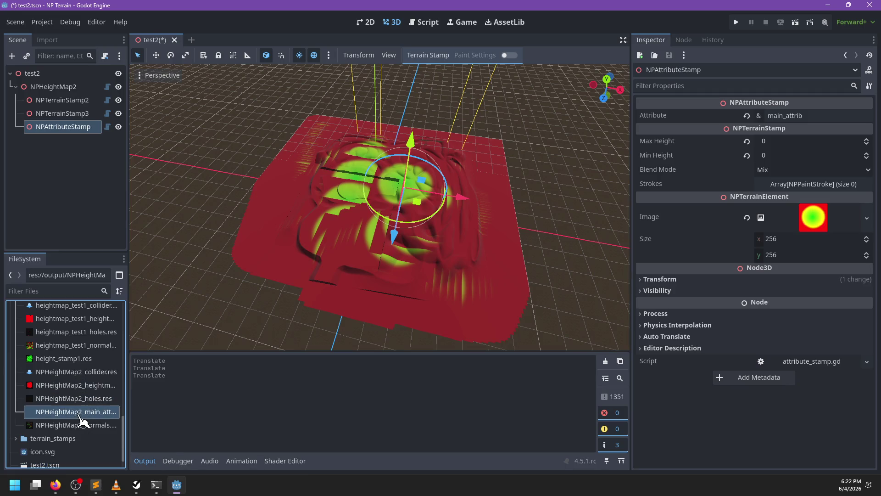
Step: Select NPHeightMap2 and preview the main_attrib entry in its Attributes dictionary
click(53, 87)
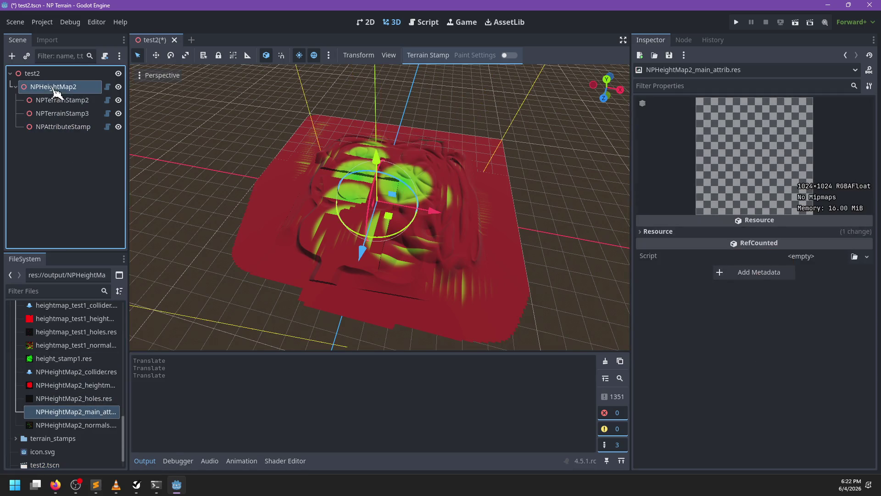
click(797, 191)
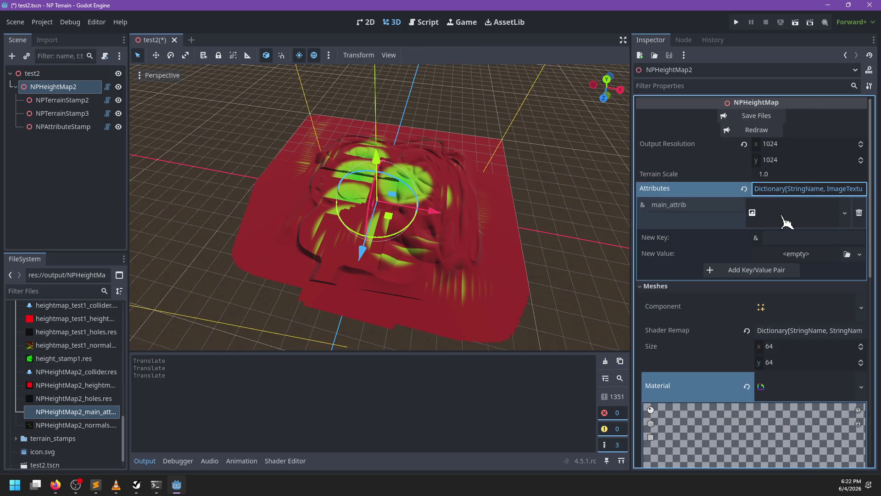
click(785, 220)
click(786, 221)
Step: Inspect the material's Attributes shader parameter, then return to the heightmap.gd script
scroll(779, 275, down, 4)
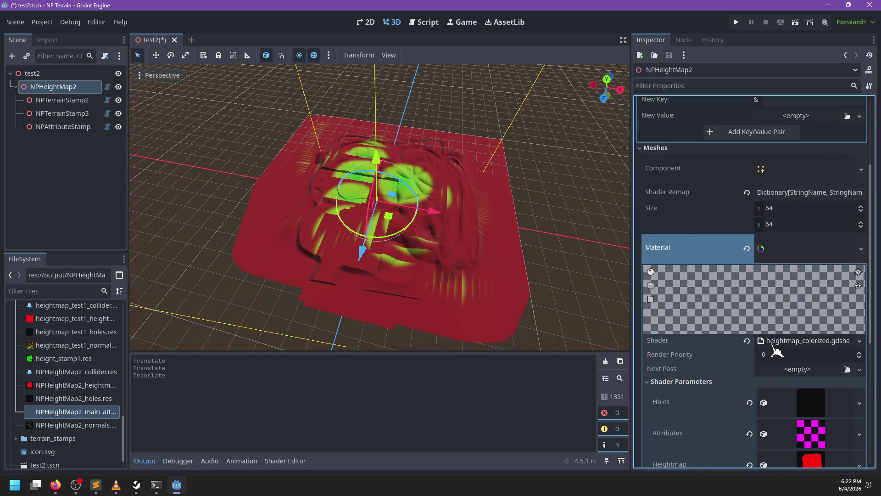
scroll(811, 354, down, 5)
click(803, 258)
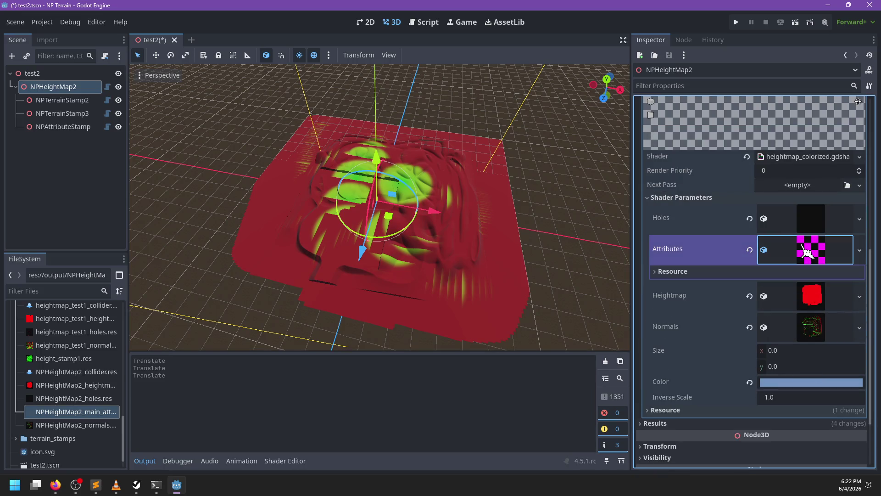
click(424, 22)
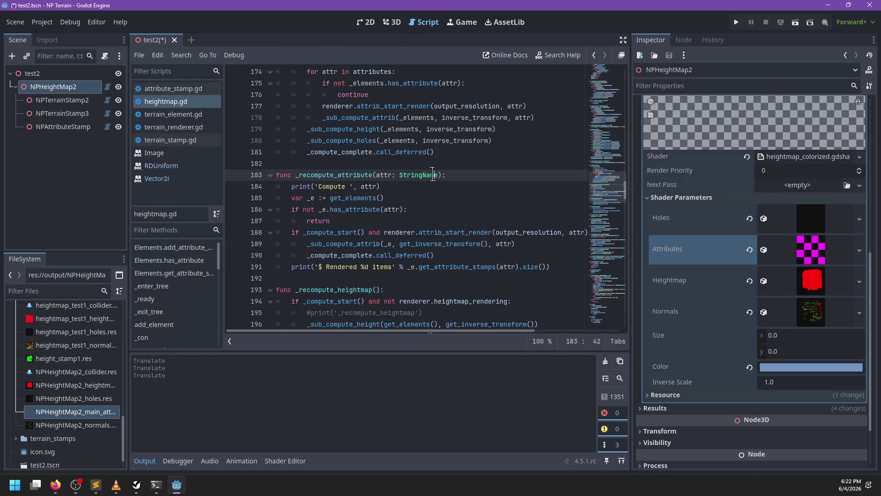
Step: Find the attributes save loop and delete the img.get_image().get_data() argument on line 293
key(ctrl+f)
text(attributes)
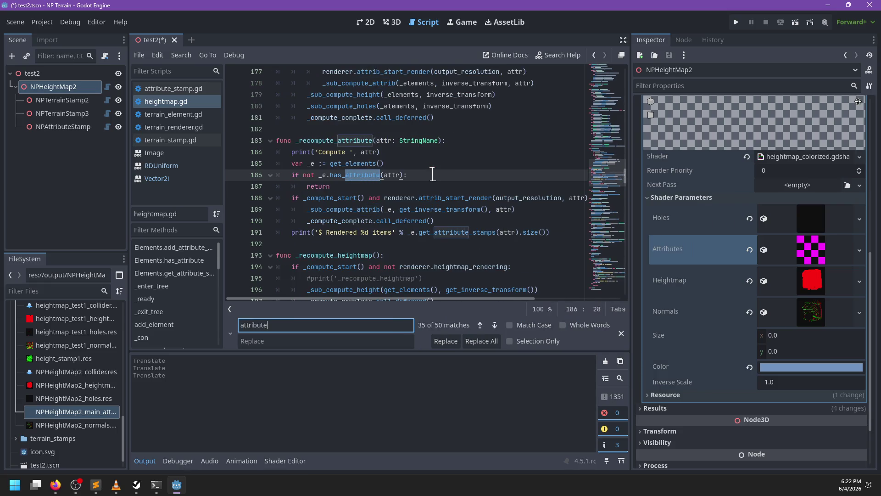
key(Return)
key(Escape)
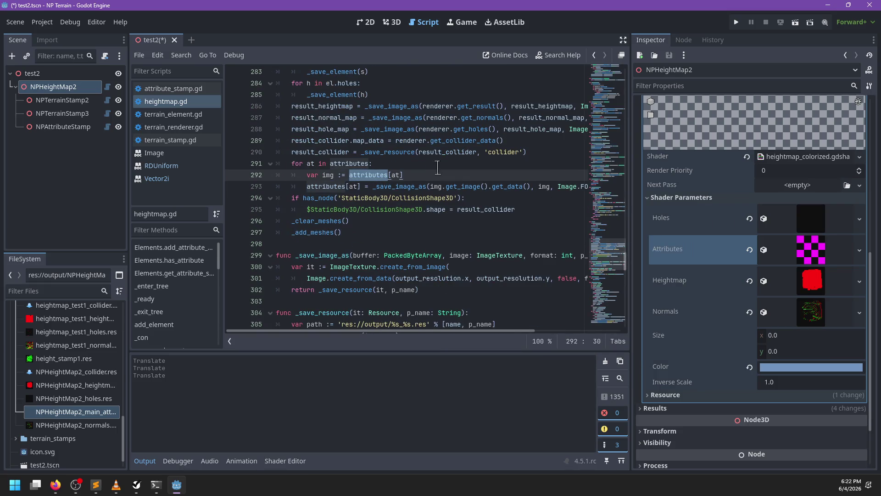
scroll(468, 202, right, 3)
scroll(462, 203, left, 2)
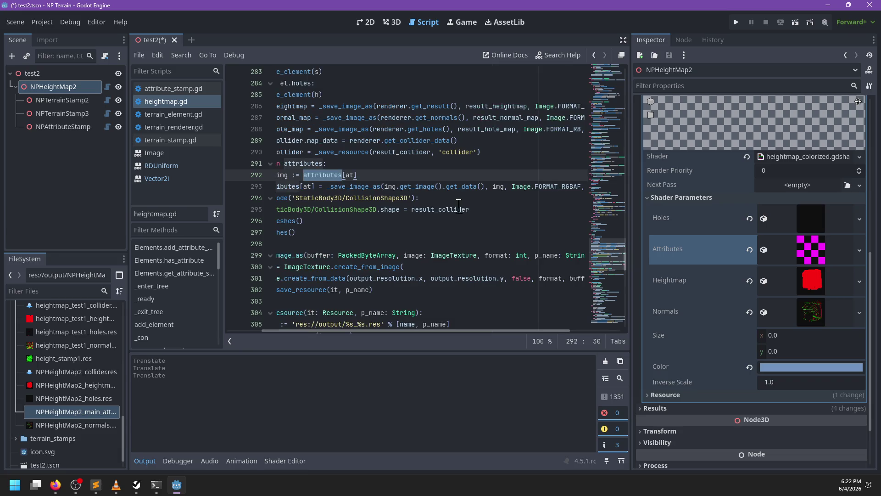
scroll(428, 187, left, 2)
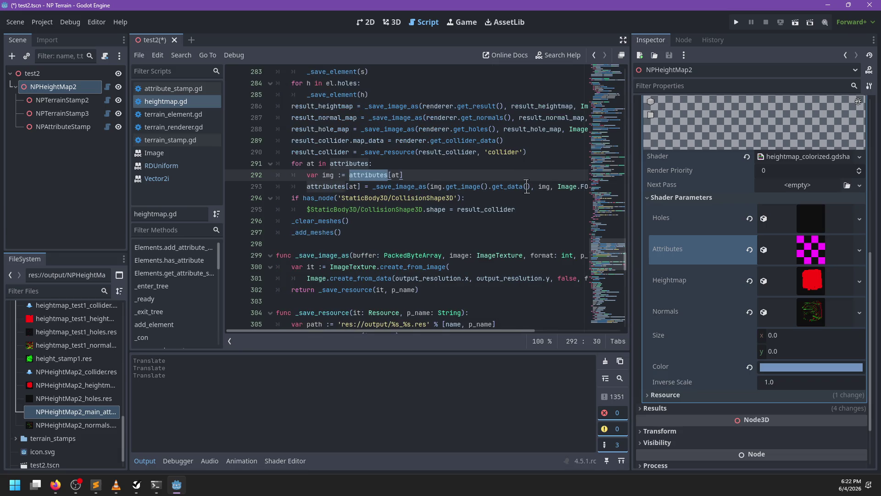
drag(530, 186, 432, 182)
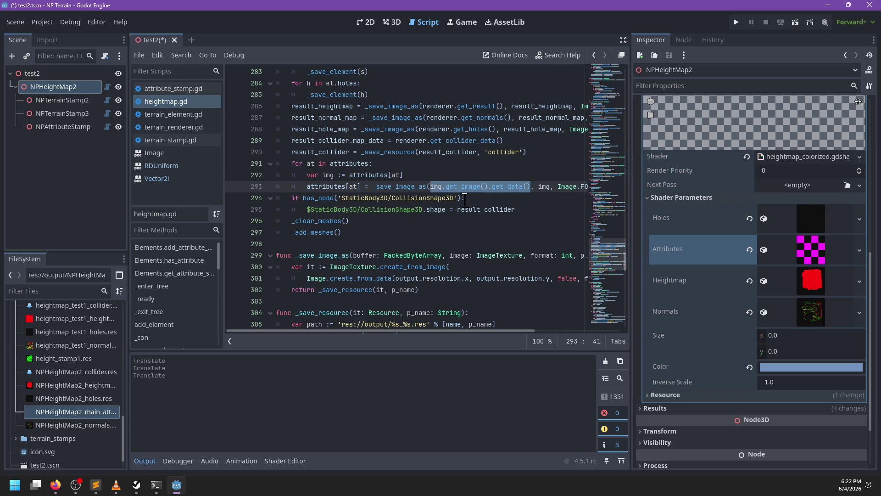
key(BackSpace)
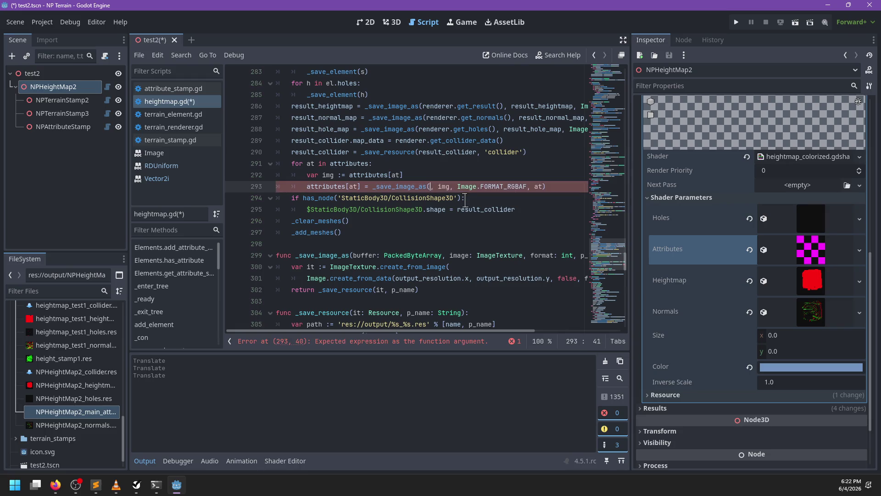
Step: Change the loop header to iterate over renderer.attributes_out
key(Up)
key(Up)
key(ctrl+BackSpace)
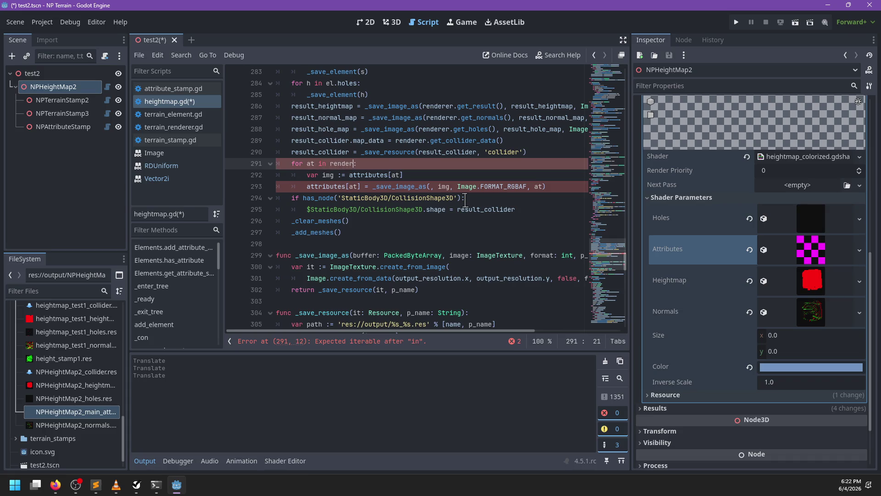
text(er.res)
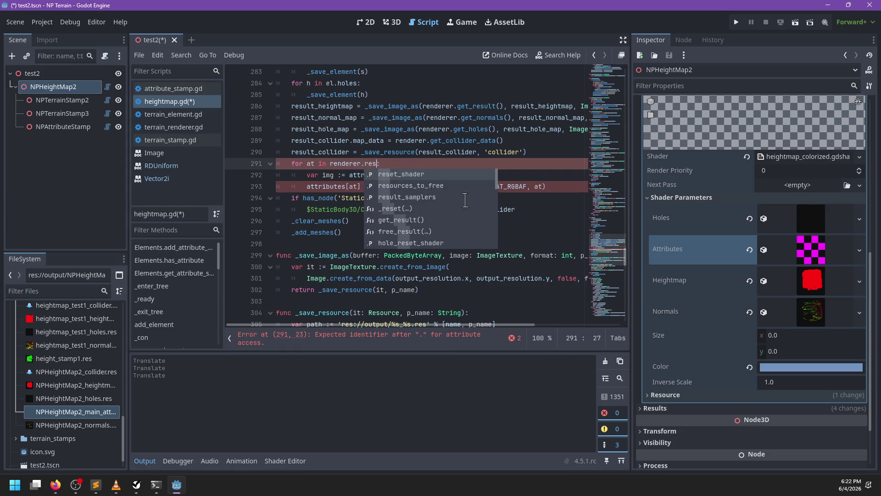
key(BackSpace)
key(BackSpace)
key(BackSpace)
text(at)
key(Return)
Step: Pass renderer.get_attribute(at) as the data argument to _save_image_as
key(Down)
key(Down)
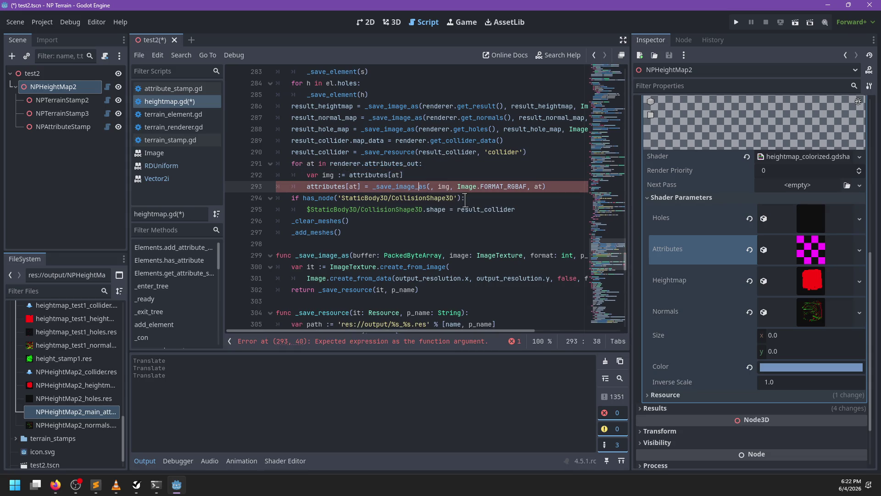
text(renderer)
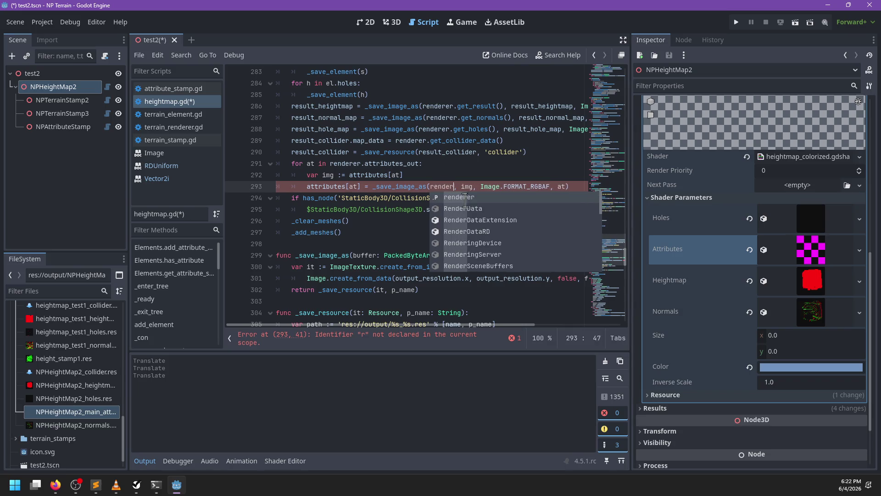
text(.get_t)
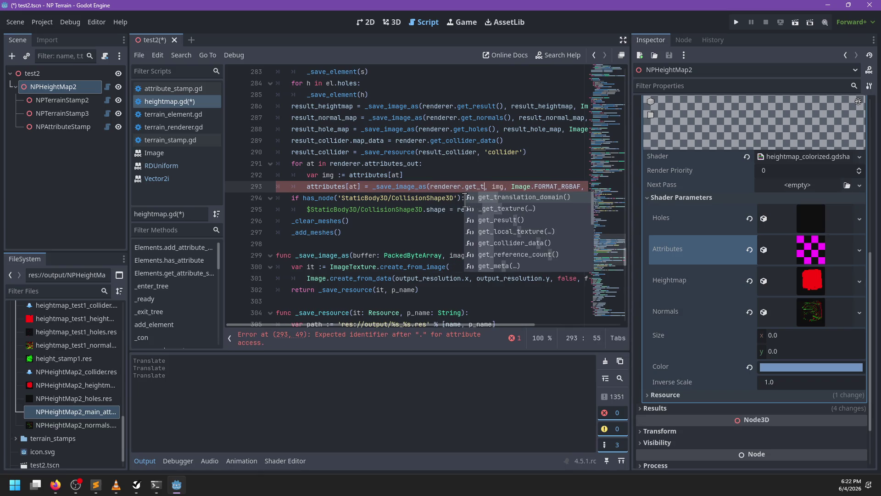
key(Escape)
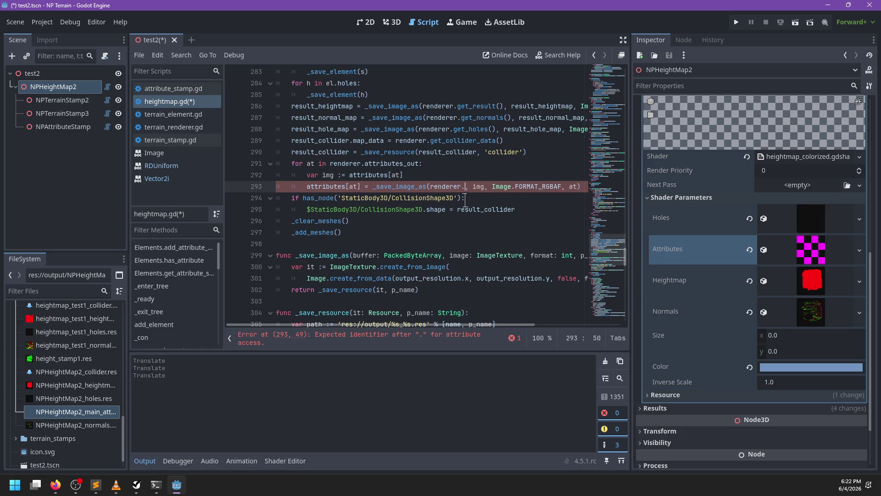
text(_attr)
key(Return)
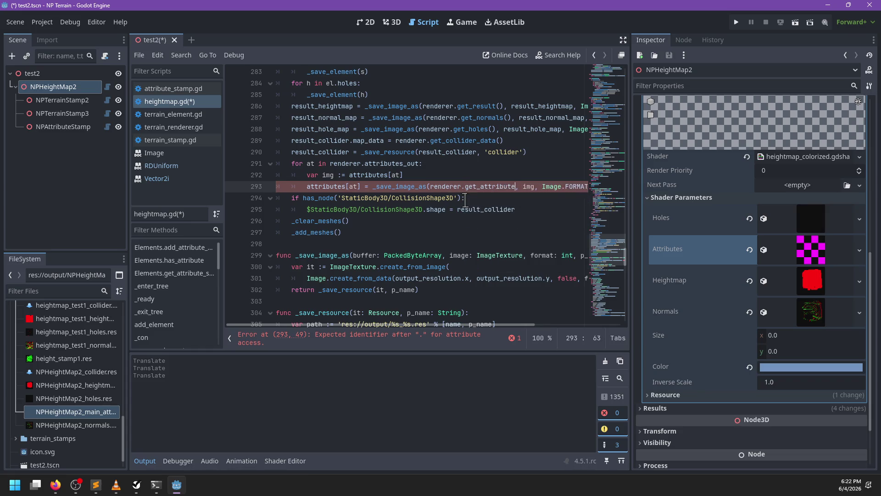
text((at))
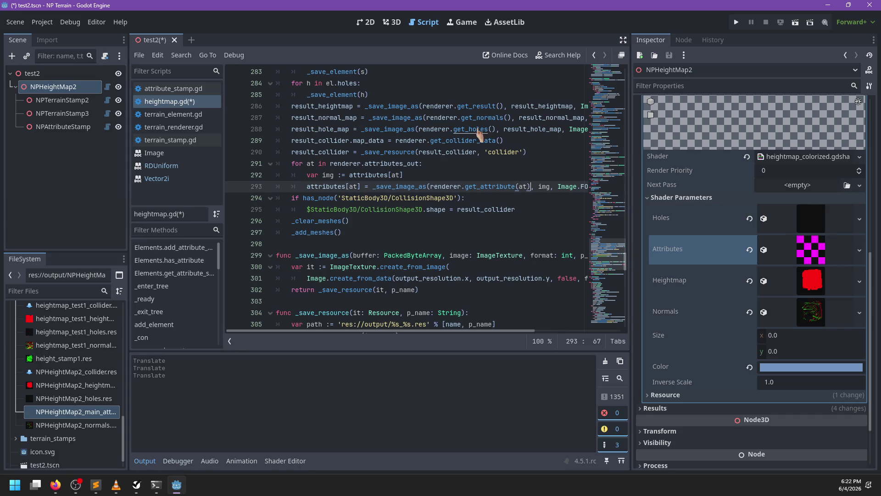
Step: Jump through get_holes into terrain_renderer.gd and bring up its texture getter functions
ctrl+click(478, 134)
scroll(357, 197, up, 2)
click(351, 127)
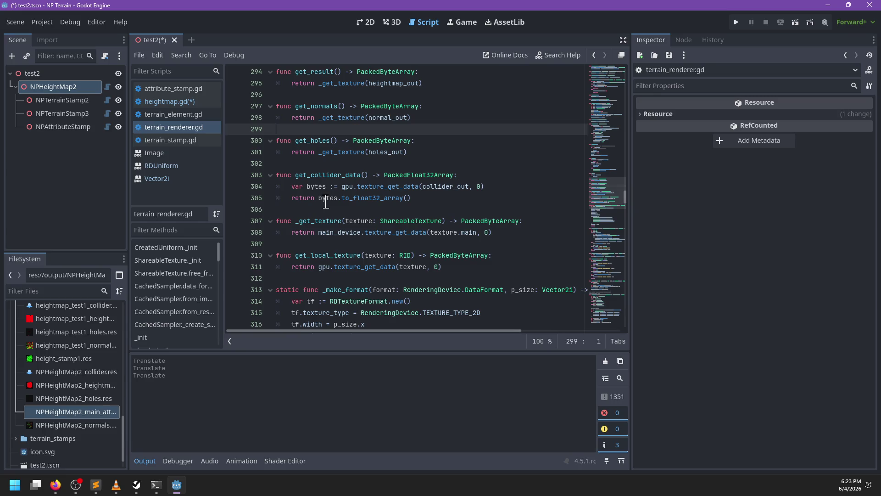
Step: Insert a new function after get_collider_data with a PackedByteArray return type
click(326, 202)
key(Down)
key(Return)
key(Return)
key(Up)
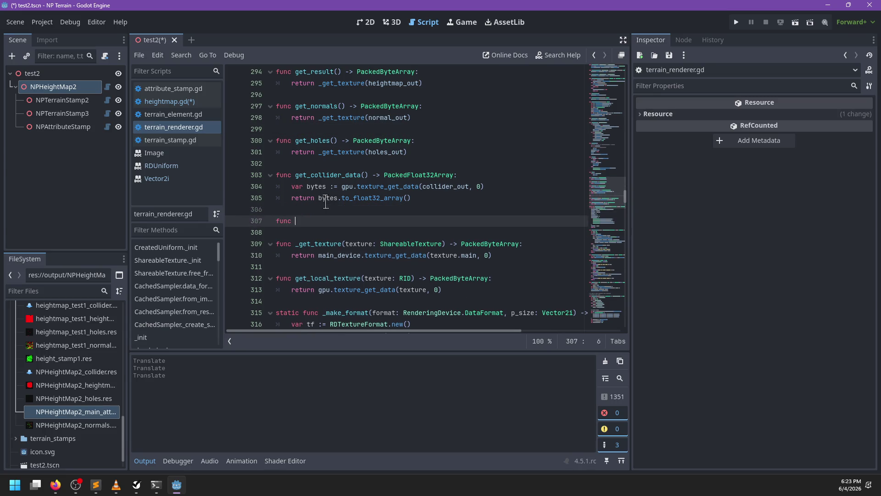
text(get_attribute() -> P)
text(ackedByu)
text(eArray:)
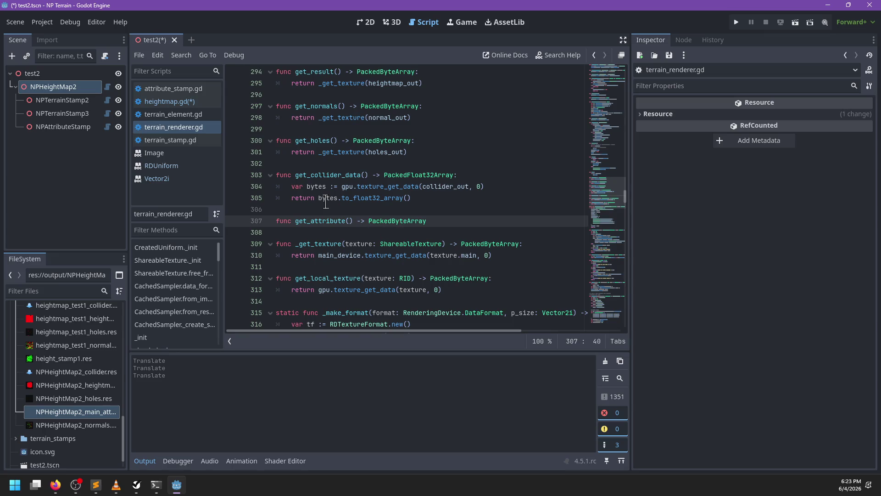
key(Return)
text(return _get_texture(attribute)
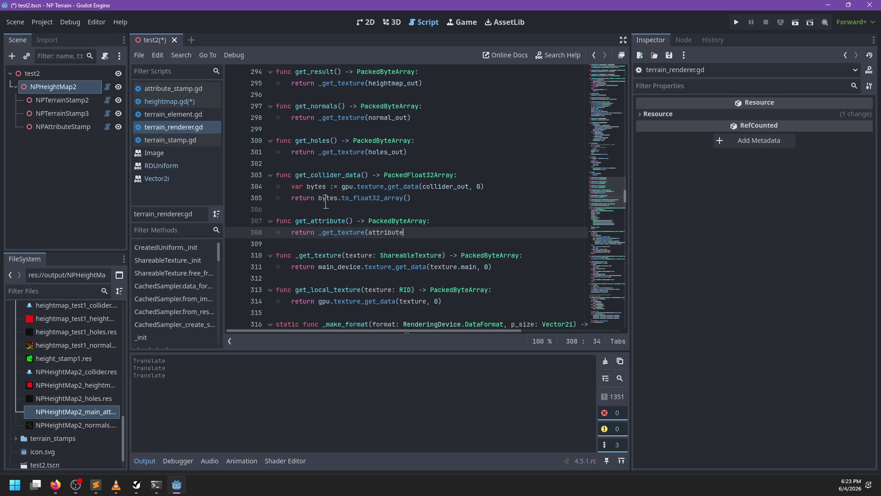
text(s)
Step: Give it an at: StringName parameter, return _get_texture(attributes_out[at]), and save with Ctrl+S
key(Up)
text(st)
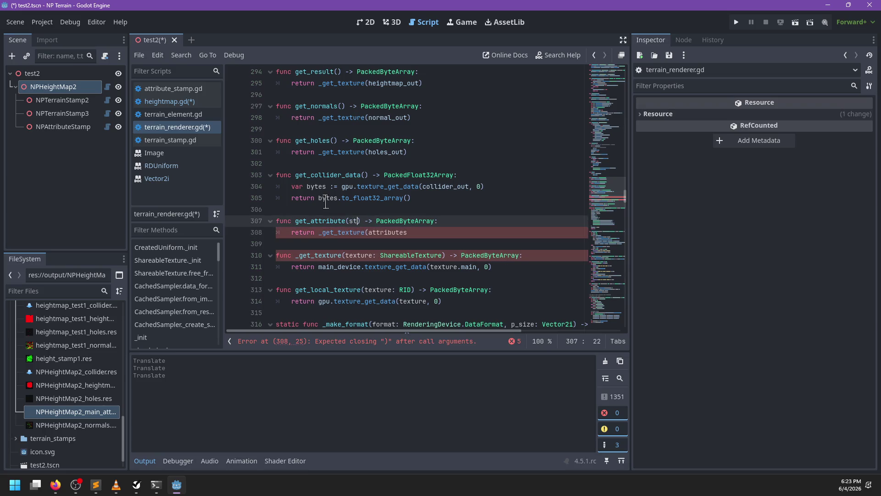
key(BackSpace)
key(BackSpace)
text(at: StringName)
key(Down)
key(End)
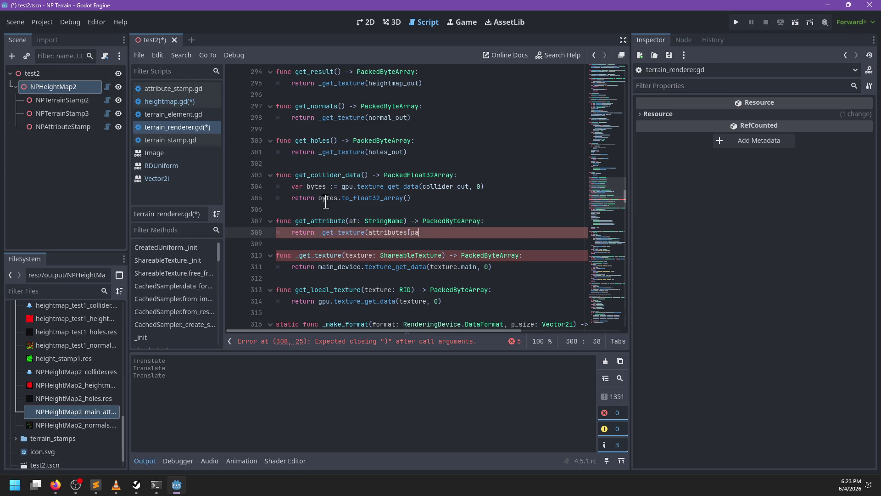
key(BackSpace)
key(BackSpace)
text(at[)
key(ctrl+Left)
text(out)
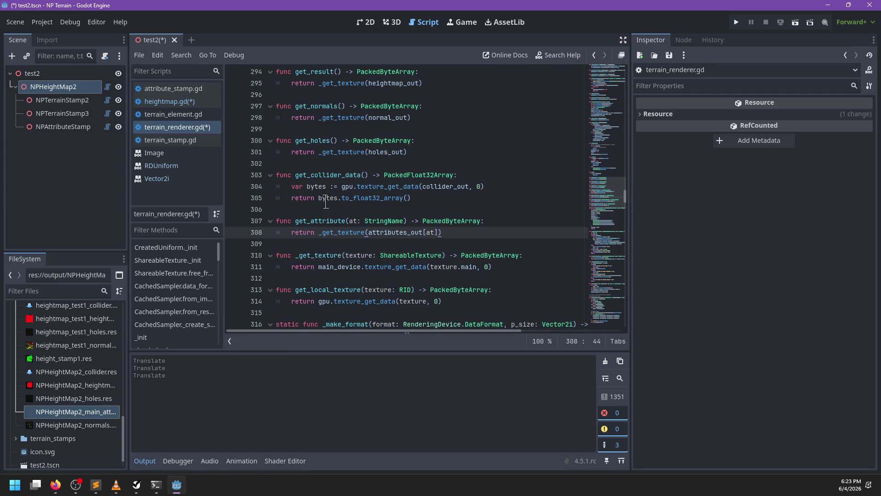
key(ctrl+s)
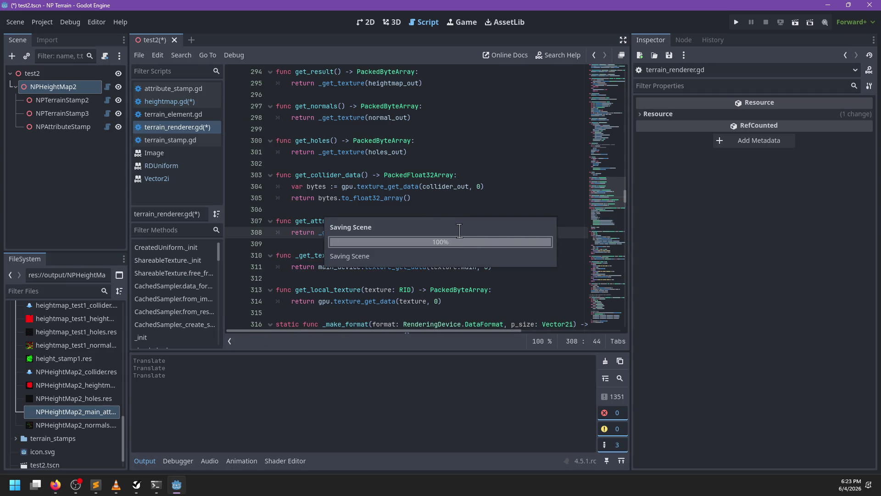
Step: Select NPHeightMap2 in the 3D view and click Save Files to rewrite its outputs
click(192, 100)
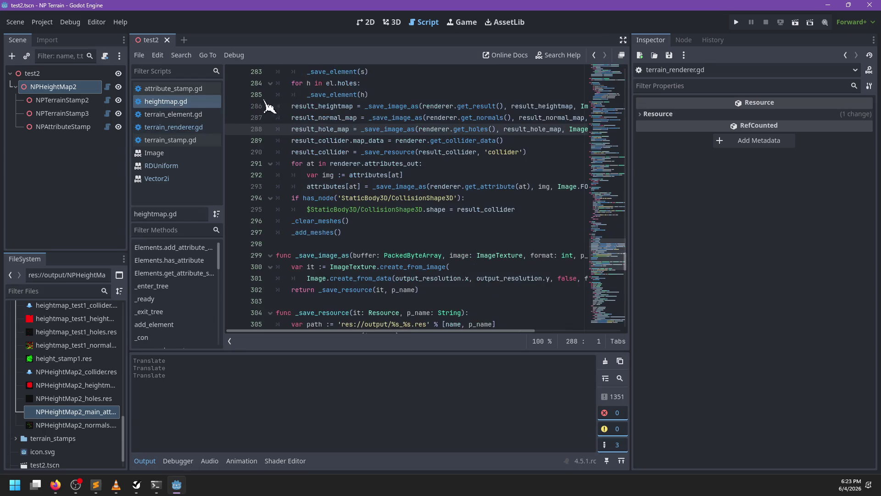
click(392, 22)
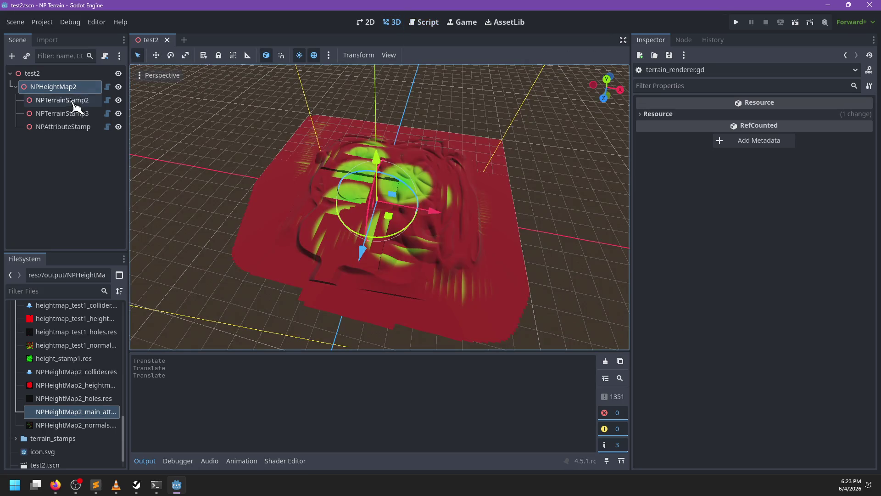
click(55, 87)
scroll(789, 168, up, 15)
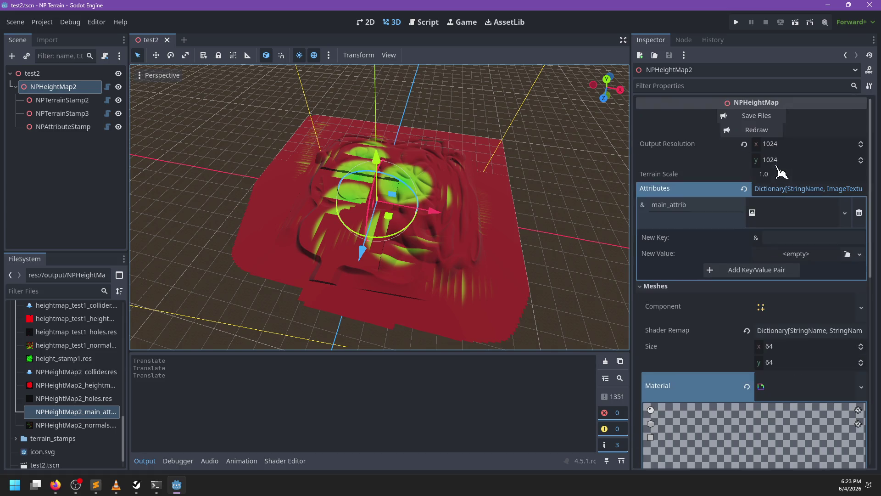
click(771, 117)
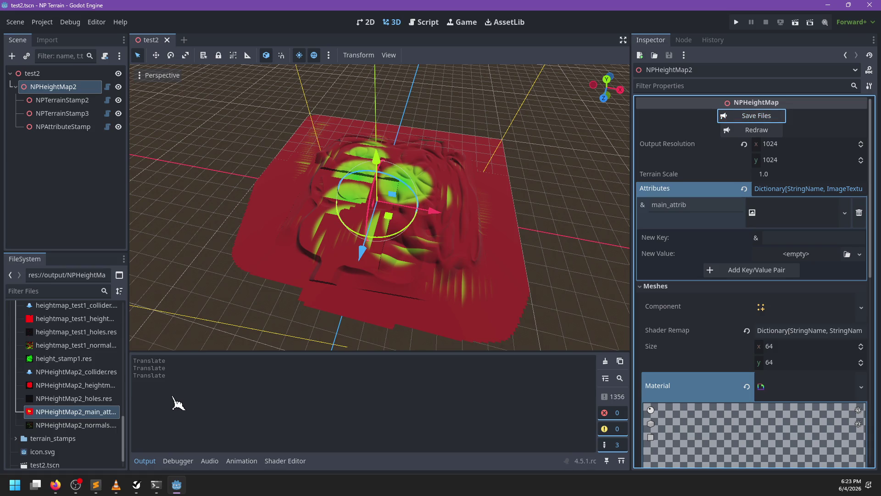
Step: Preview the regenerated NPHeightMap2_main_attrib.res texture showing the green stamp pattern
double_click(56, 416)
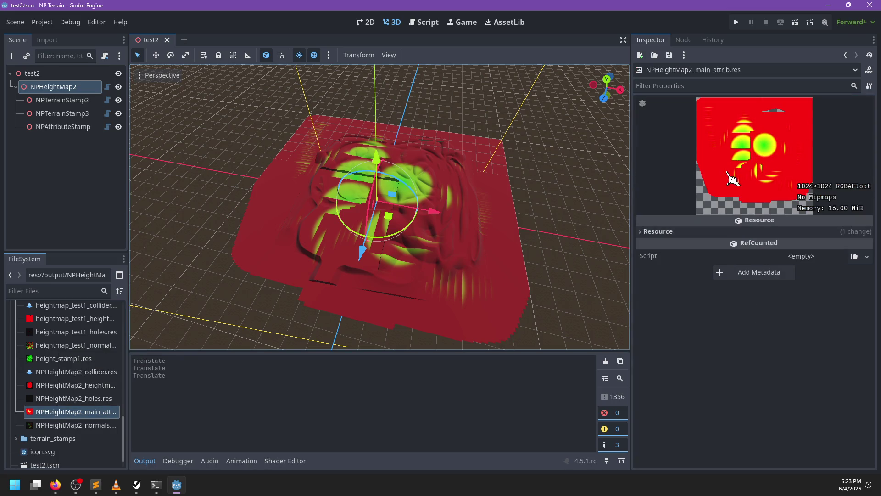
mouse_move(413, 211)
mouse_down()
mouse_move(267, 260)
mouse_move(486, 240)
mouse_move(440, 173)
mouse_move(442, 240)
mouse_move(438, 178)
mouse_move(436, 213)
mouse_up()
click(423, 23)
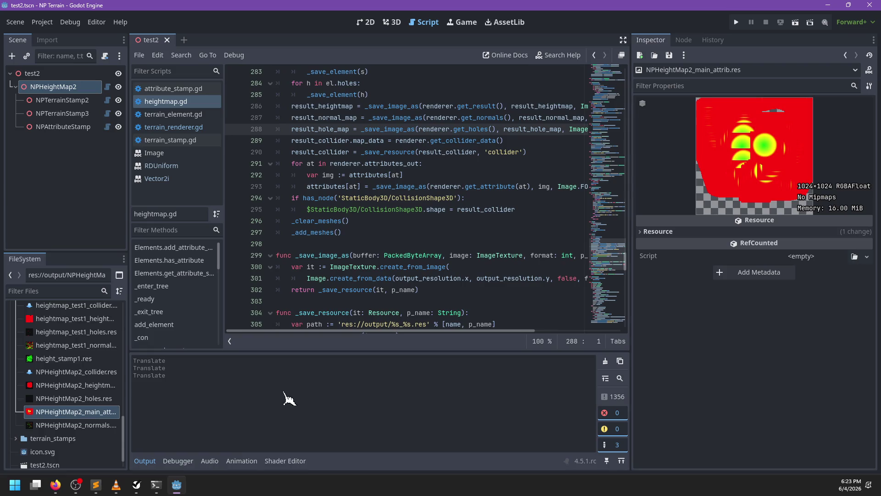
Step: Filter the FileSystem dock for 'reset.gl' and rename reset.glsl to reset_r32.glsl
click(95, 485)
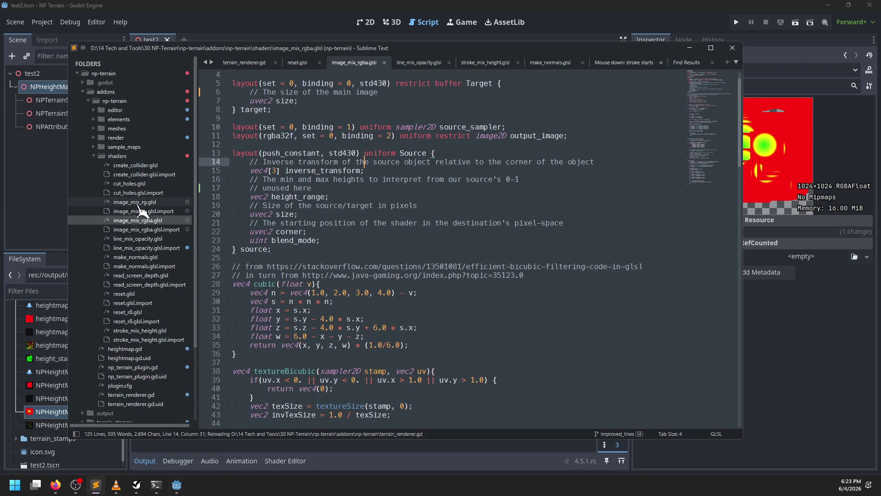
click(134, 294)
right_click(133, 294)
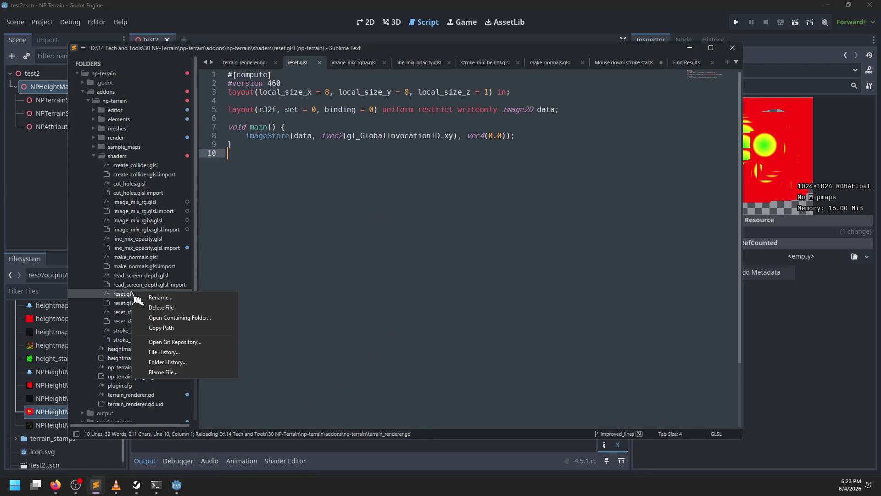
click(48, 291)
text(reste)
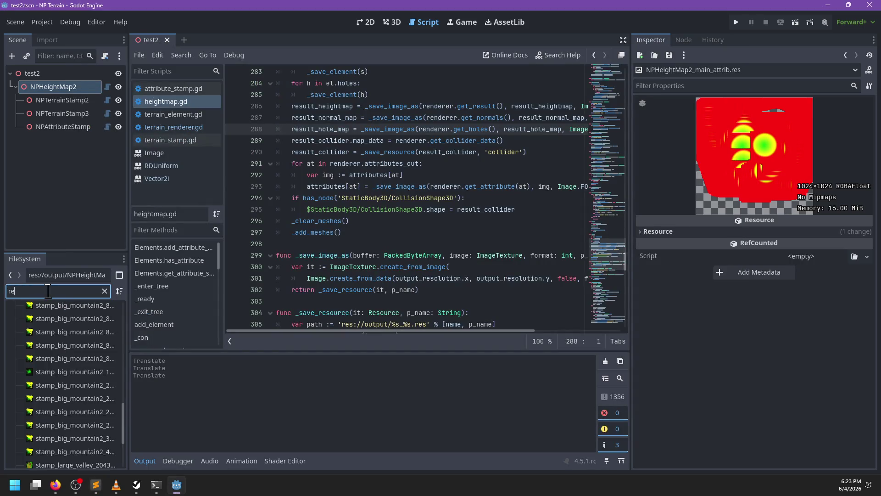
key(BackSpace)
key(BackSpace)
text(et.glsl)
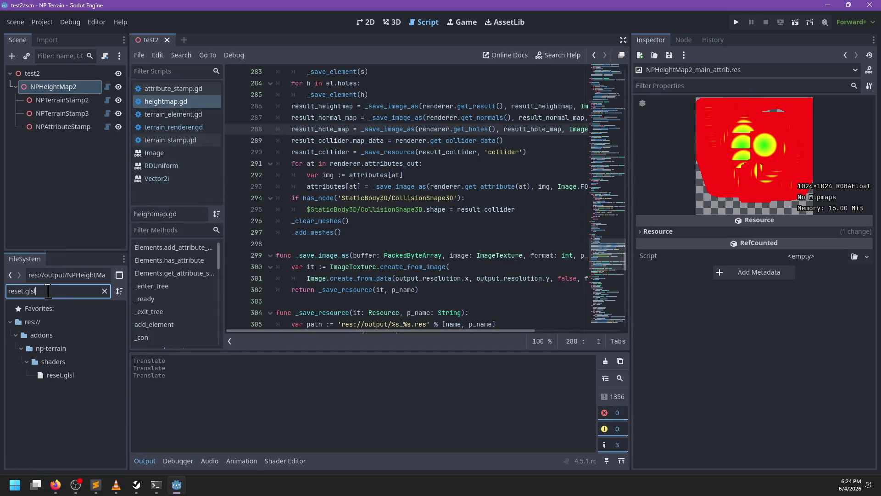
right_click(63, 376)
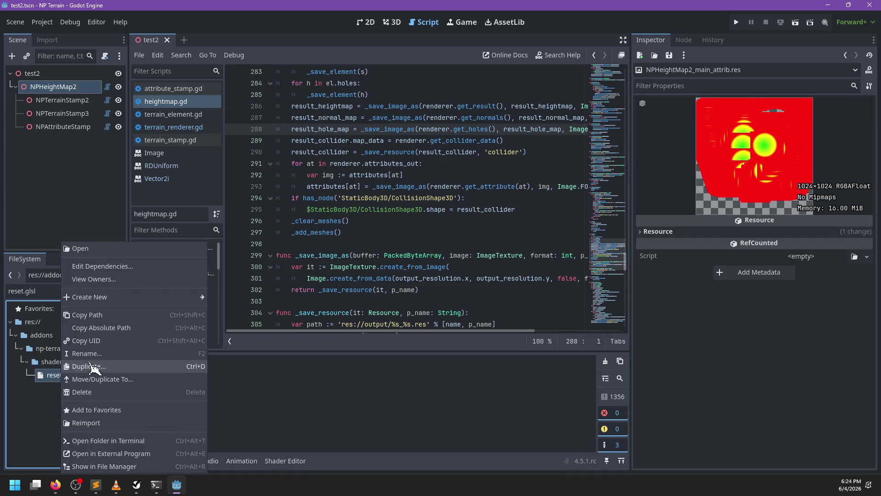
click(92, 353)
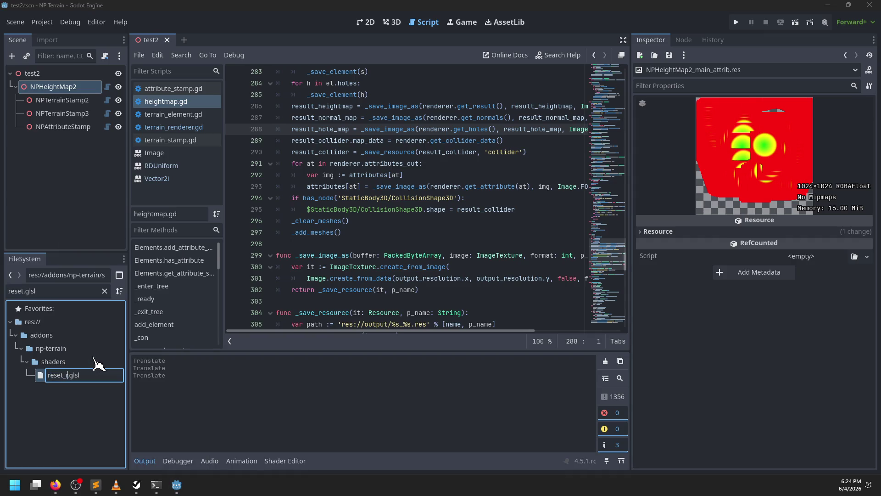
key(Return)
key(alt+Tab)
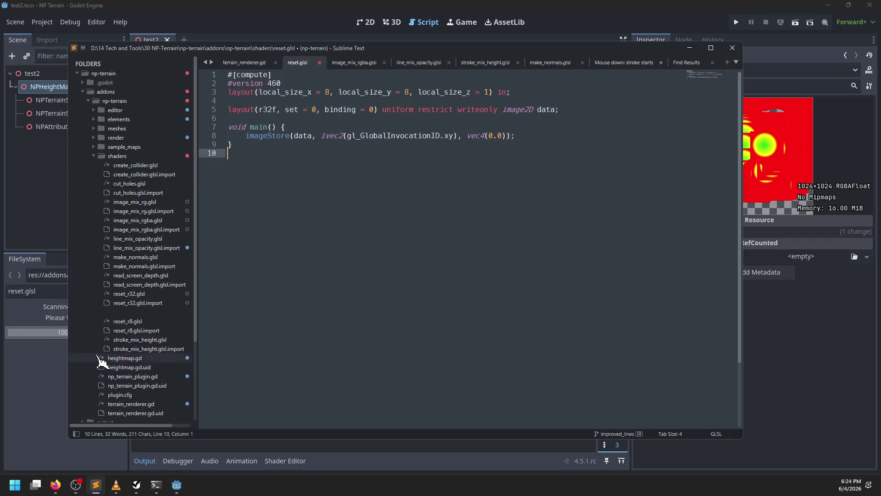
Step: In reset.glsl, change the r32f image format on line 5 to rgba32f
click(138, 294)
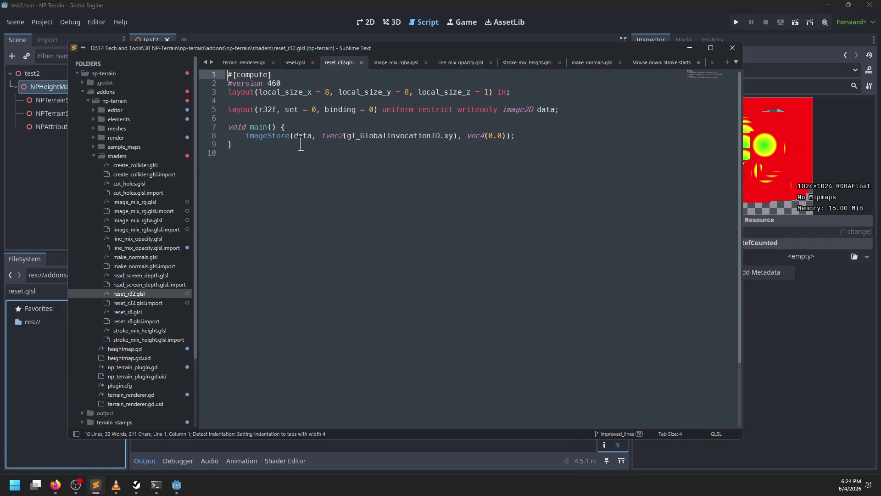
click(295, 62)
click(355, 168)
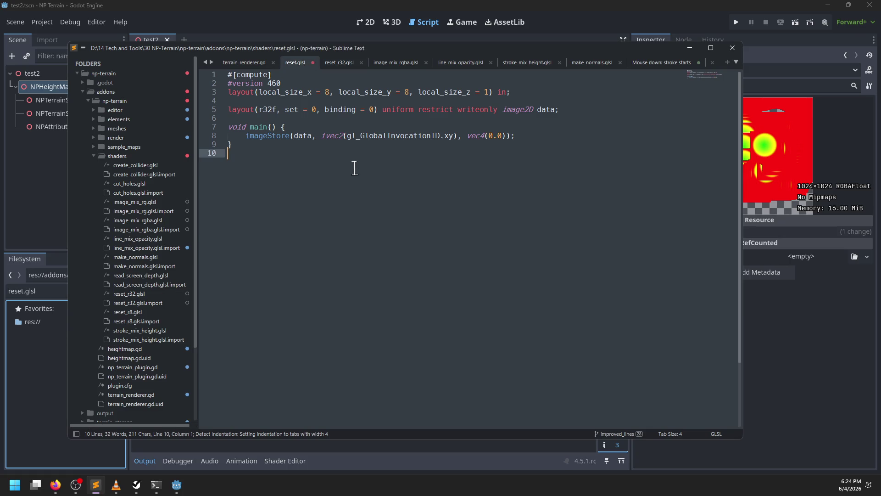
click(272, 108)
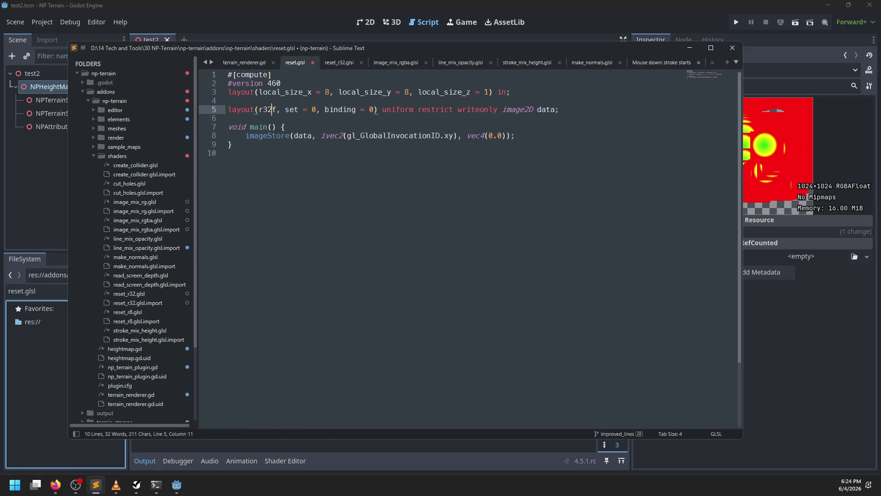
text(gba)
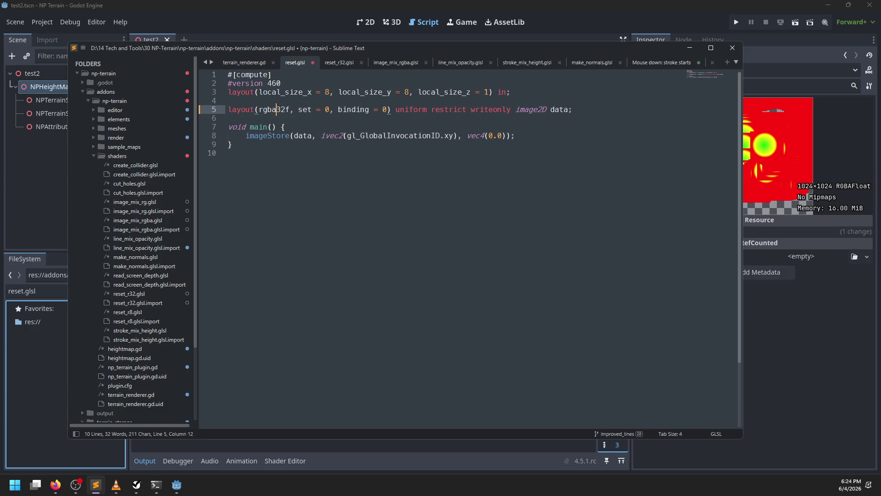
Step: Save the edited shader as reset_rgba.glsl in the shaders folder
key(ctrl+shift+s)
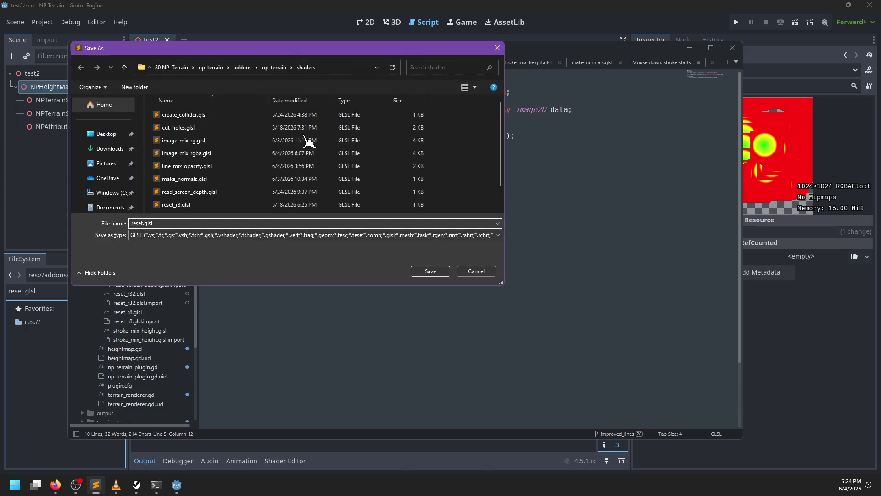
text(_rgba)
key(Return)
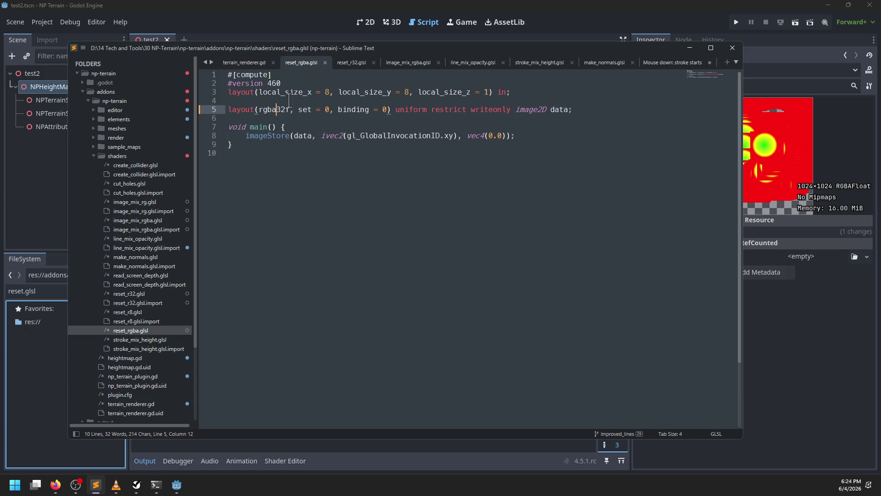
click(296, 15)
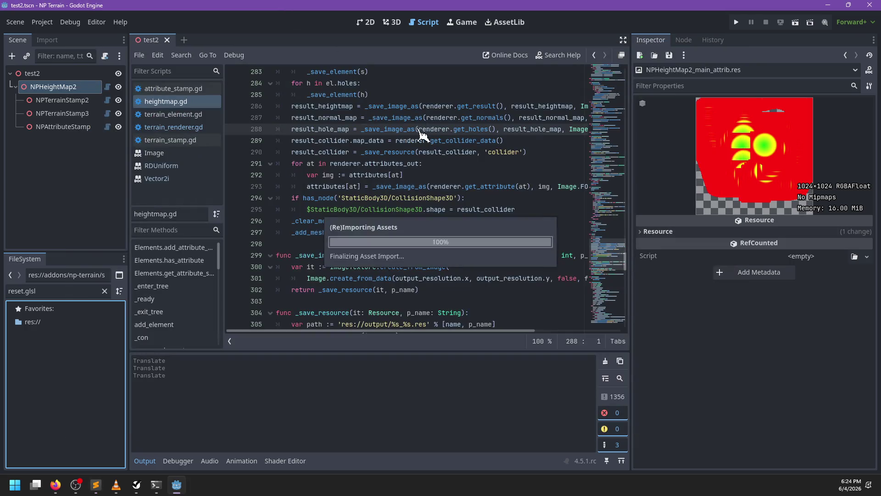
Step: Open terrain_renderer.gd and correct the reset_shader load path to reset_r32.glsl
key(ctrl+f)
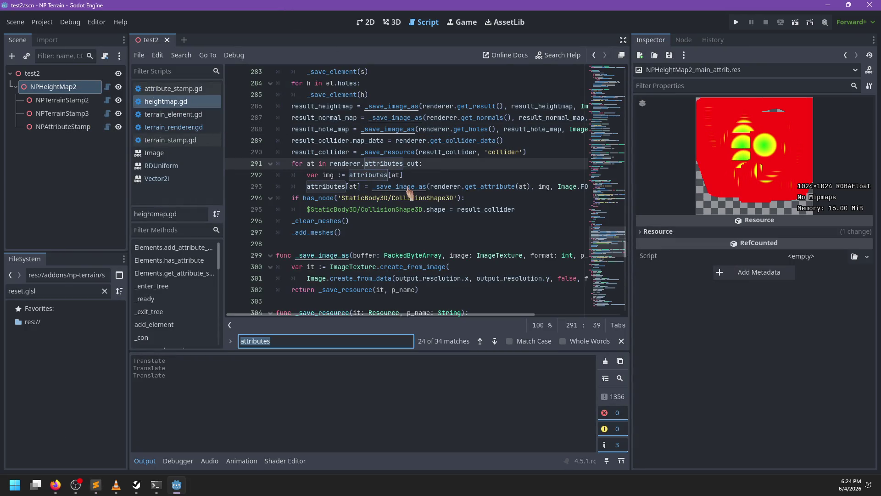
ctrl+click(487, 186)
key(ctrl+f)
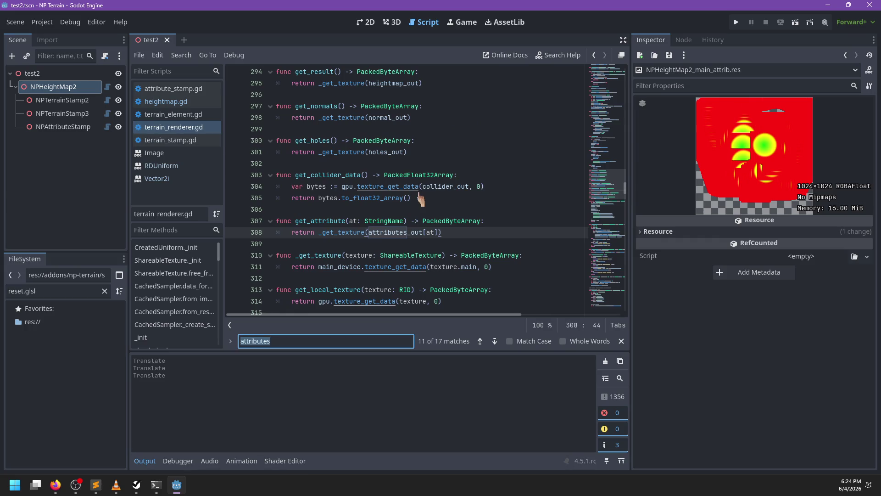
text(reset.r)
key(Escape)
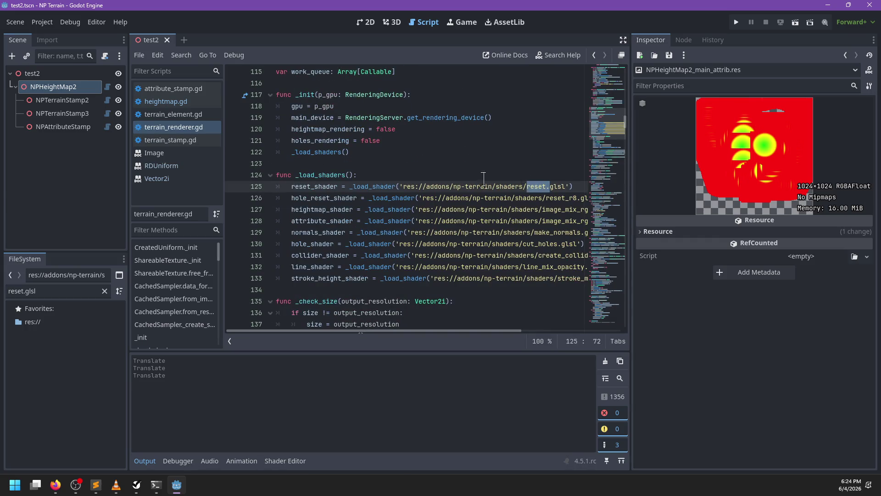
click(546, 186)
key(BackSpace)
text(_r32)
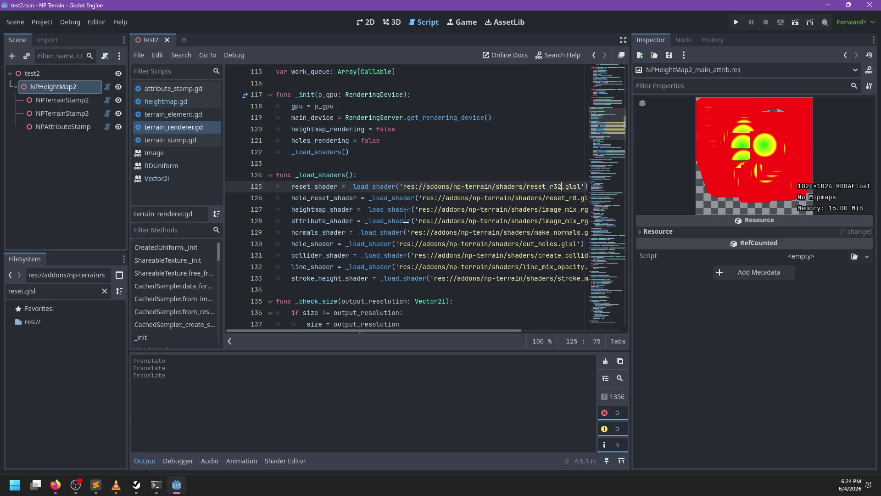
scroll(406, 215, right, 3)
scroll(406, 216, left, 3)
double_click(76, 291)
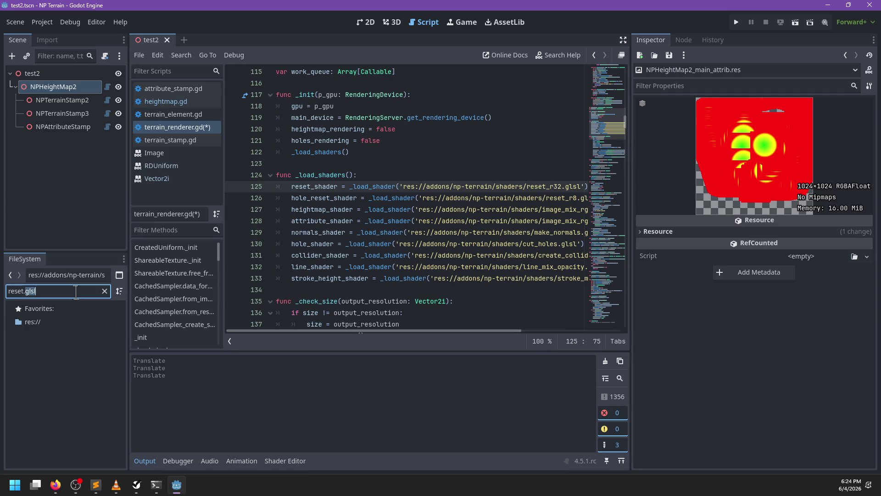
key(BackSpace)
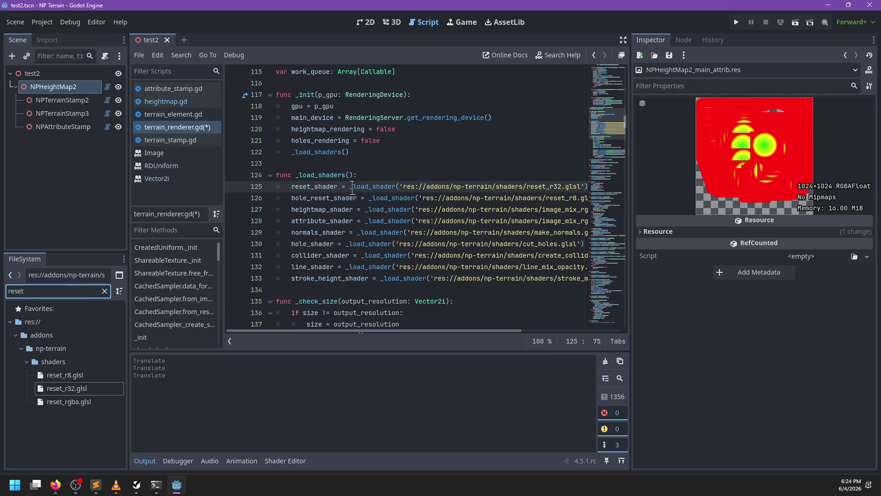
Step: Duplicate the reset_shader load line as attrib_reset_shader loading reset_rgba.glsl
click(353, 188)
key(ctrl+shift+d)
key(BackSpace)
key(BackSpace)
key(BackSpace)
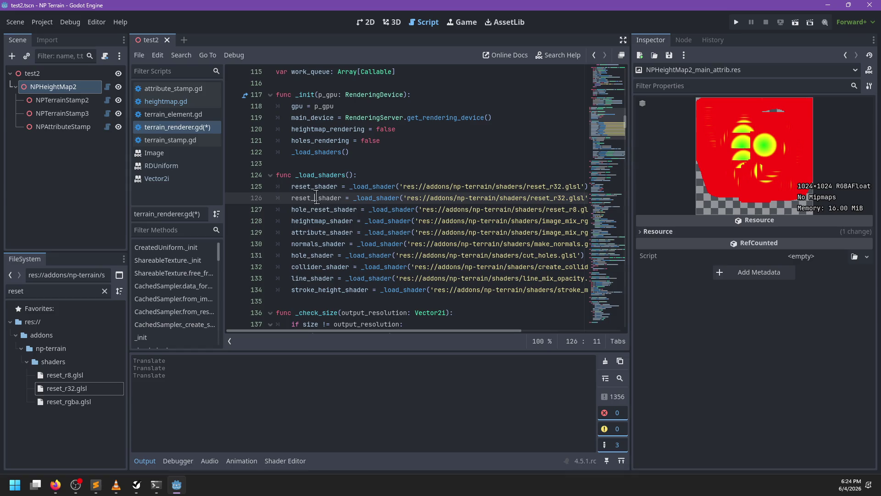
text(attrib_rese)
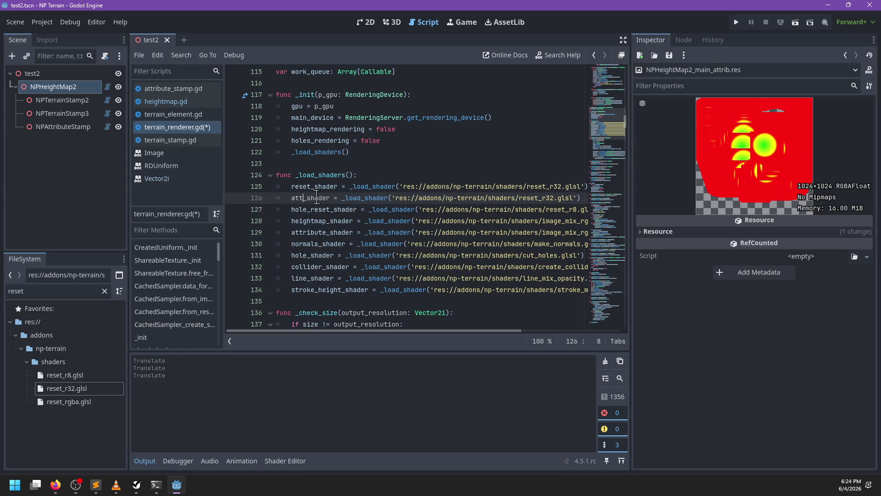
text(t)
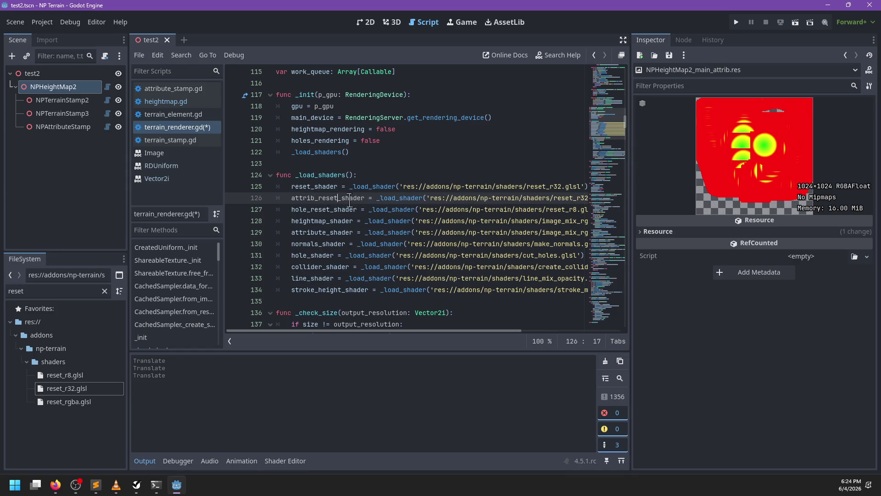
scroll(451, 212, right, 3)
click(441, 197)
text(gba)
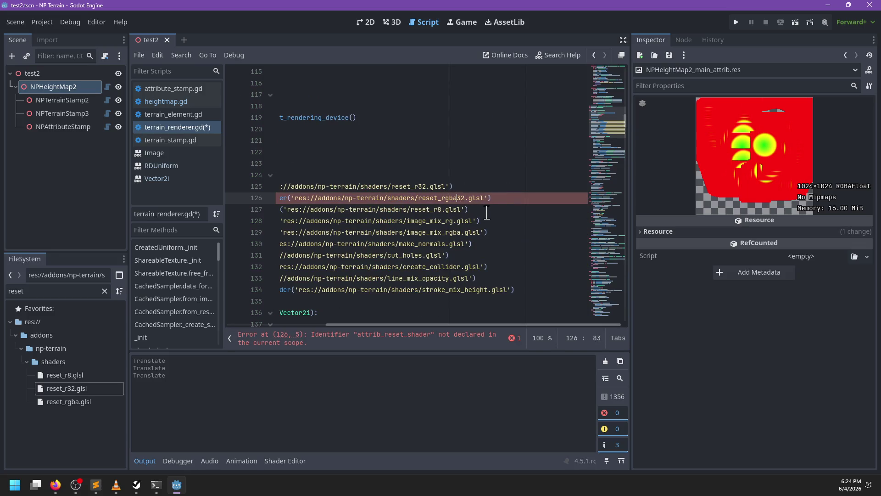
key(Right)
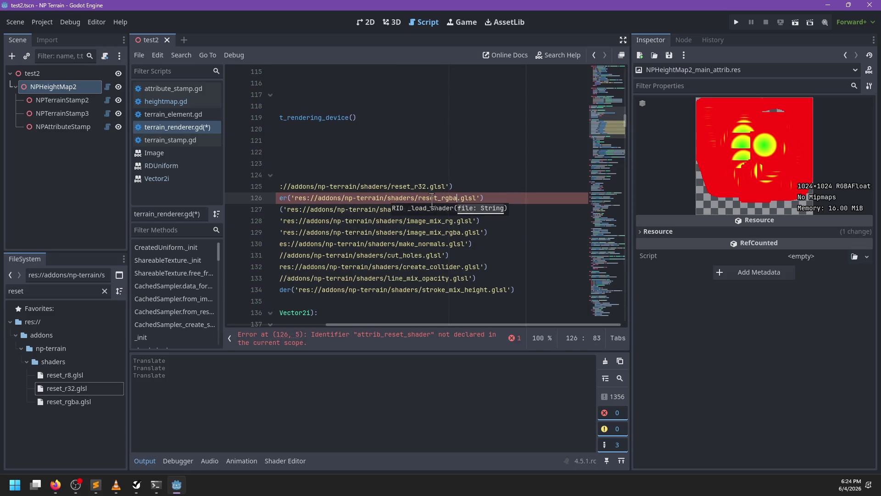
scroll(413, 196, left, 3)
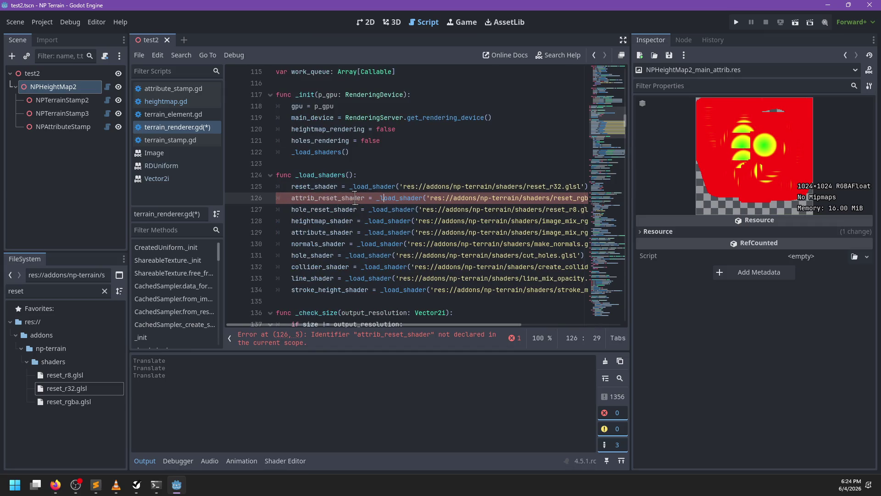
Step: Duplicate the reset_shader RID declaration to declare attrib_reset_shader
ctrl+click(315, 192)
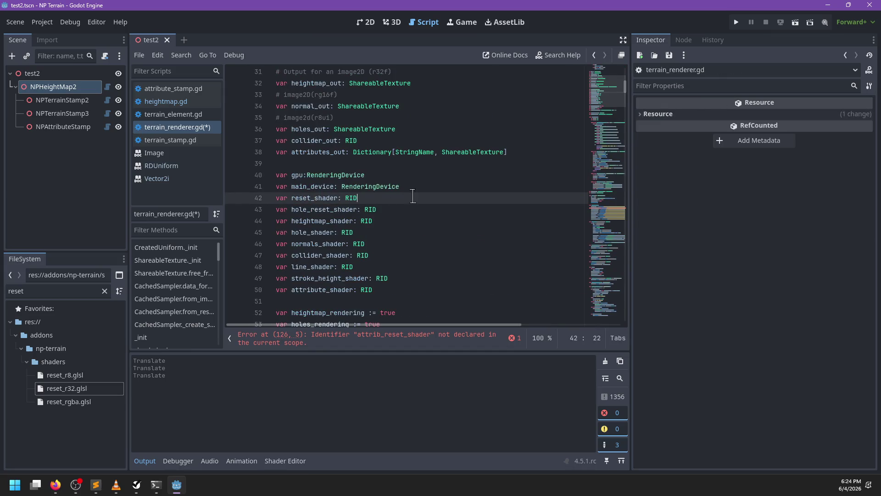
key(ctrl+shift+d)
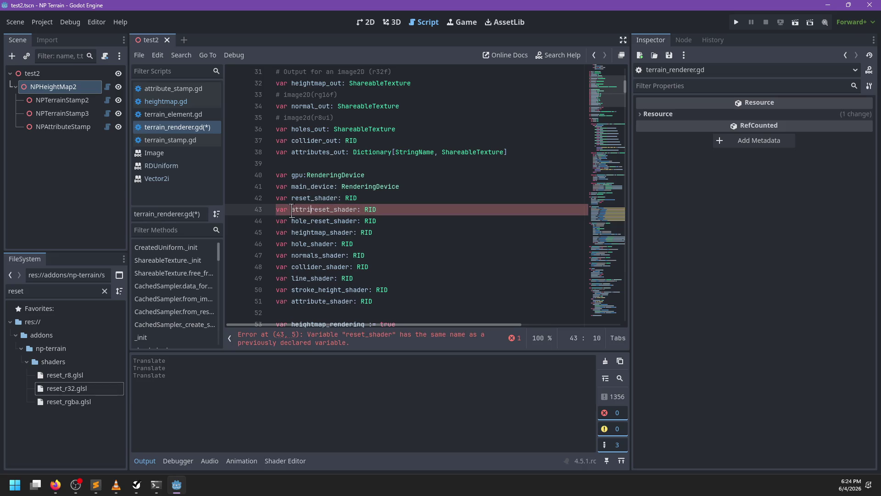
scroll(381, 215, down, 20)
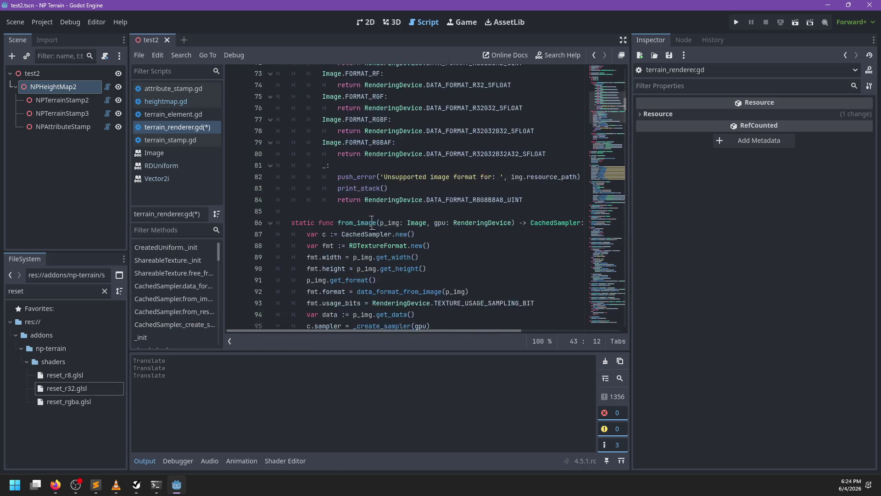
key(ctrl+f)
Step: Locate the attrib_start_render function in terrain_renderer.gd and move to the end of its body
text(begin_)
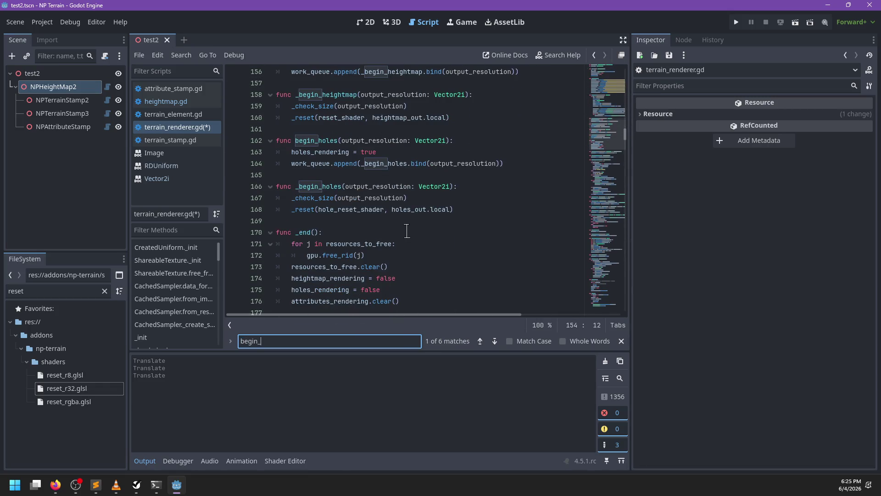
scroll(407, 231, down, 6)
key(BackSpace)
key(BackSpace)
key(BackSpace)
text(attrib_star)
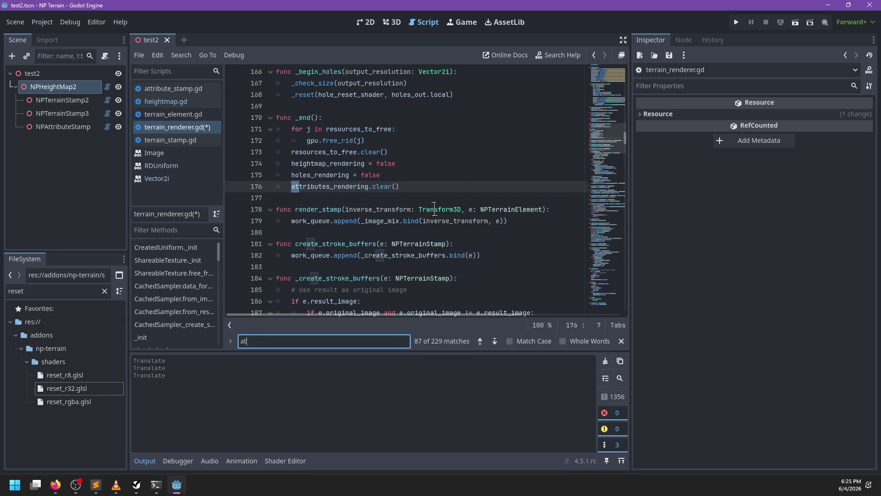
key(Escape)
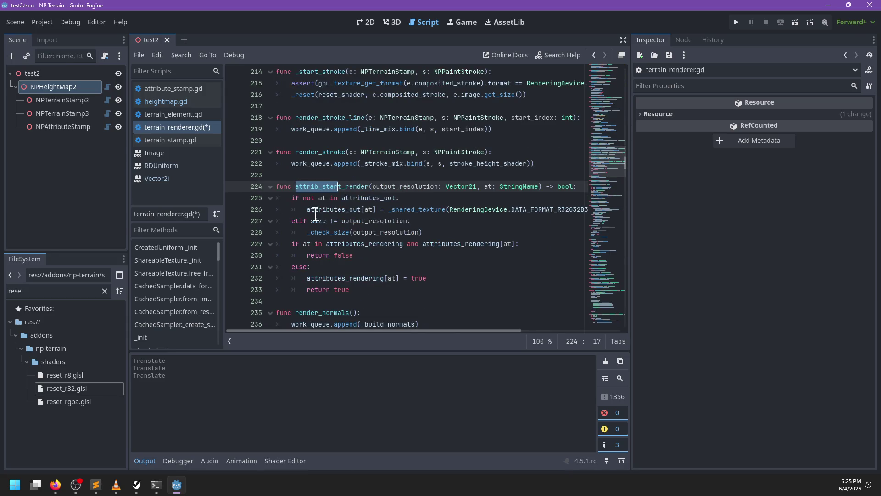
click(329, 210)
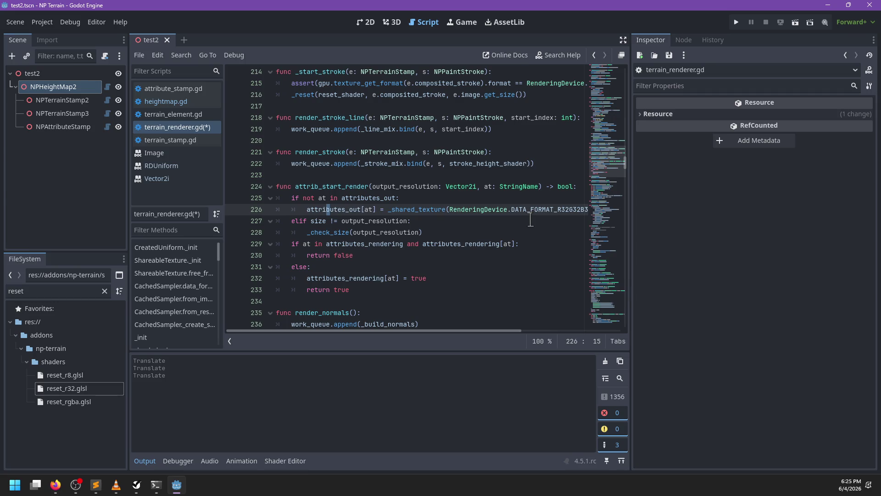
key(Down)
key(Down)
key(Down)
key(Up)
key(Up)
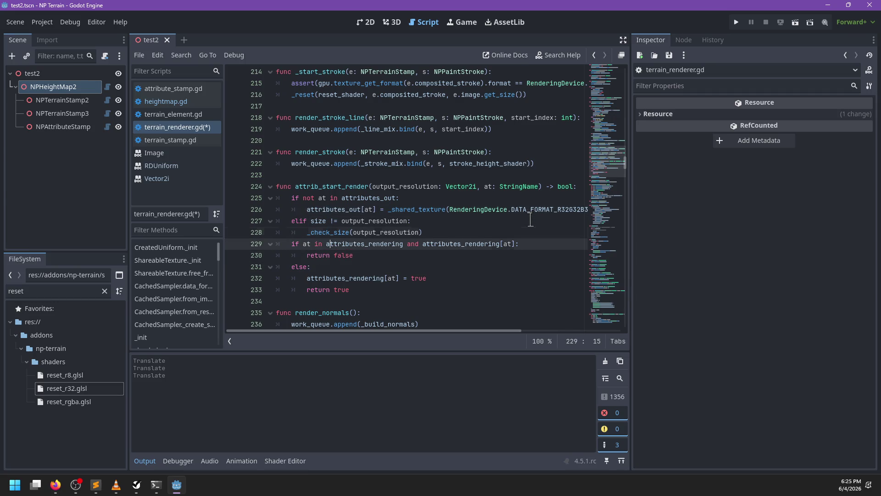
key(Down)
key(Down)
key(Down)
Step: Add work_queue.append(_reset.bind(attrib_reset_shader, attributes_out[at], output_resolution)) after return true and save
key(Return)
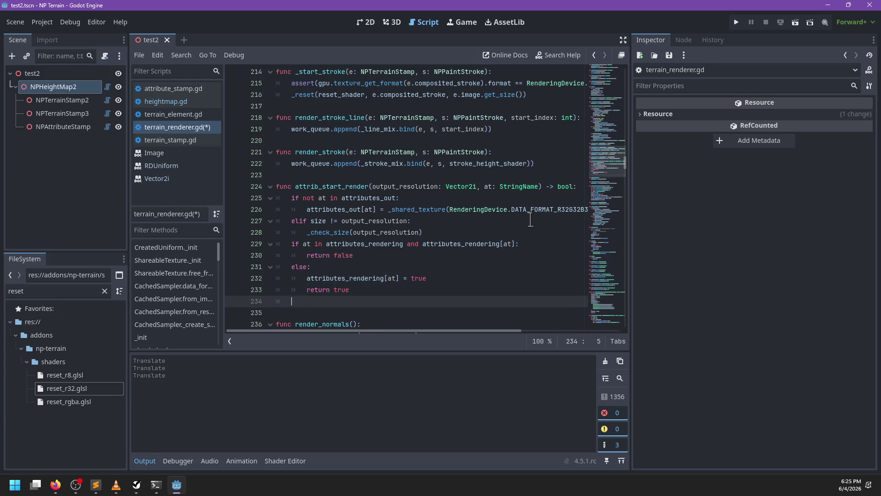
text(work_queue)
text(.append()
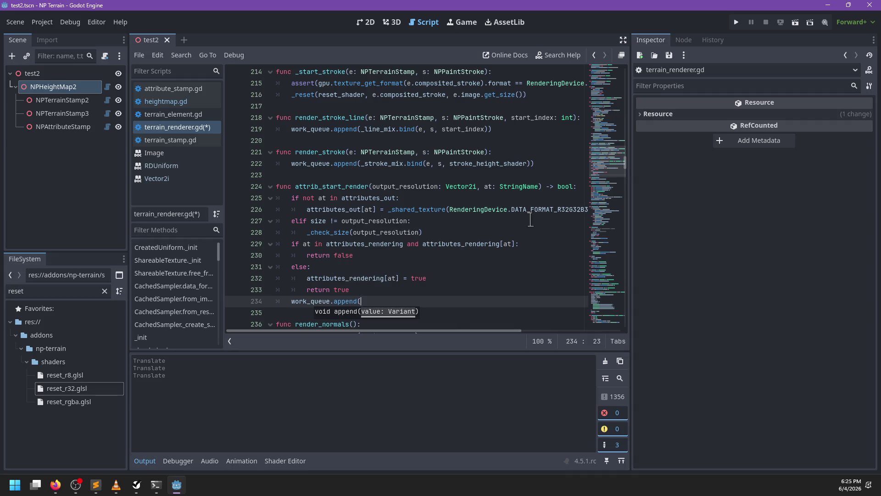
text(_reset.bind()
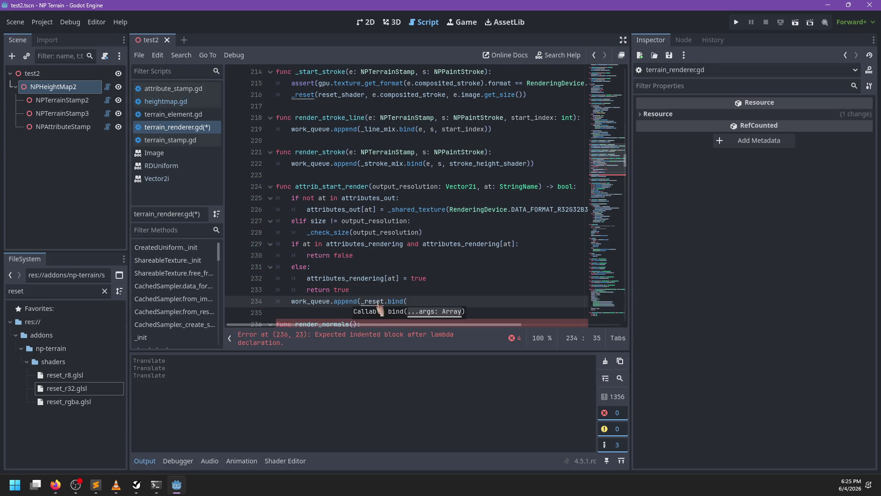
ctrl+click(312, 301)
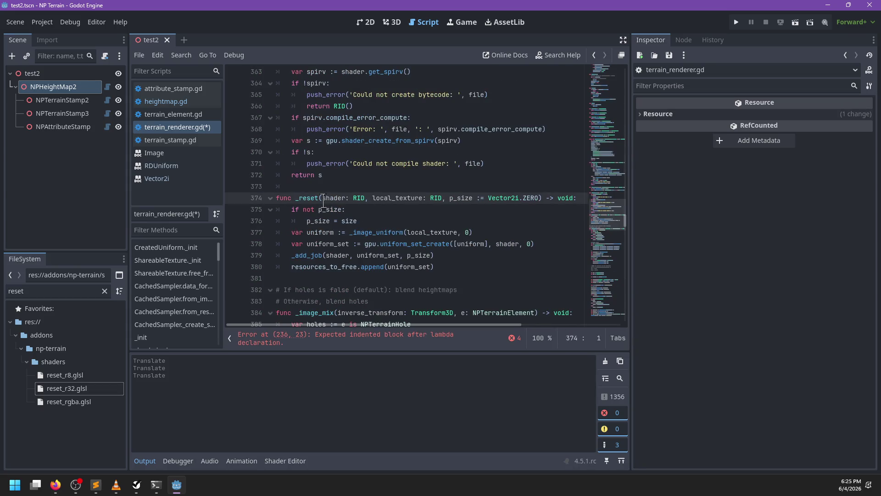
click(366, 340)
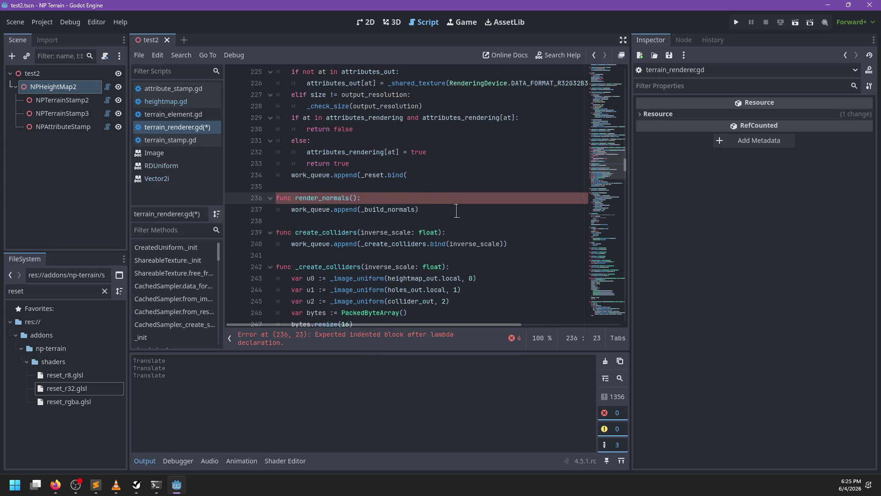
click(431, 176)
scroll(436, 176, up, 2)
text(re)
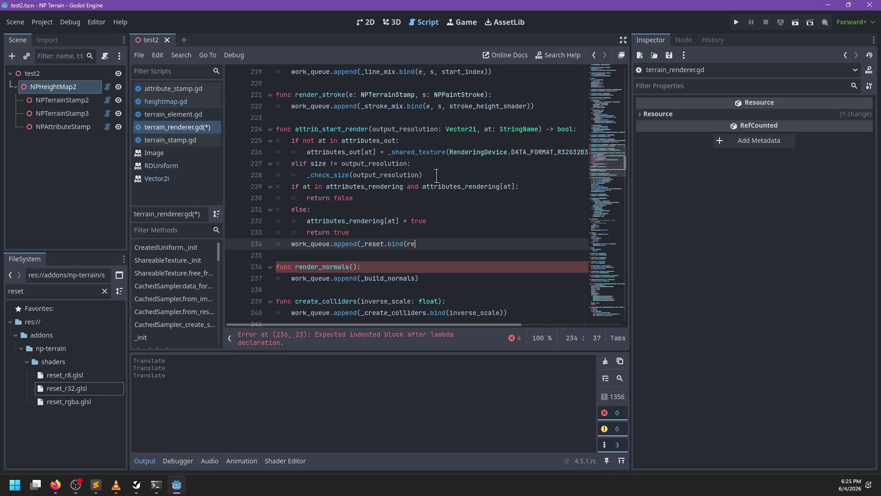
key(BackSpace)
key(BackSpace)
text(att)
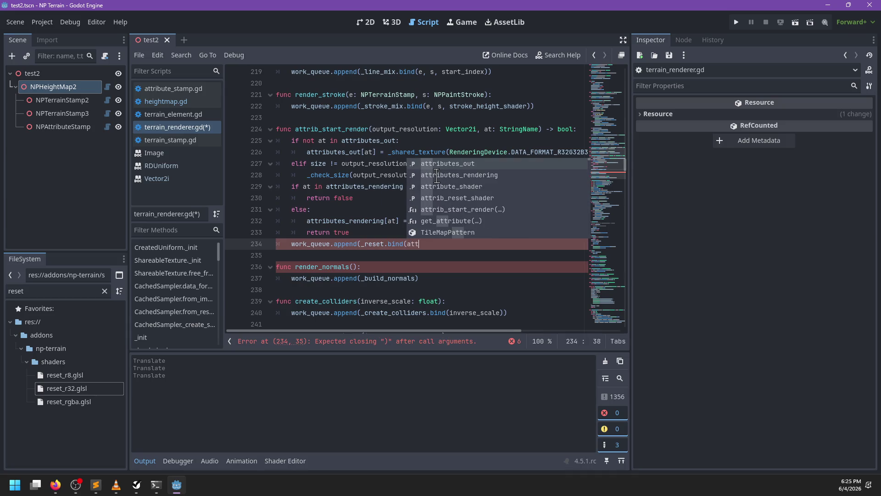
text(rib)
text(_r)
key(Return)
text(m,)
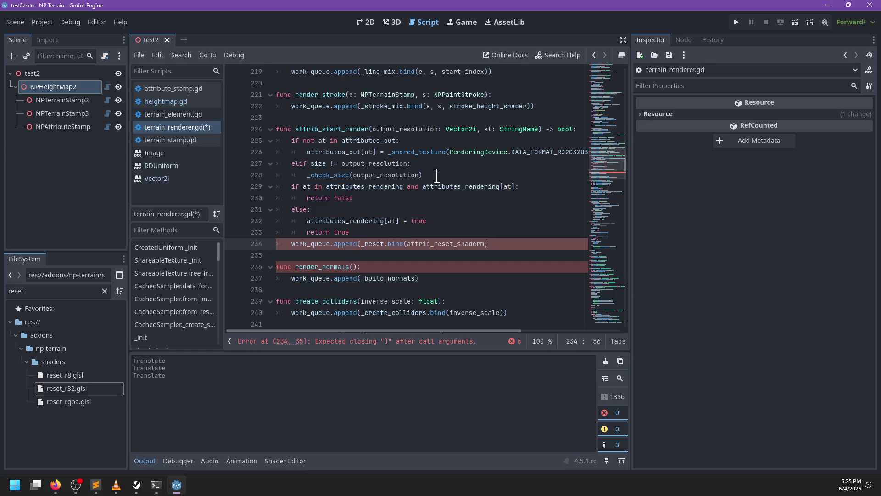
key(BackSpace)
key(BackSpace)
text(, att)
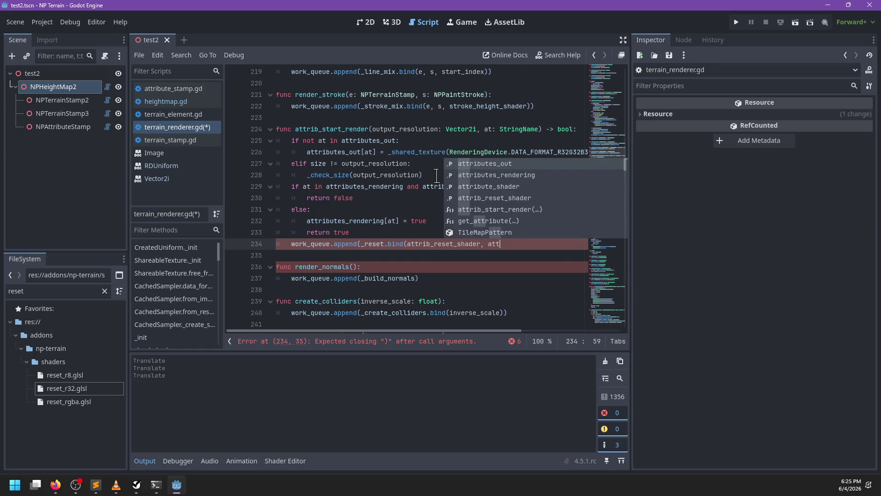
key(Return)
text([)
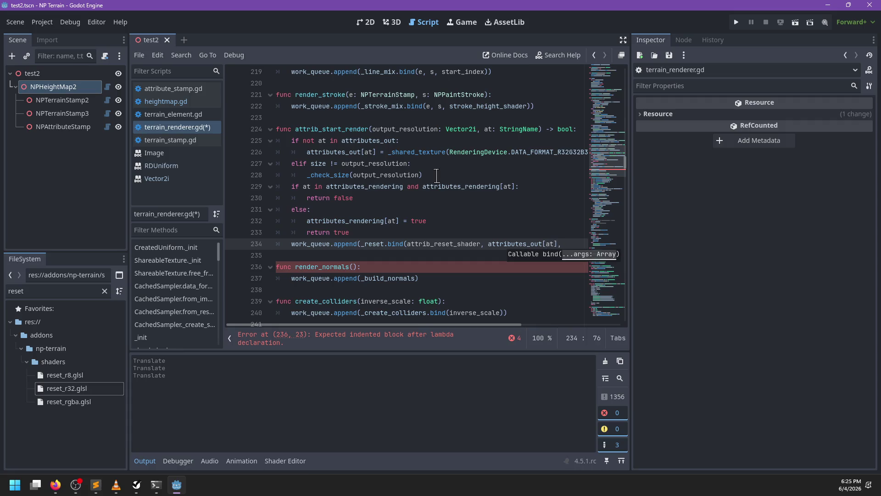
text( tput_res)
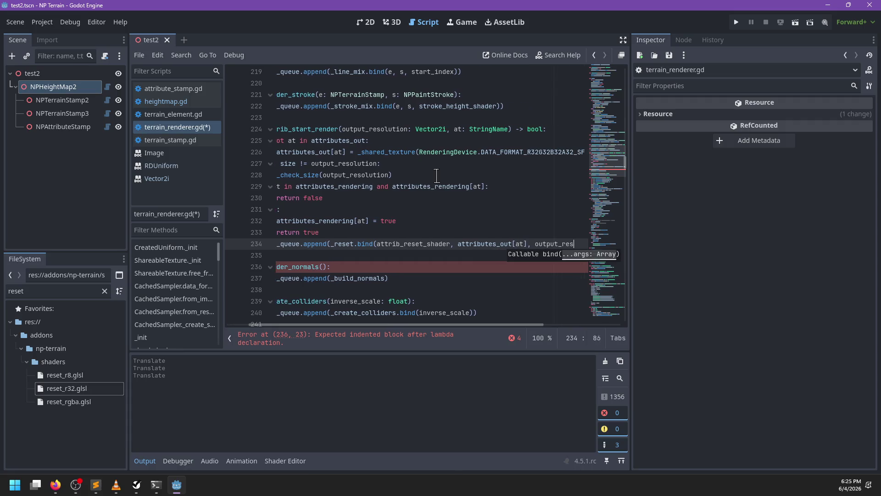
text(olution)))
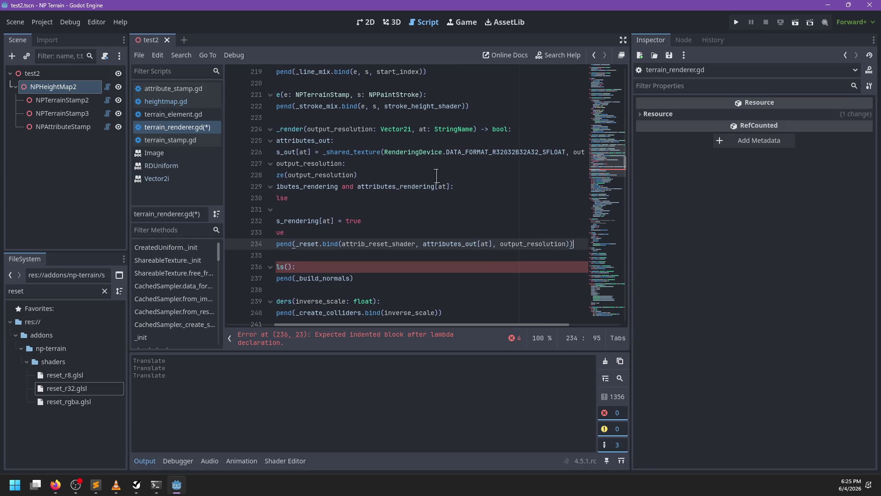
key(ctrl+s)
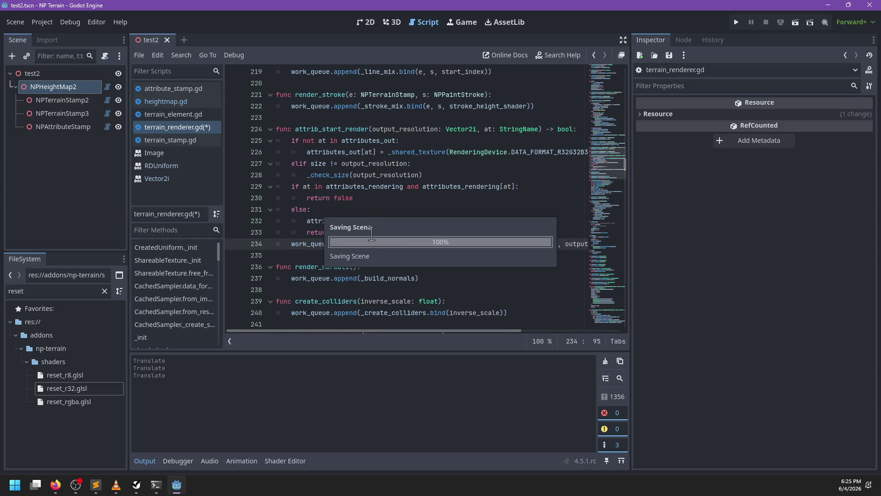
Step: Close the test2 scene and reopen test2.tscn from a FileSystem filter on 'test'
click(392, 22)
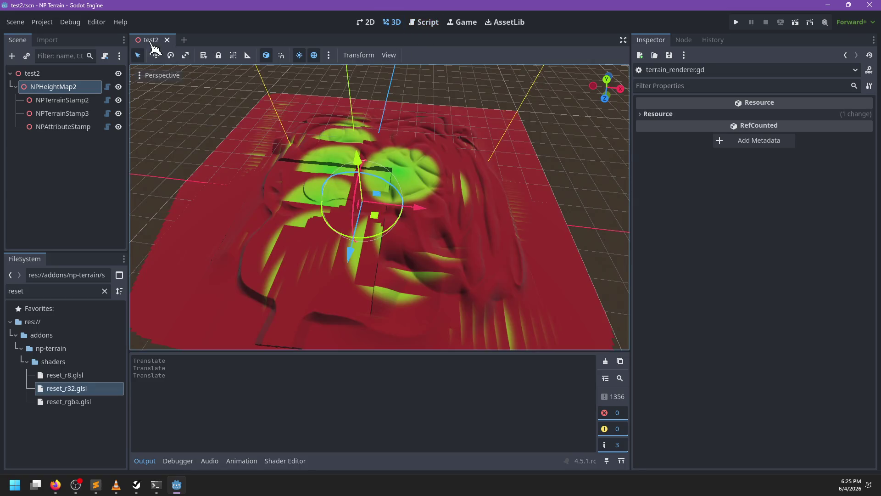
click(167, 40)
double_click(76, 290)
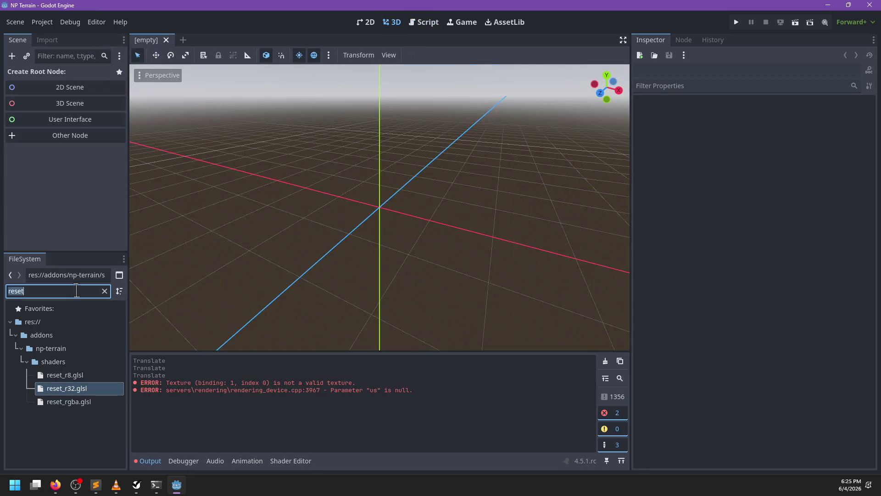
text(test)
click(63, 447)
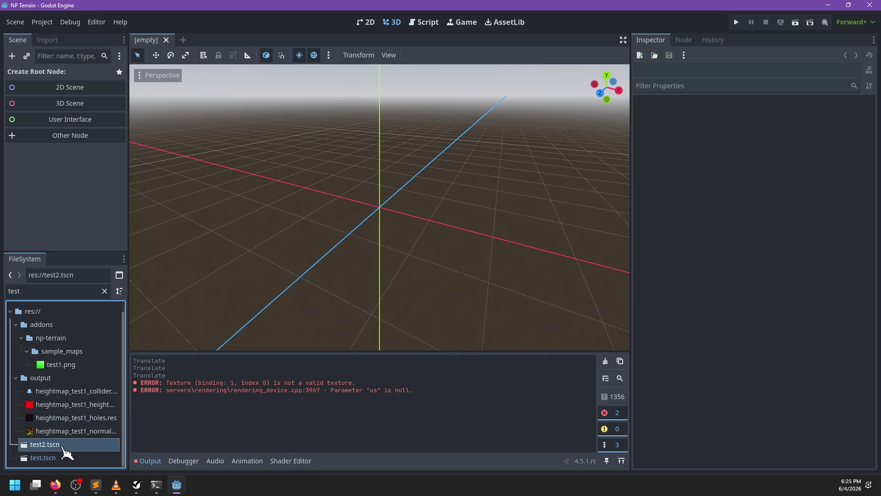
double_click(63, 447)
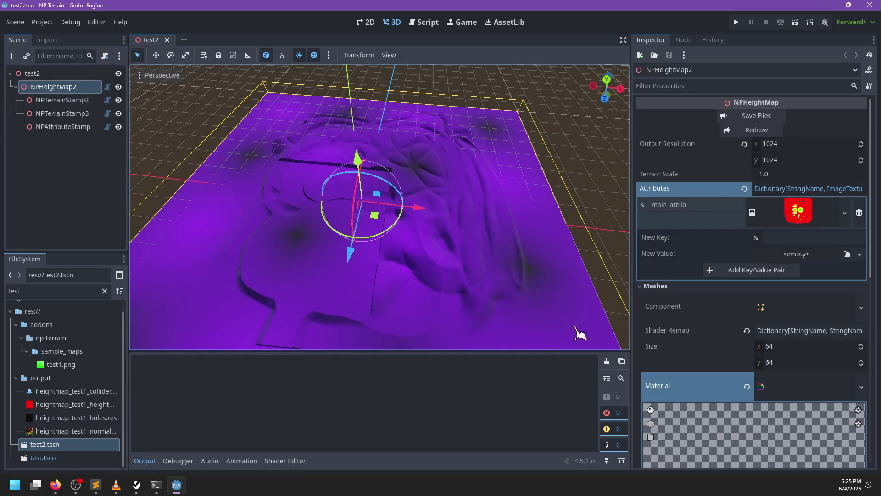
Step: Inspect the terrain stamp, heightmap and NPAttributeStamp nodes, then return to the queued _reset line
click(99, 103)
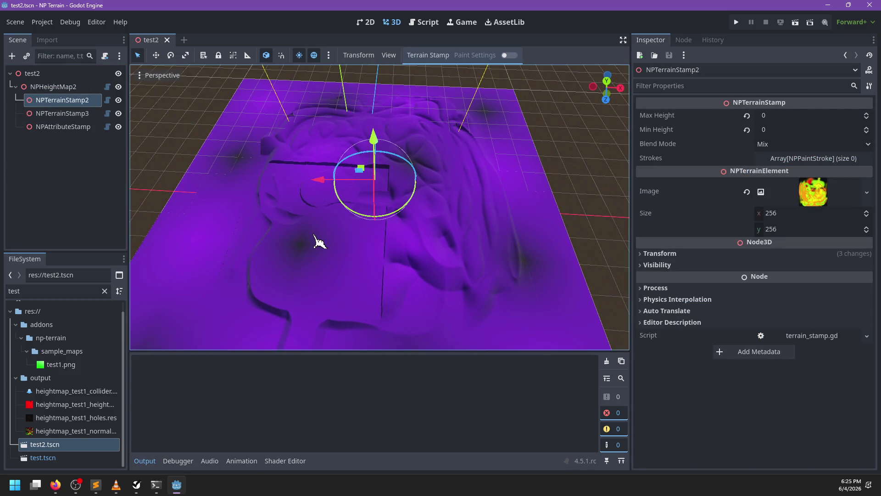
click(69, 87)
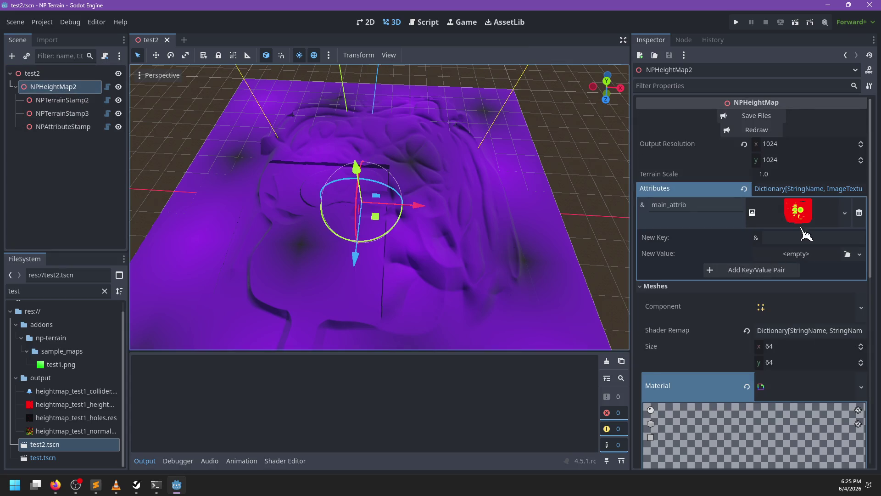
scroll(779, 282, down, 2)
scroll(779, 282, down, 3)
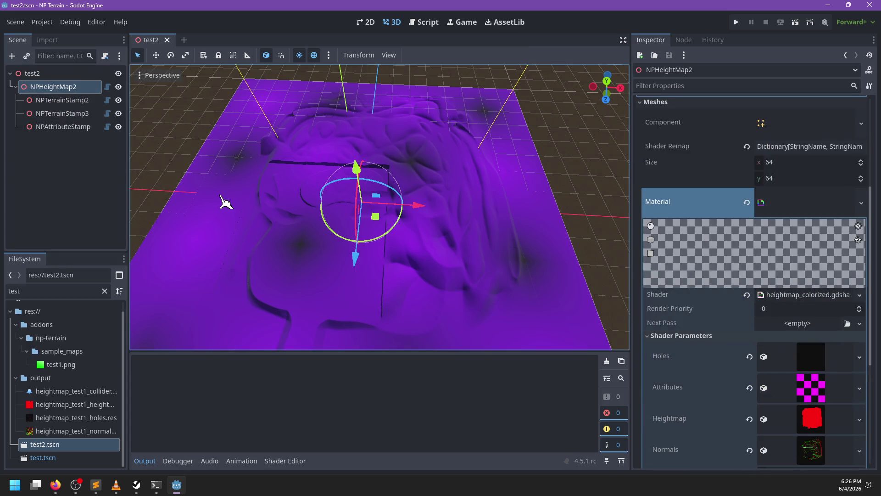
click(72, 112)
mouse_move(269, 229)
mouse_down()
mouse_move(307, 252)
mouse_move(136, 144)
mouse_move(320, 252)
mouse_move(386, 198)
mouse_up()
click(63, 127)
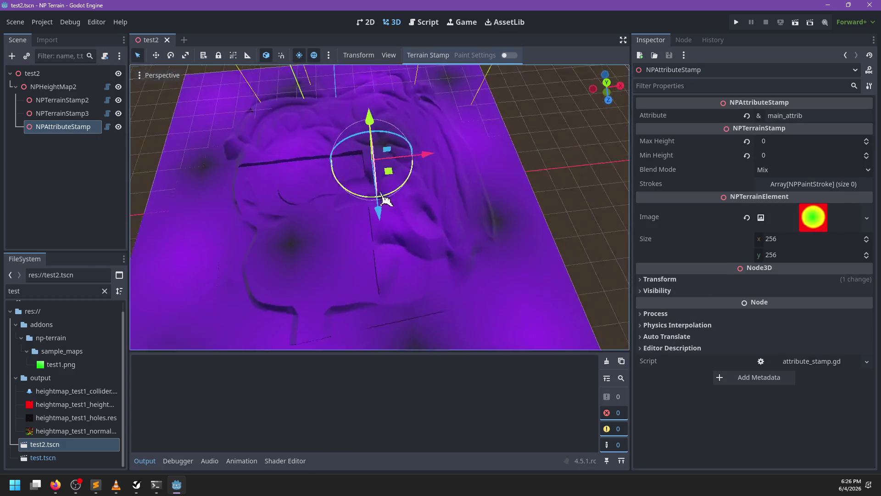
click(361, 236)
double_click(360, 236)
triple_click(341, 252)
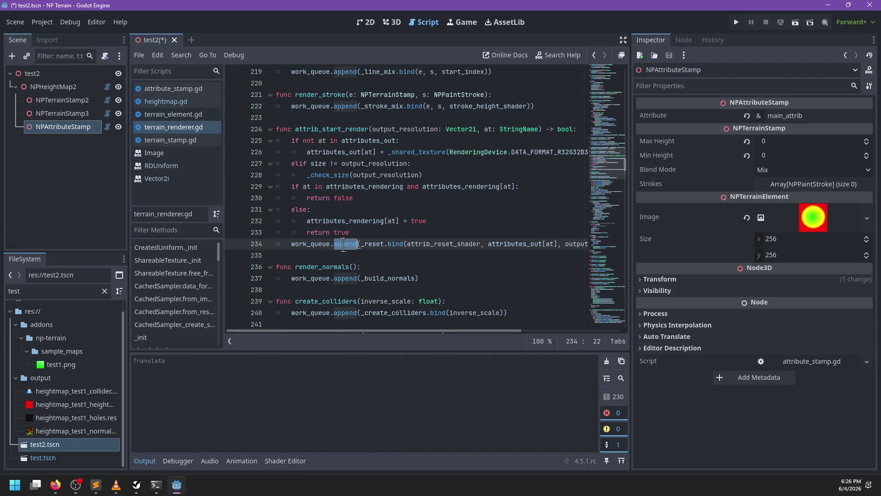
Step: Move the queued _reset line into the else branch after attributes_rendering[at] = true and save
key(BackSpace)
click(445, 175)
key(Return)
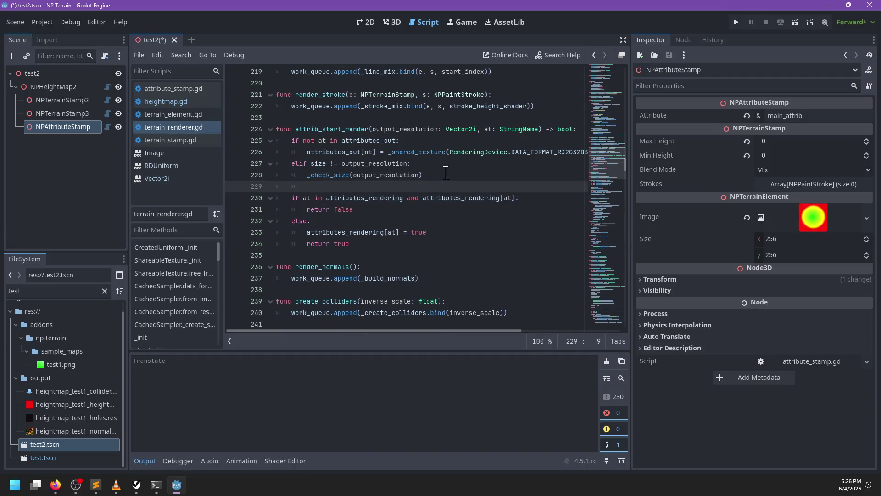
key(ctrl+v)
click(303, 187)
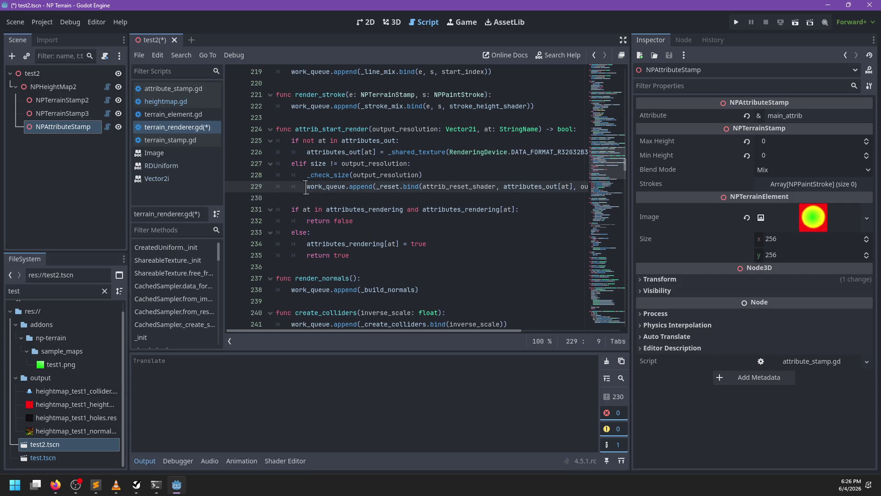
key(ctrl+x)
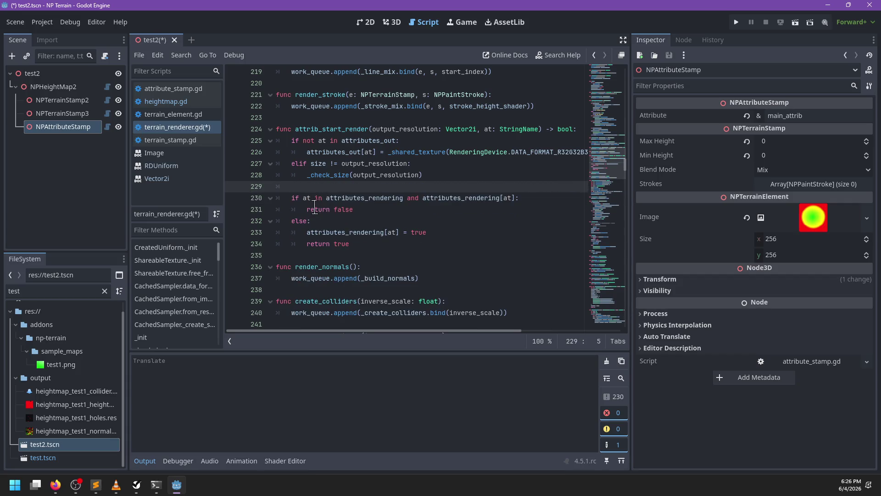
key(BackSpace)
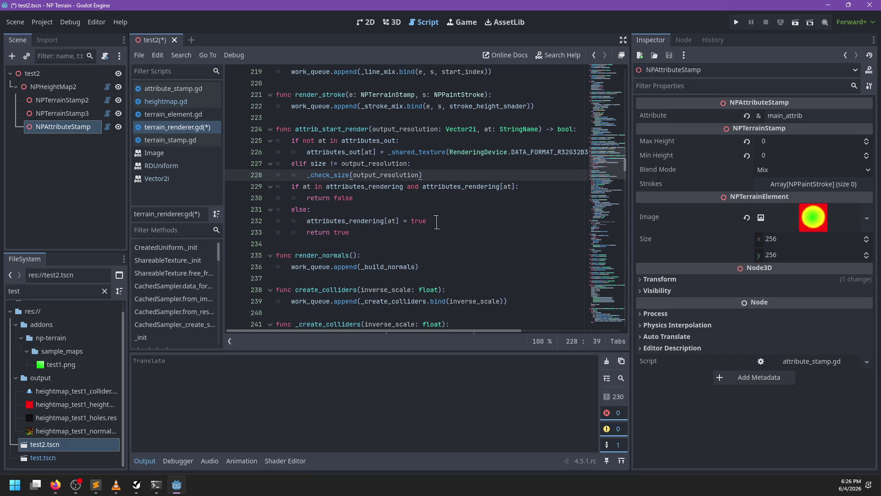
click(455, 220)
key(Return)
key(ctrl+v)
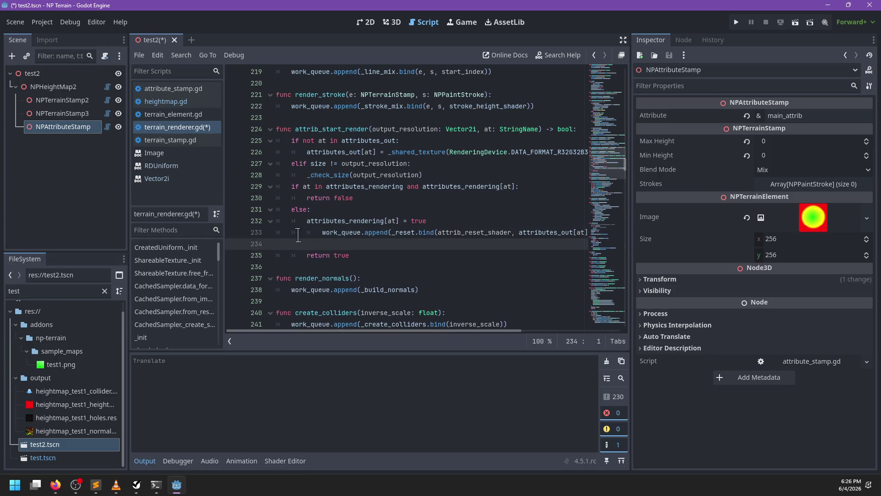
key(BackSpace)
key(ctrl+s)
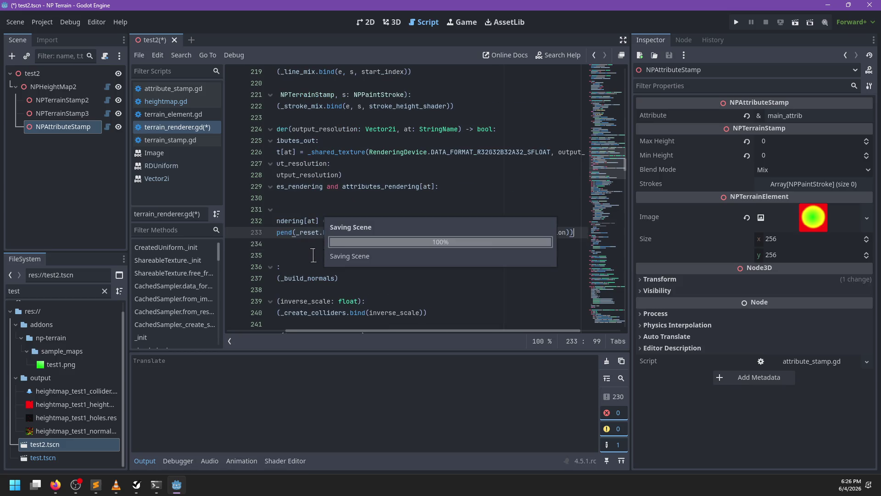
Step: Nudge the attribute stamp toward the terrain centre, then save and close test2
click(391, 22)
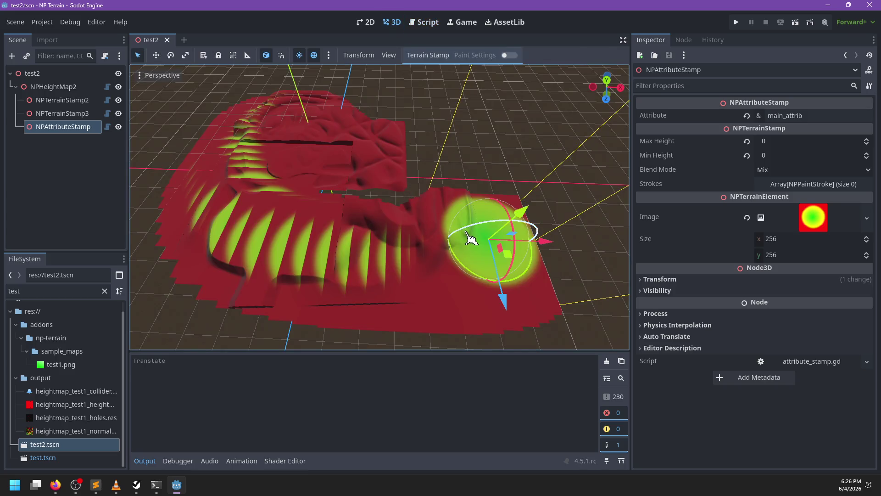
mouse_move(470, 237)
mouse_down()
mouse_move(480, 275)
mouse_move(433, 218)
mouse_up()
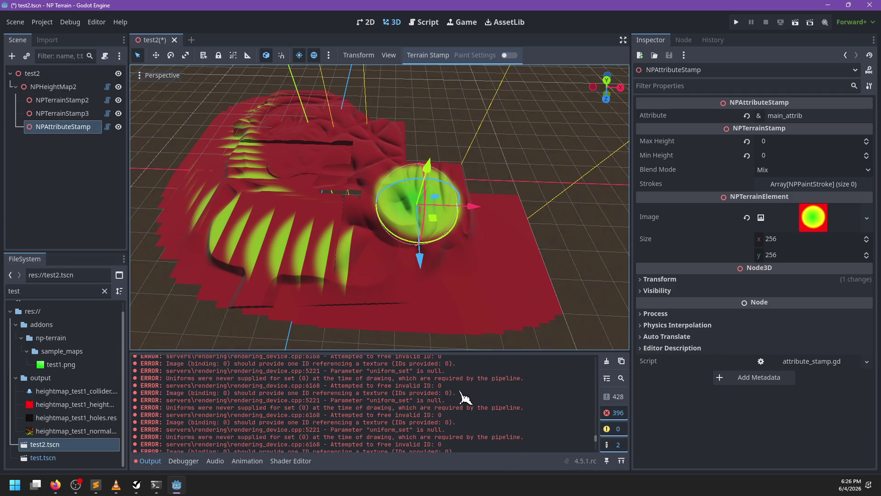
click(175, 40)
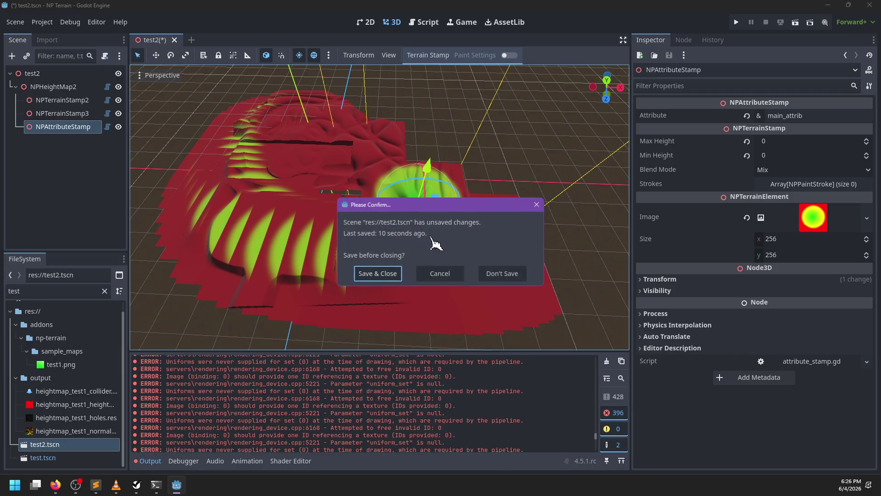
click(375, 275)
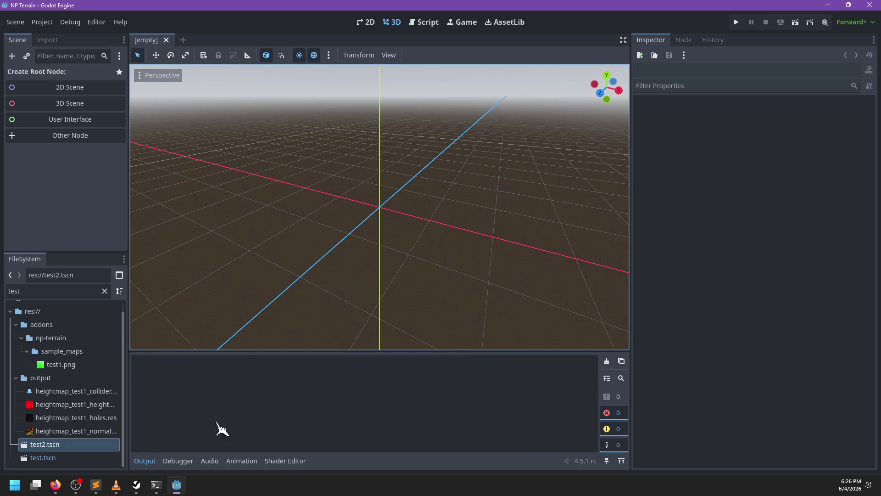
Step: Reopen test2.tscn, drag the attribute stamp across the terrain, and return to the script
double_click(29, 445)
mouse_move(443, 225)
mouse_down()
mouse_move(428, 239)
mouse_move(433, 249)
mouse_move(424, 229)
mouse_move(447, 152)
mouse_move(327, 210)
mouse_move(322, 248)
mouse_up()
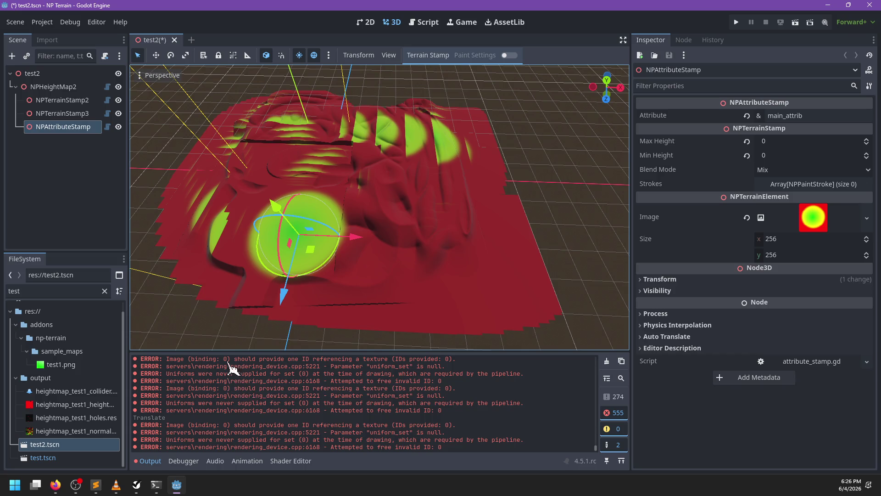
click(424, 22)
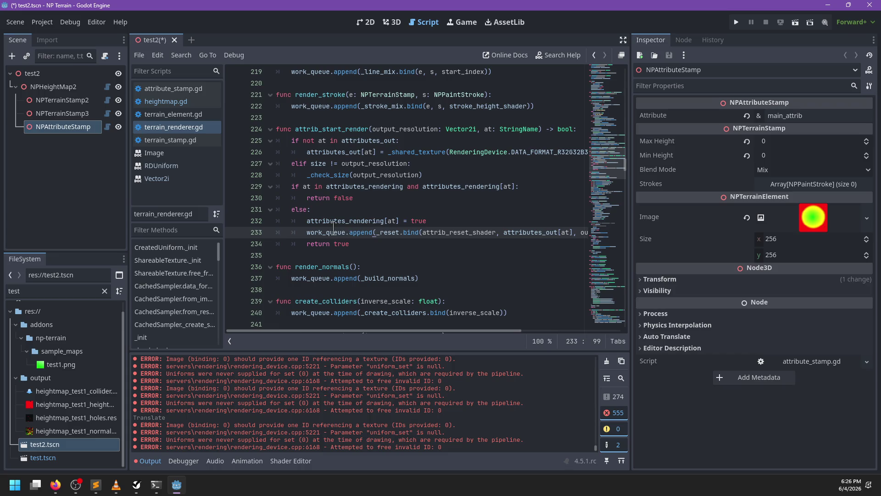
Step: Cut the attrib_start_render function and paste it after _begin_holes
scroll(404, 204, up, 2)
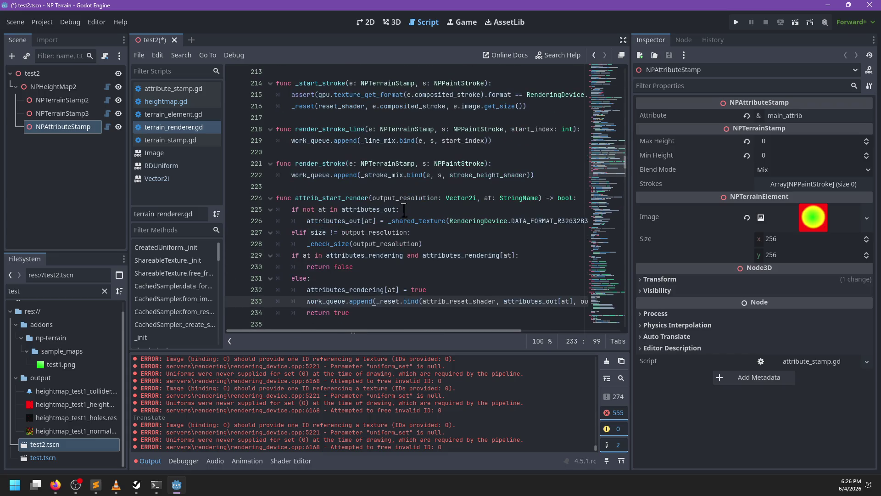
scroll(401, 170, up, 2)
scroll(413, 194, down, 4)
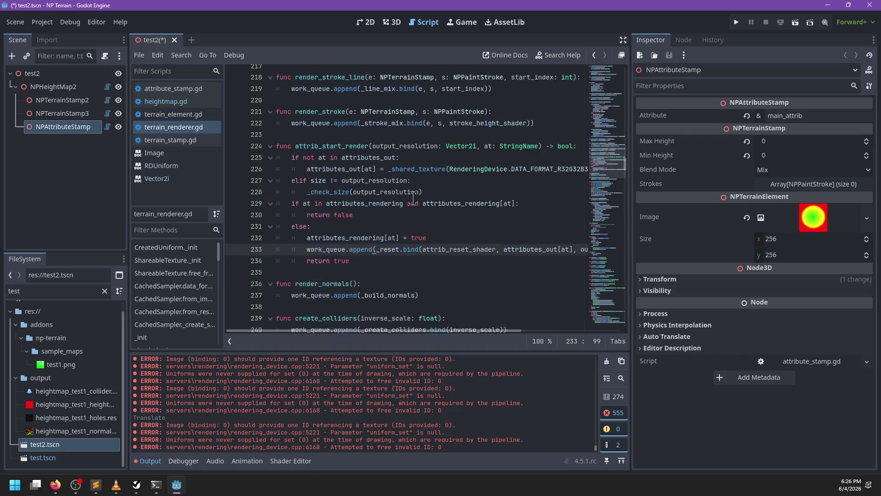
drag(359, 248, 380, 122)
key(BackSpace)
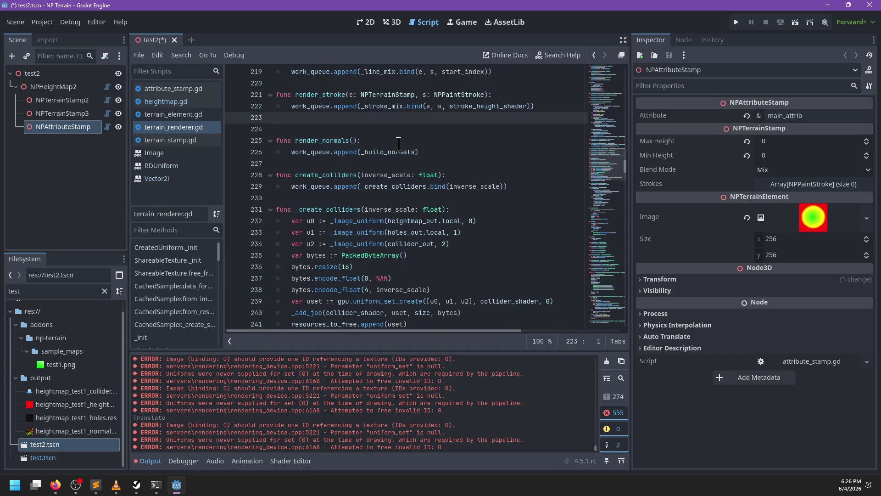
key(BackSpace)
scroll(388, 163, up, 9)
scroll(388, 163, up, 13)
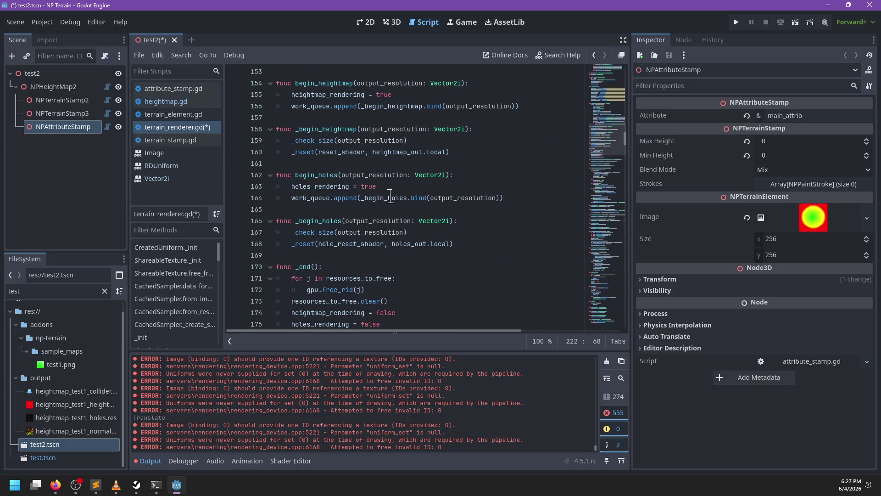
click(318, 253)
key(ctrl+v)
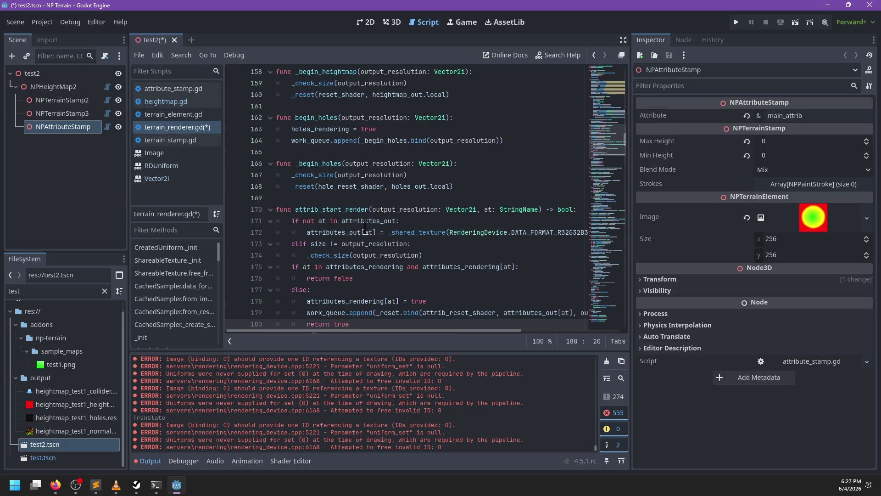
key(Return)
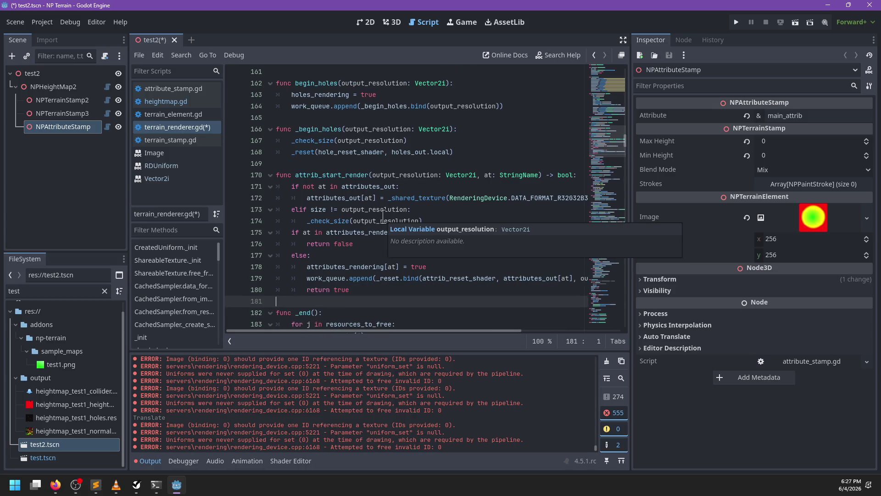
scroll(362, 245, up, 1)
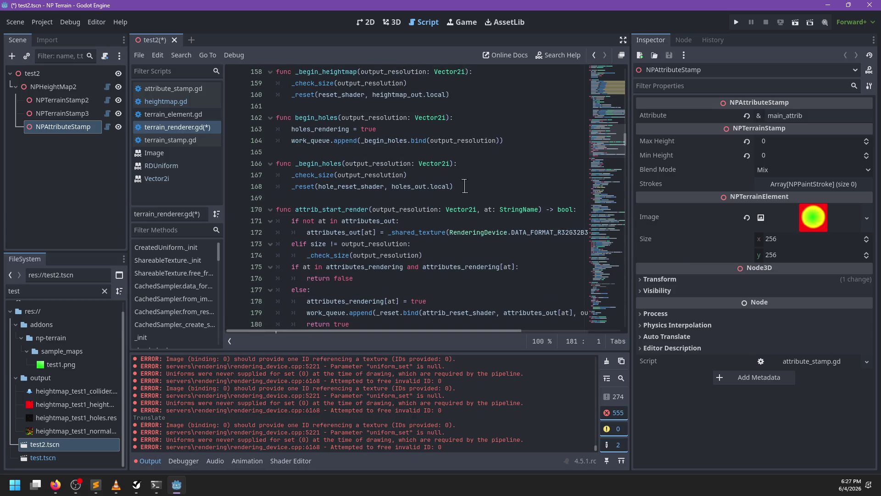
Step: Compare other _reset calls and delete output_resolution from the _reset.bind call on line 179
double_click(320, 175)
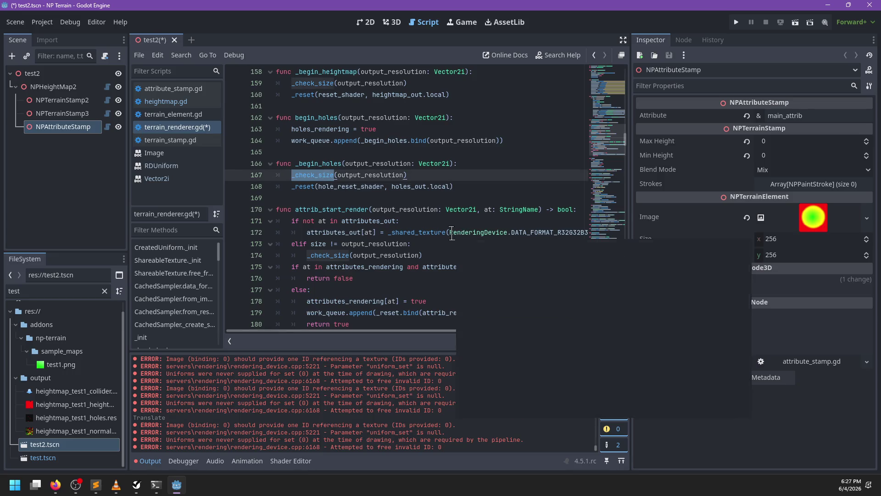
click(299, 96)
double_click(299, 95)
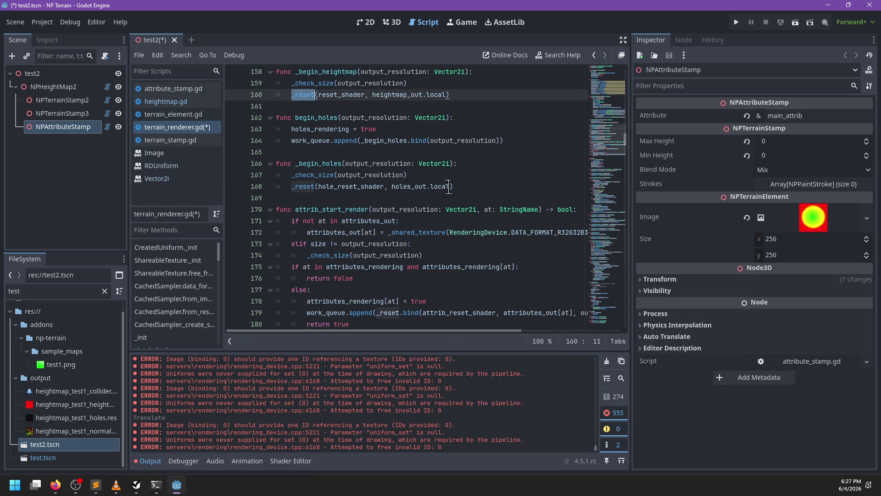
scroll(443, 199, down, 3)
scroll(444, 207, right, 5)
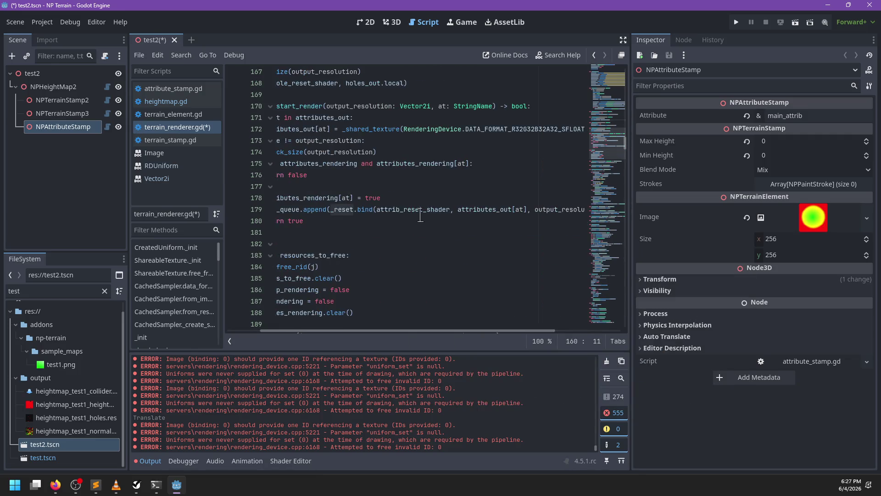
double_click(528, 209)
key(BackSpace)
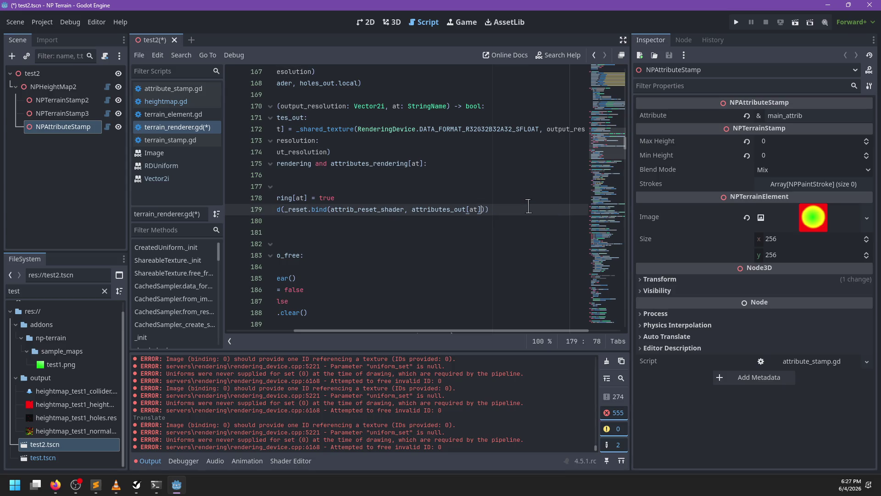
Step: Review the attributes_out and attrib_reset_shader arguments of the updated reset call
scroll(528, 206, left, 5)
scroll(402, 212, up, 1)
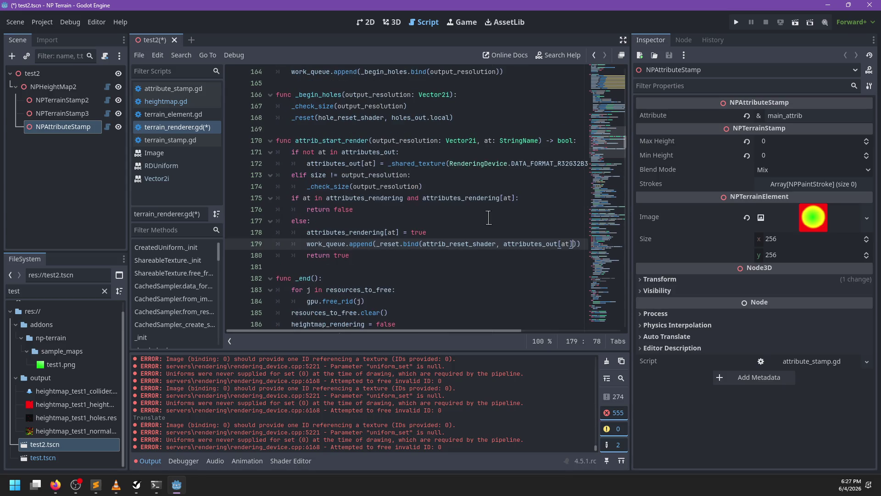
double_click(518, 244)
scroll(504, 195, right, 6)
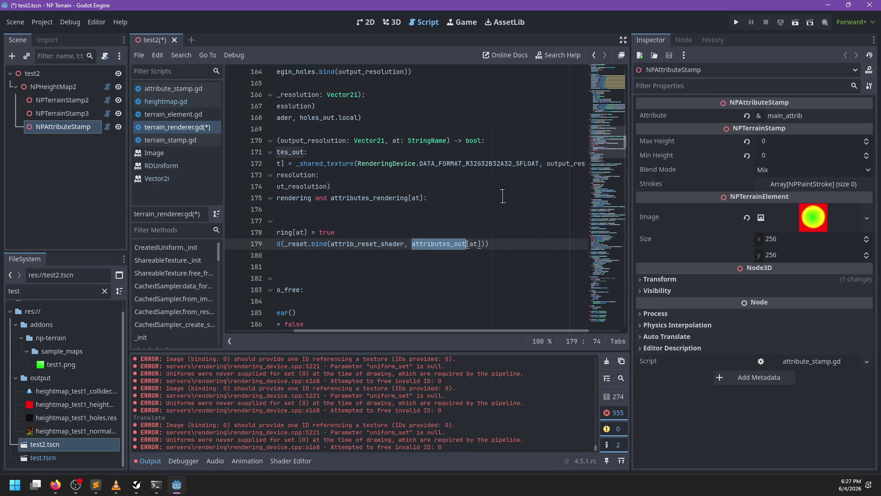
scroll(418, 176, left, 6)
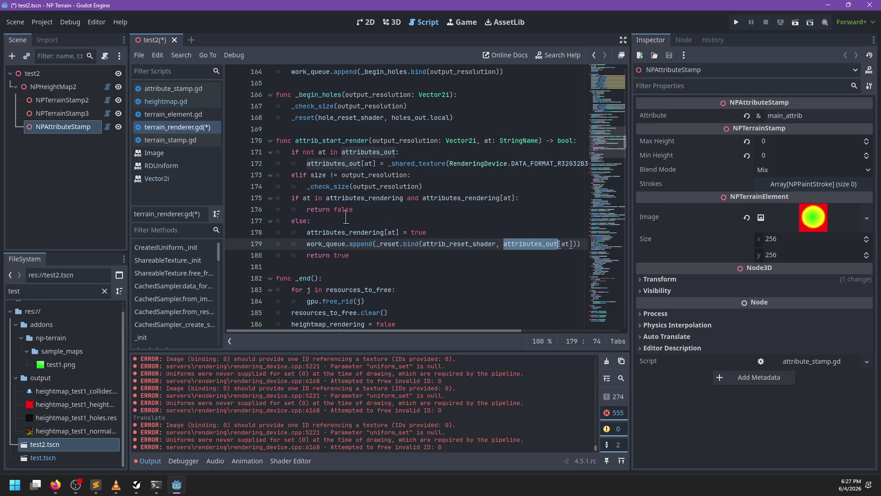
scroll(387, 223, up, 3)
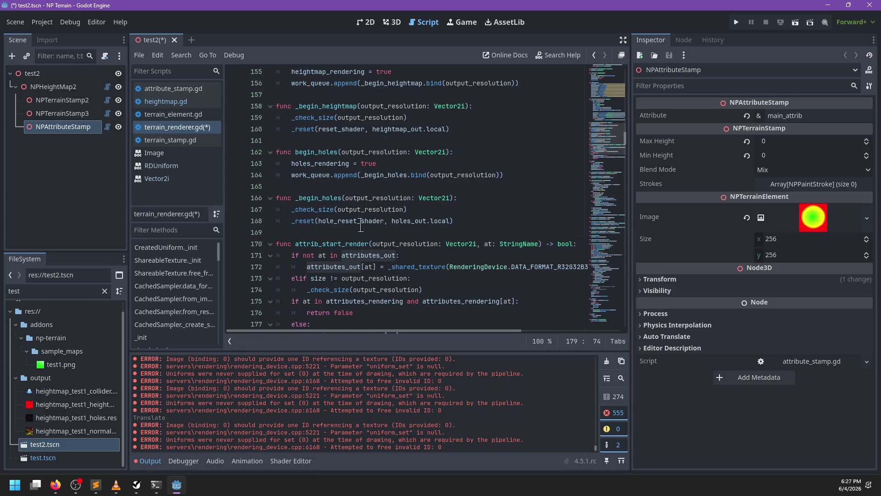
scroll(418, 220, down, 3)
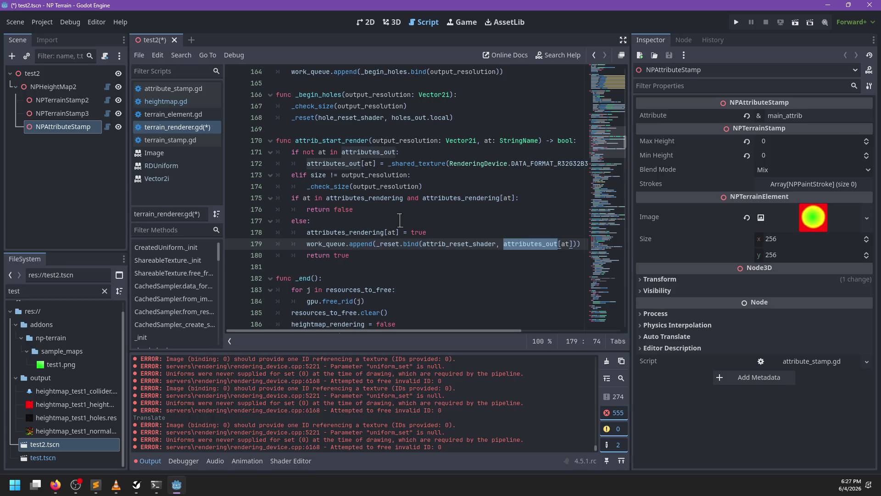
ctrl+click(457, 239)
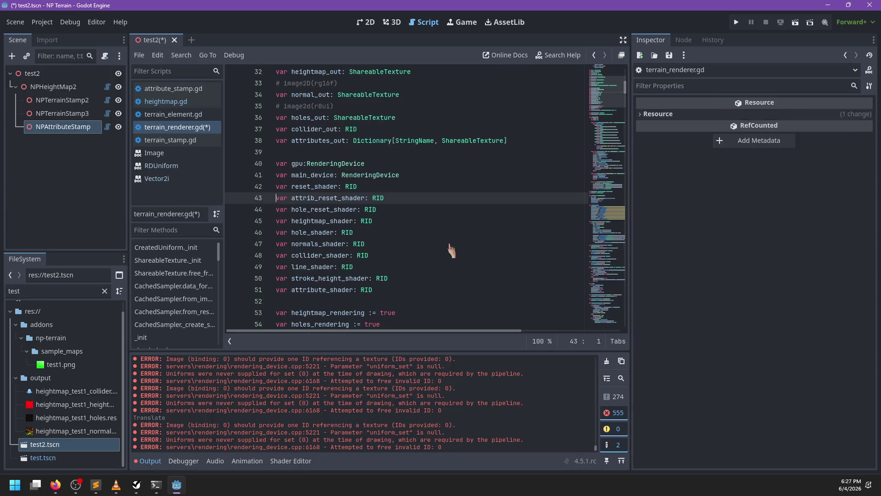
Step: Search the script for the line where attrib_reset_shader is loaded
key(ctrl+f)
text(attrib_star)
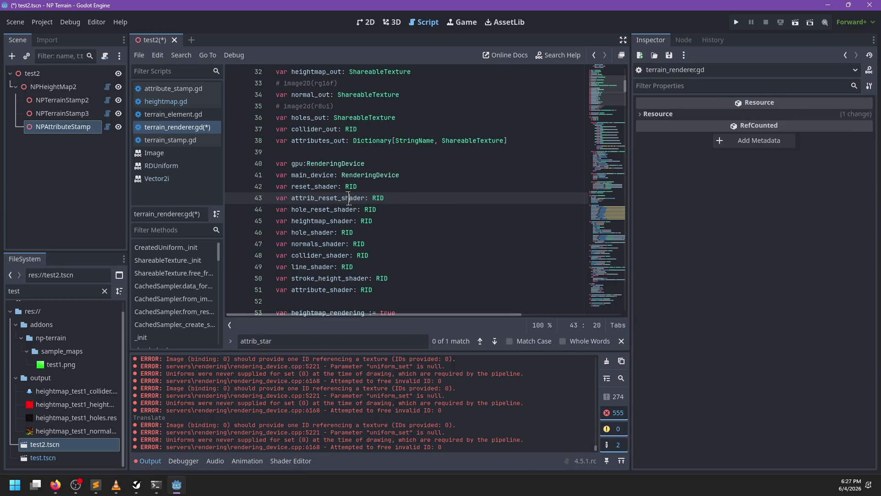
double_click(349, 198)
key(ctrl+f)
key(Return)
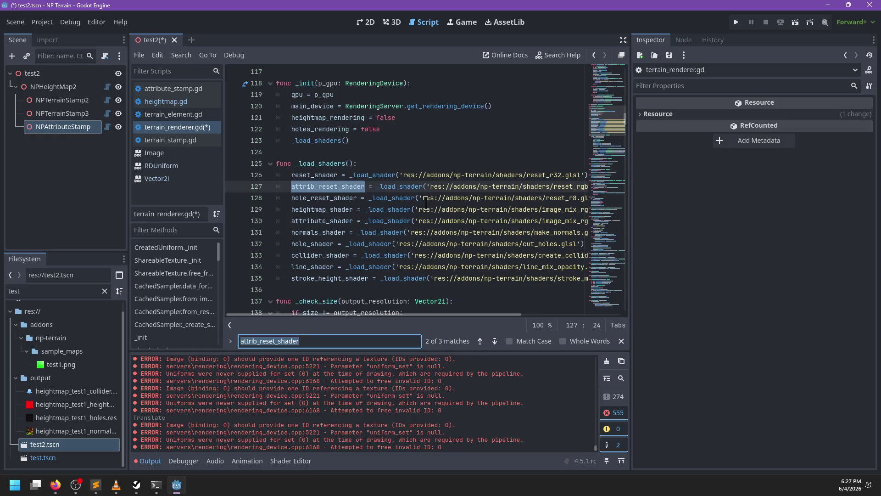
key(Escape)
scroll(481, 197, right, 4)
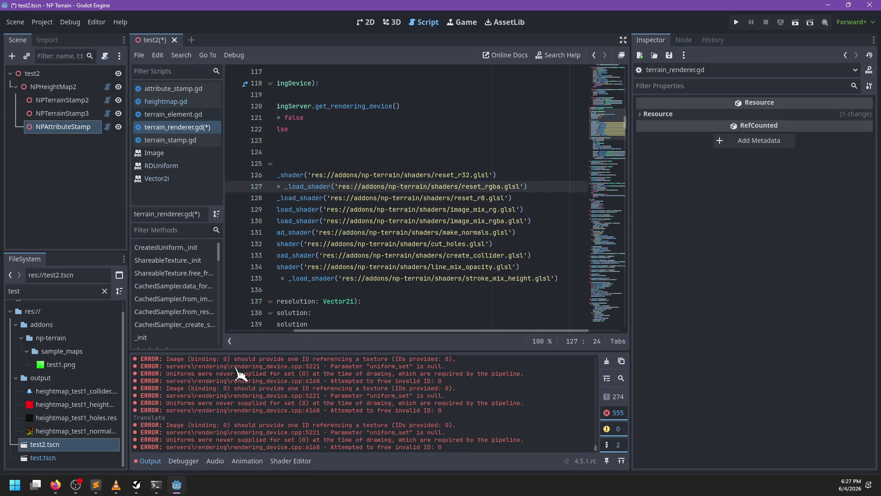
mouse_move(96, 485)
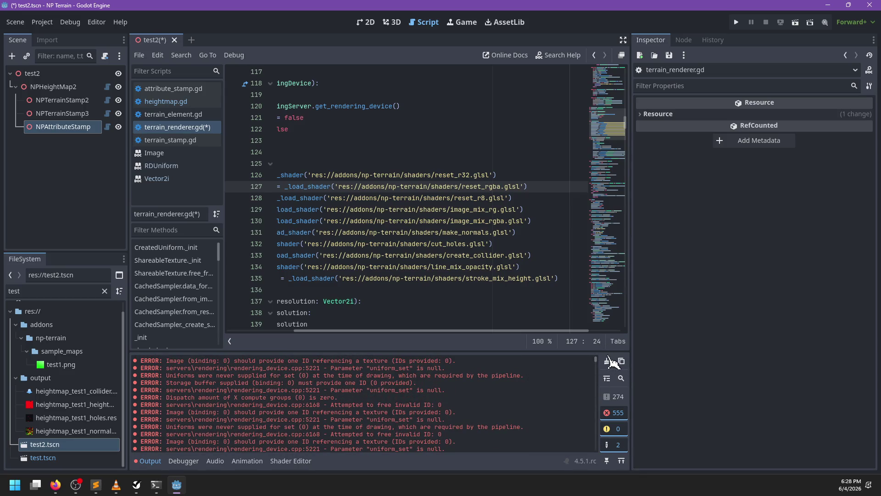
Step: Clear the output log, save and close test2, then reopen test2.tscn
click(606, 360)
click(174, 40)
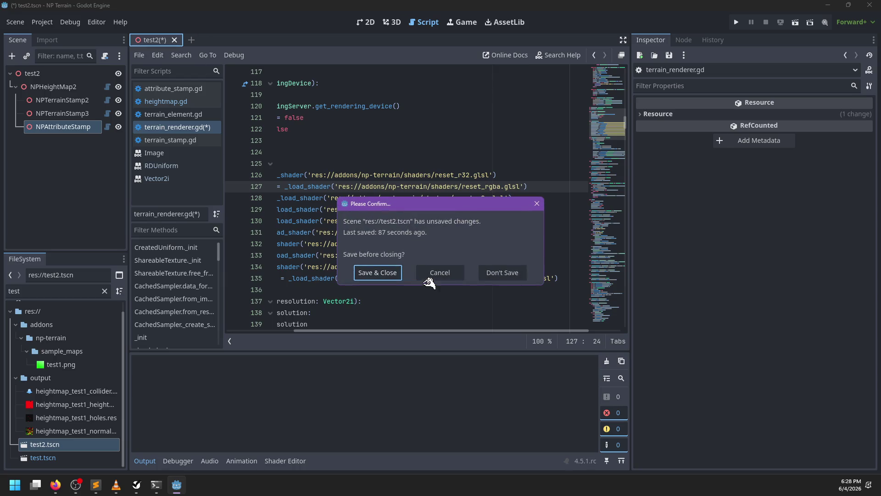
click(390, 275)
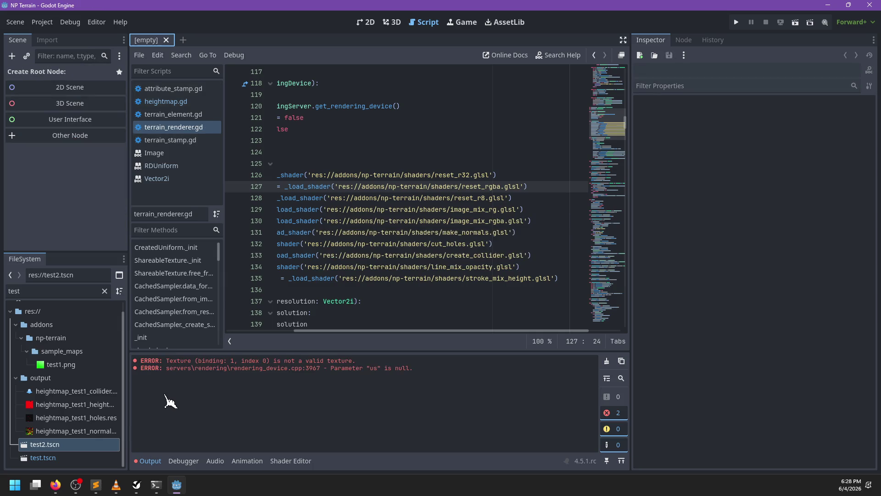
click(605, 361)
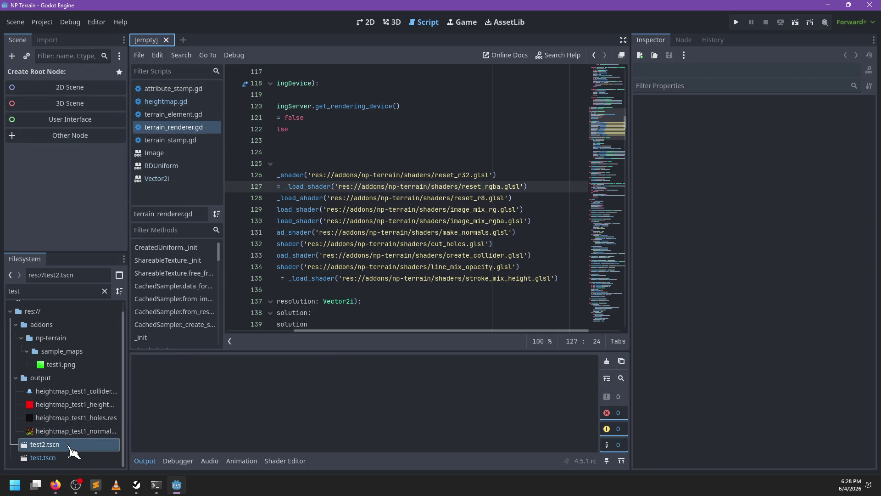
double_click(69, 444)
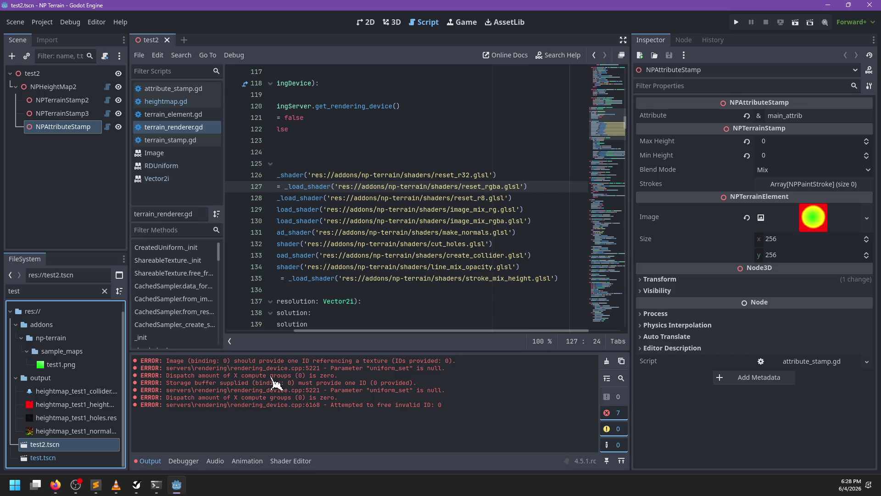
Step: Search for the _check_size call inside attrib_start_render
click(359, 267)
key(ctrl+f)
text(_check)
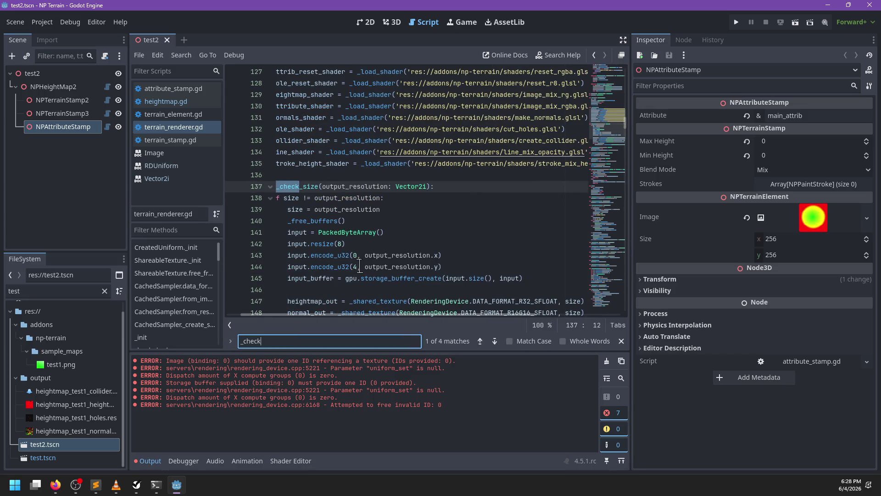
text()su)
key(BackSpace)
text(_size)
key(Return)
key(Return)
key(Escape)
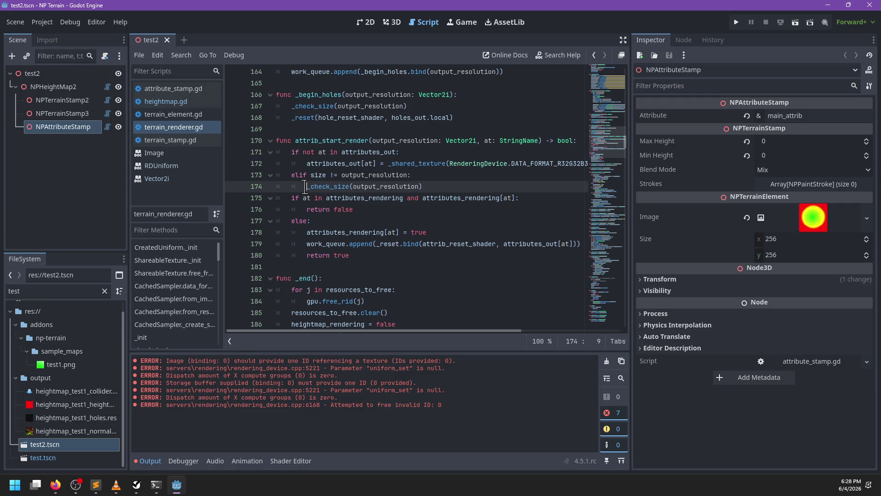
Step: Delete the elif size check and move _check_size(output_resolution) under the function header, then save
drag(305, 187, 288, 154)
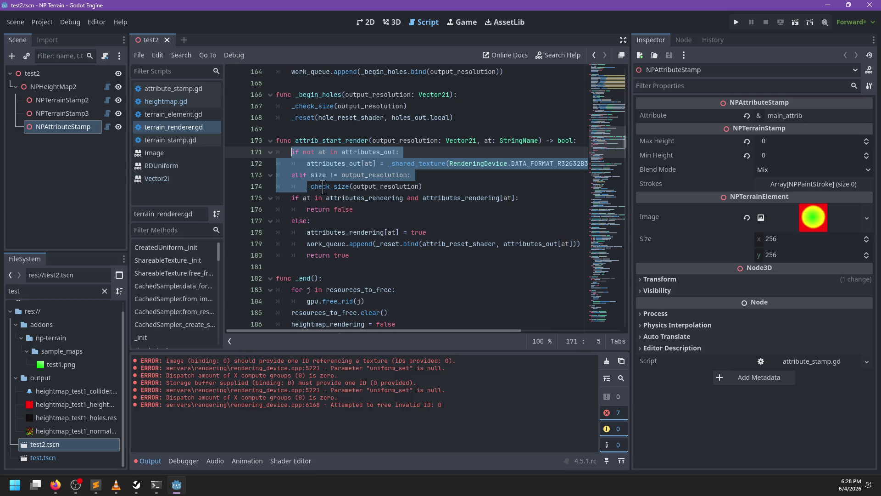
drag(307, 186, 292, 175)
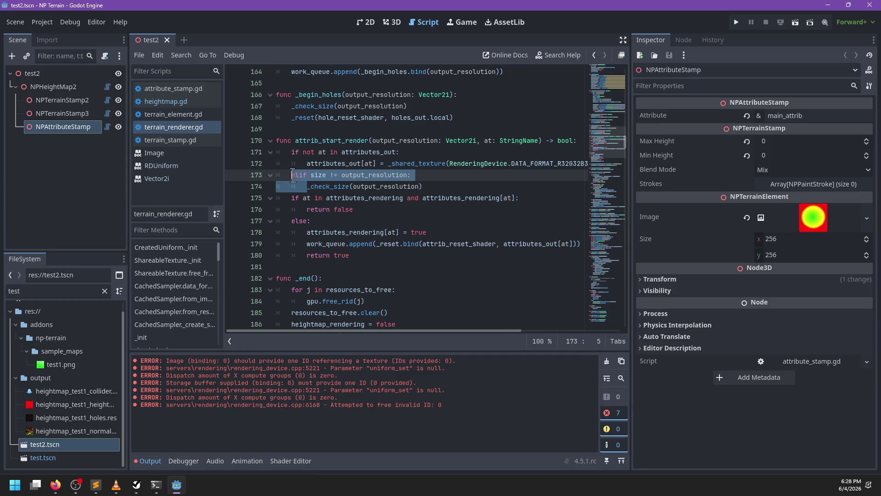
key(BackSpace)
shift+click(425, 176)
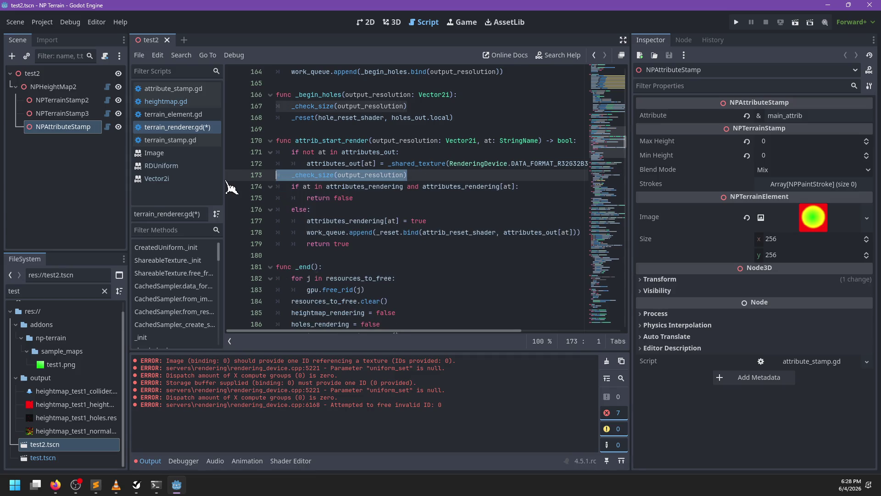
key(BackSpace)
key(BackSpace)
key(Up)
key(Up)
key(Return)
text(_check_size(output_resolution))
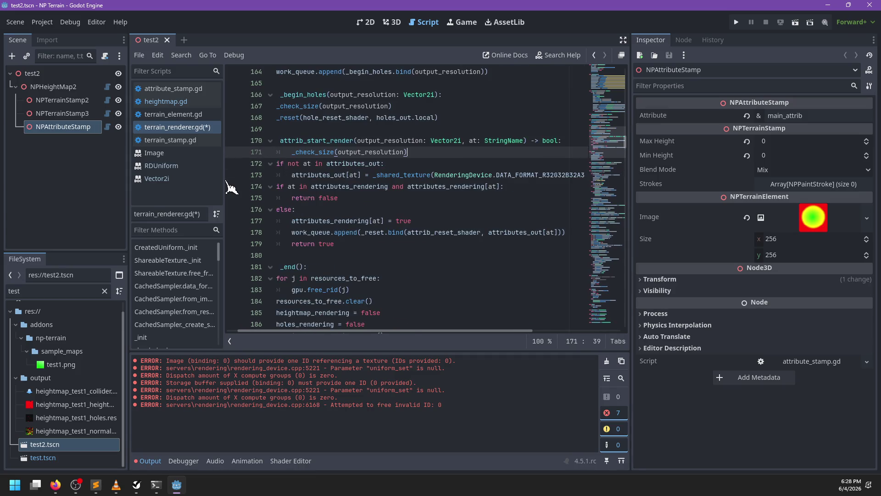
click(305, 152)
key(BackSpace)
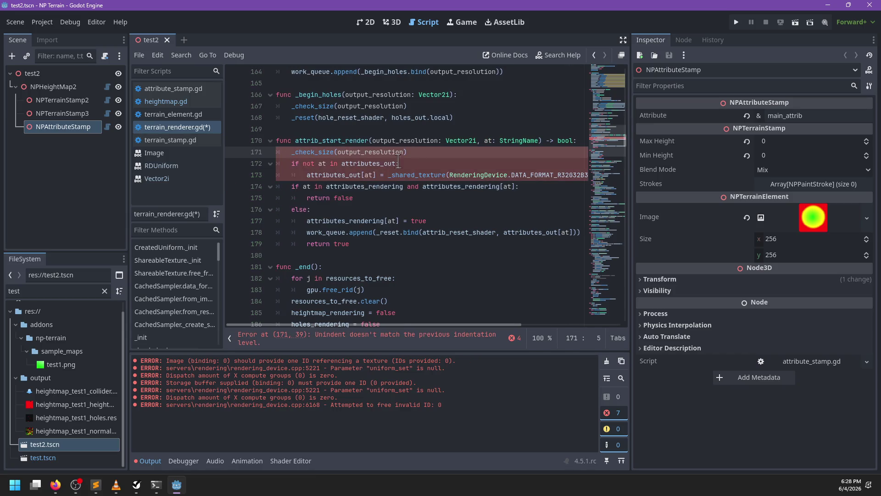
click(437, 152)
key(ctrl+s)
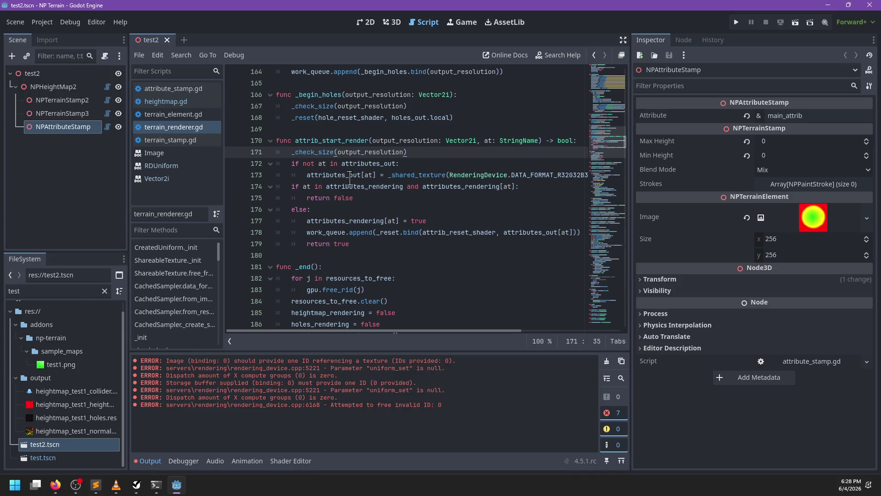
Step: Add a blank line after the attributes_out block, save, and review the _check_size method
click(312, 184)
key(Return)
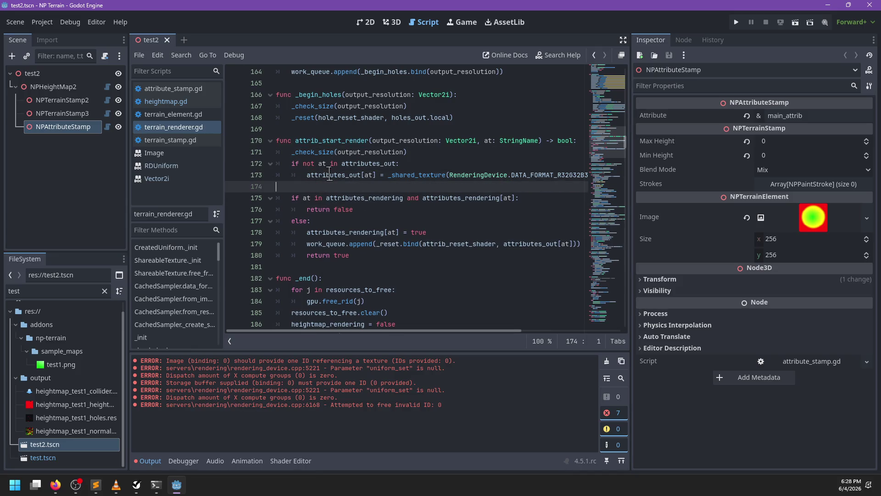
scroll(342, 177, up, 1)
key(ctrl+s)
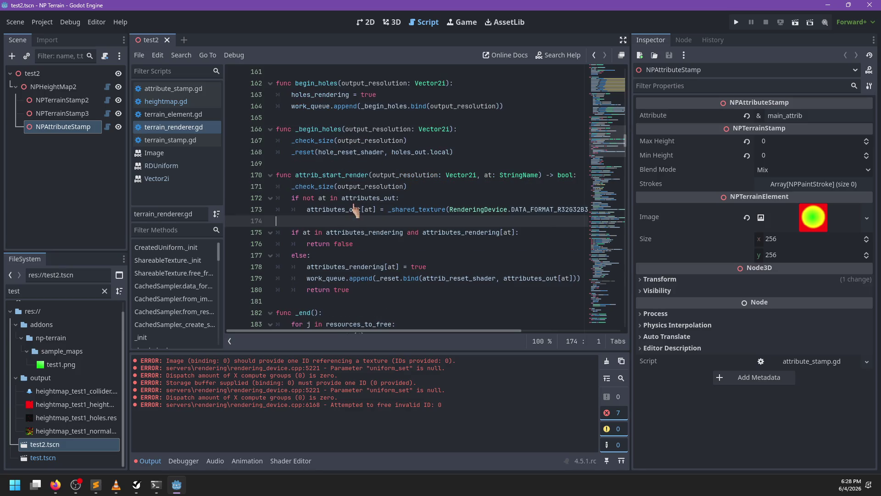
mouse_move(354, 202)
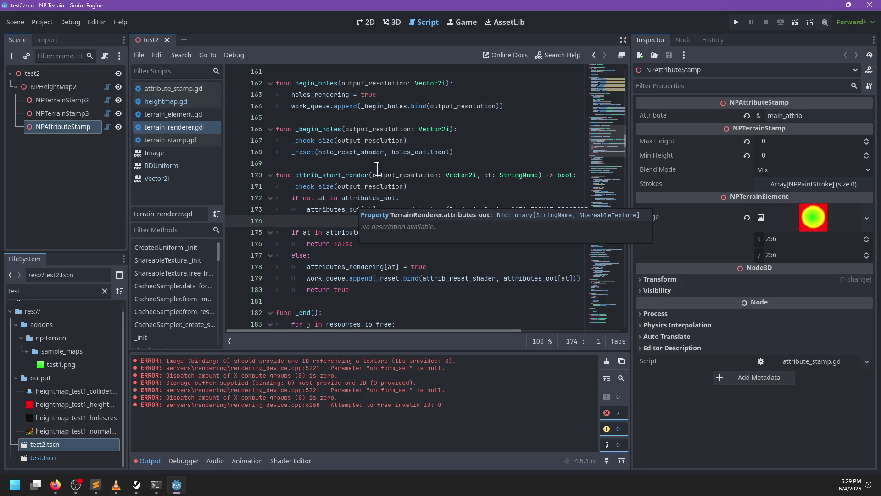
scroll(440, 138, up, 2)
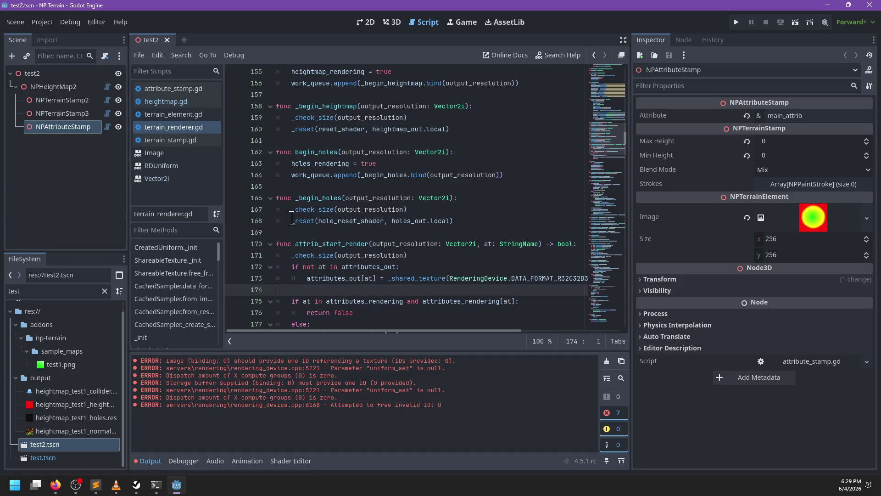
double_click(313, 209)
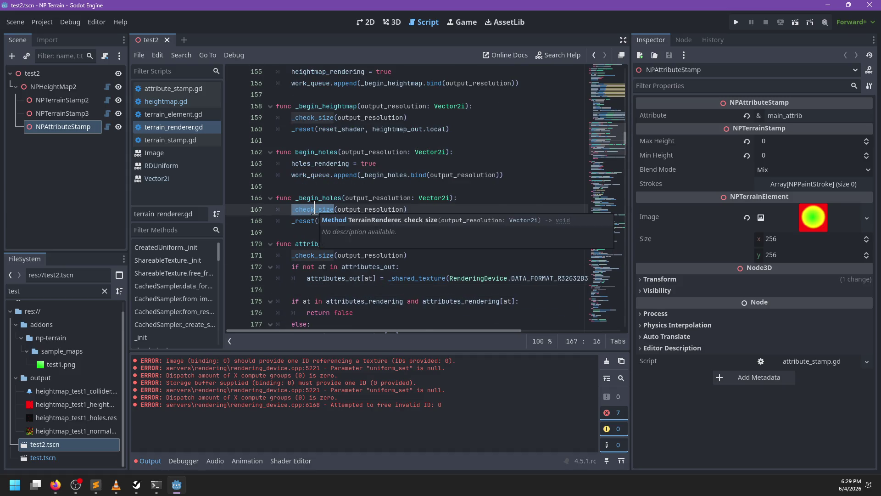
scroll(321, 240, down, 2)
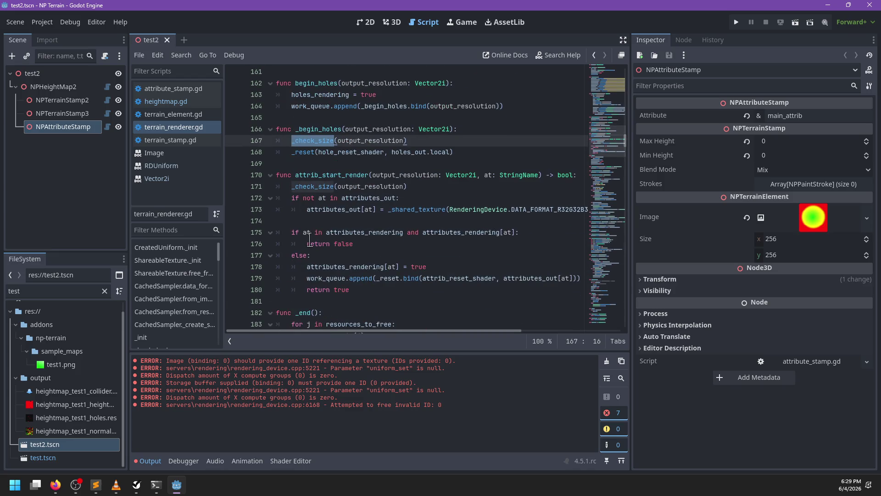
scroll(393, 209, up, 5)
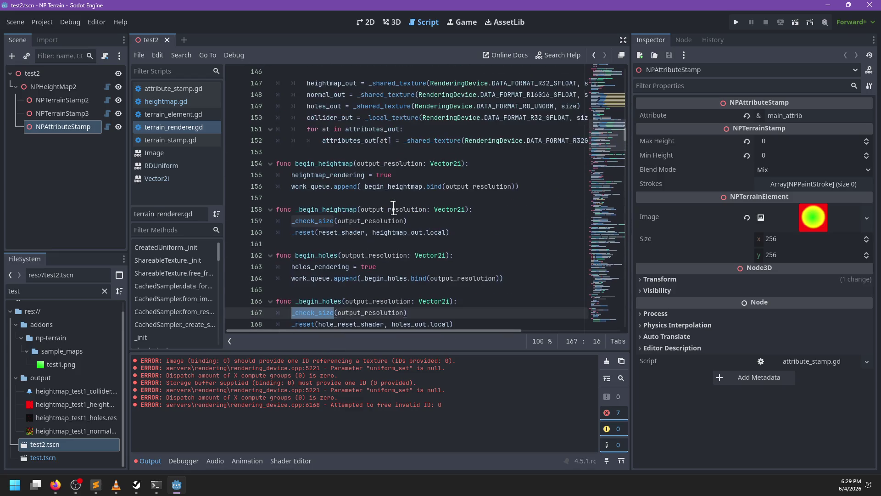
Step: Add work_queue.append(attrib_start_render.bind(output_resolution, at)) to the else branch
double_click(322, 163)
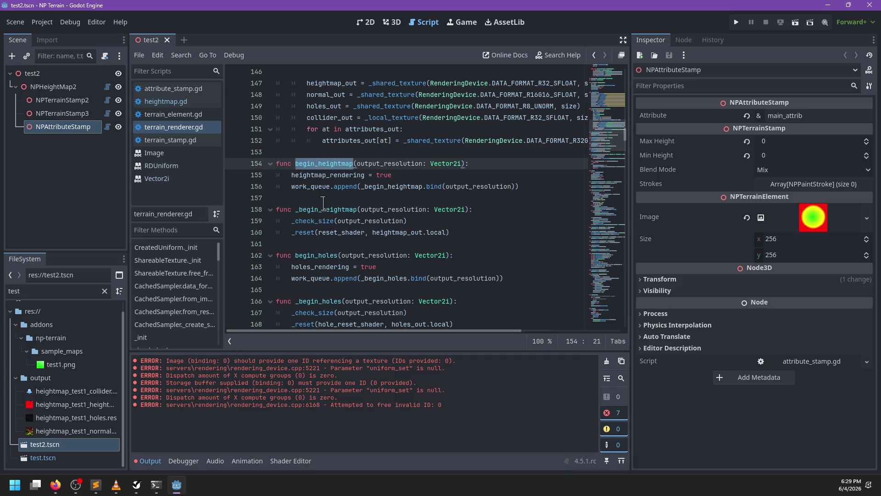
scroll(323, 203, down, 6)
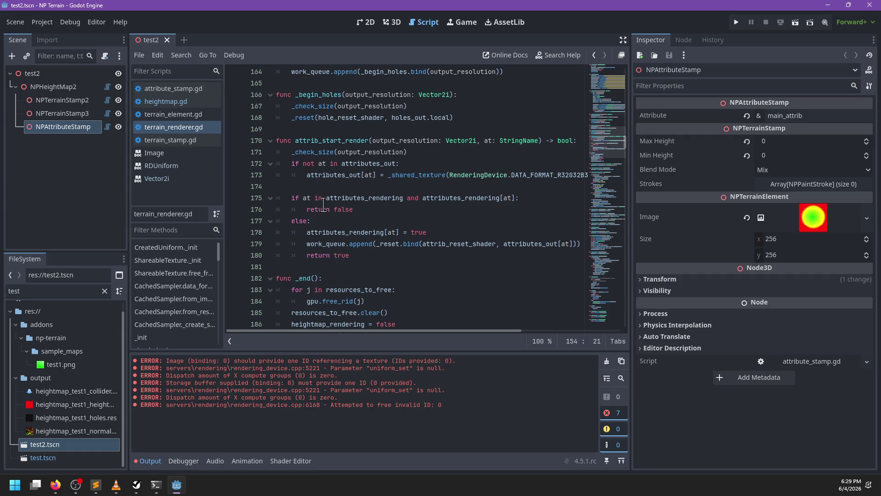
click(435, 232)
key(Return)
text(work_queue.appen)
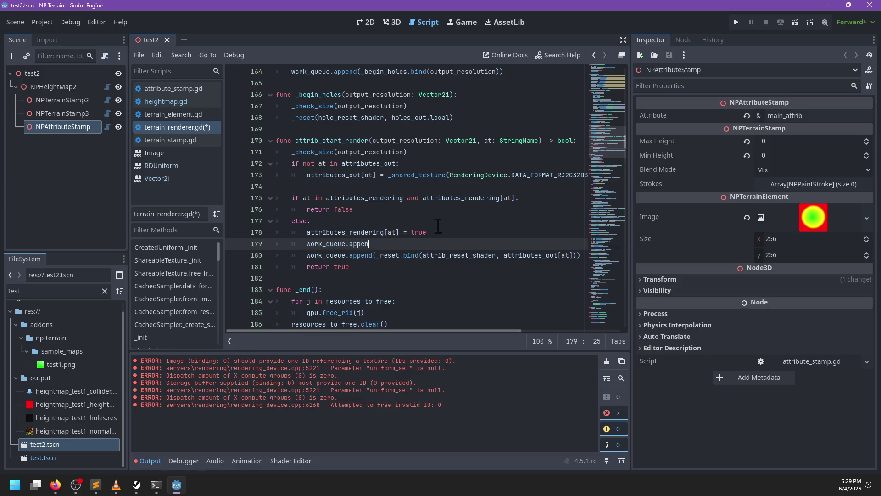
text(d())
key(BackSpace)
text(_)
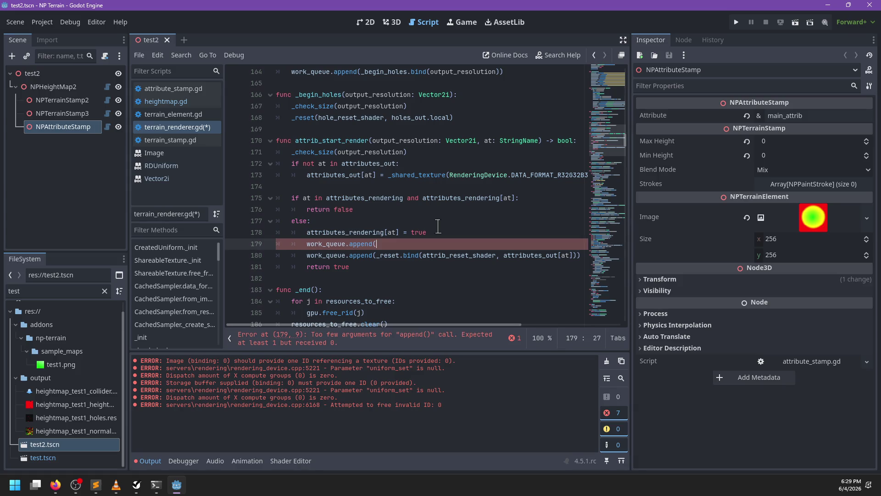
click(393, 244)
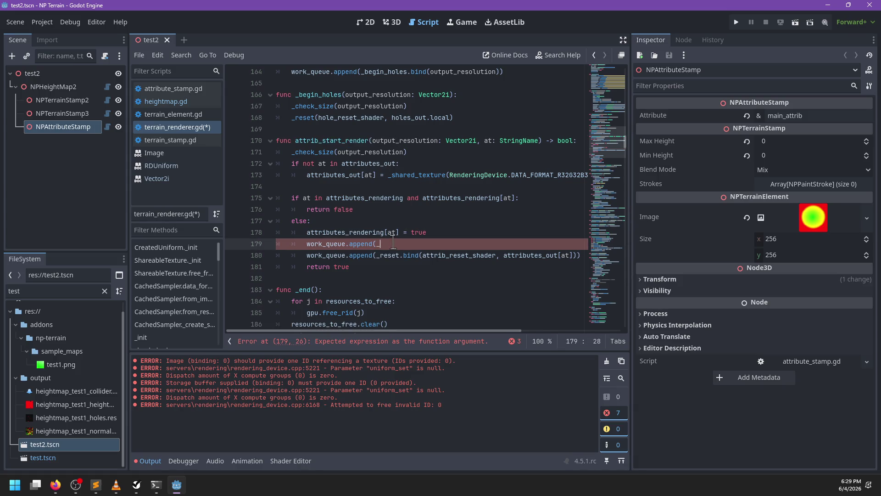
key(BackSpace)
text(attrib_start_render)
text(.bind(out)
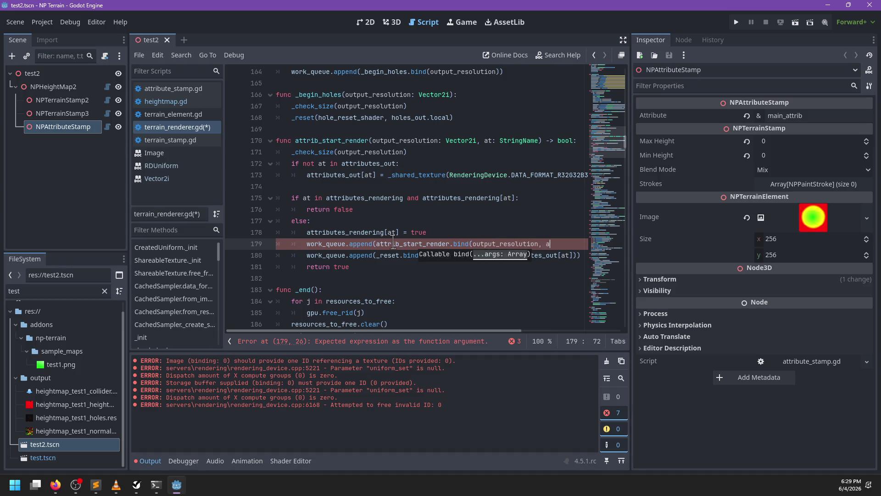
text(t))
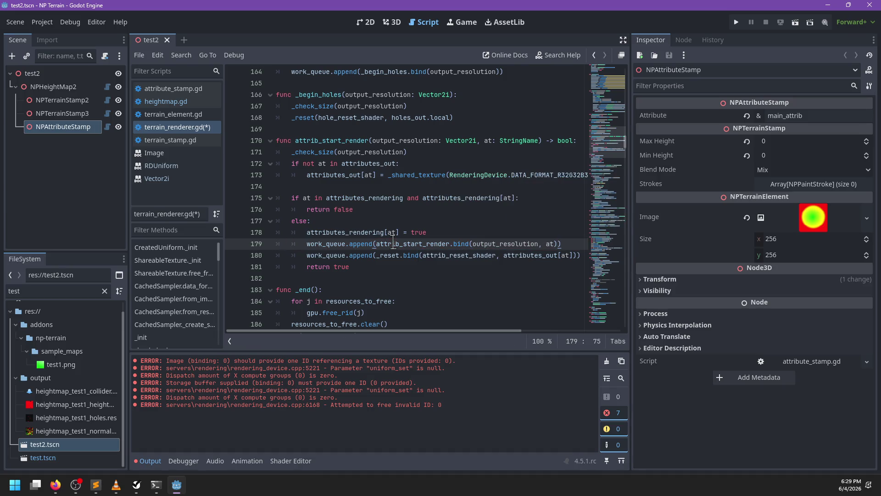
Step: Duplicate the attrib_start_render function header line
click(332, 141)
key(ctrl+shift+d)
click(295, 153)
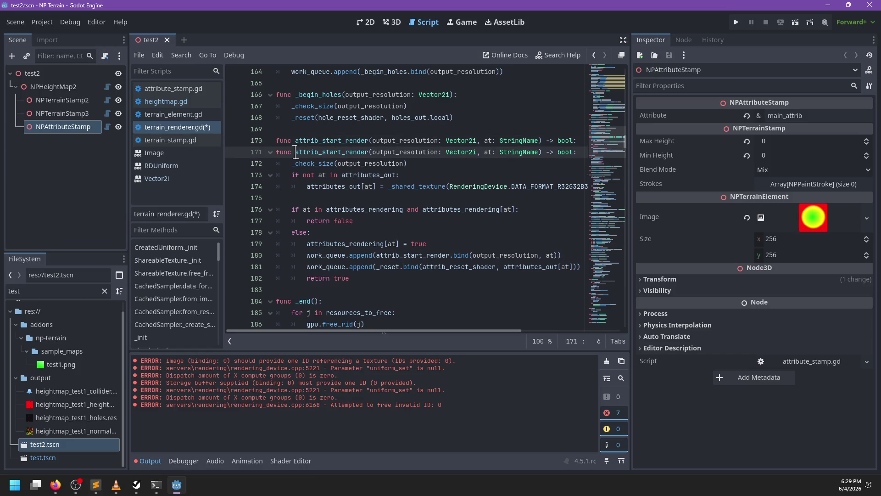
Step: Cut the _check_size and attributes_out block out of attrib_start_render
text(_)
key(Escape)
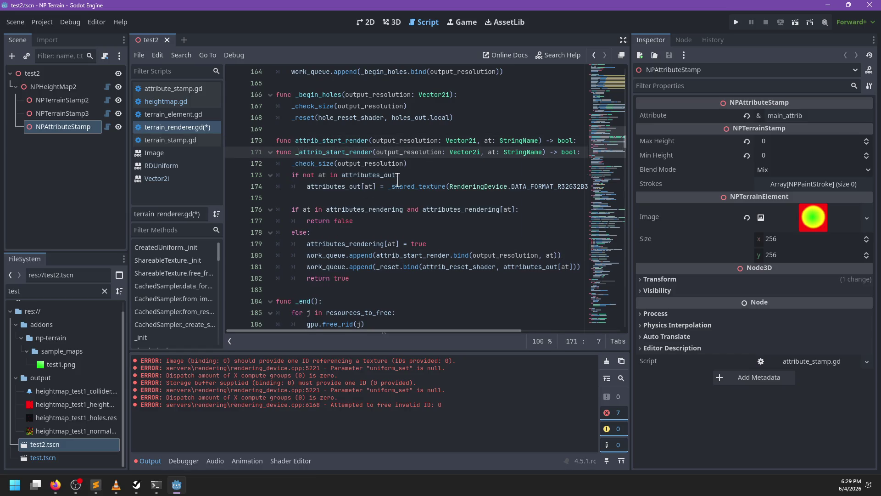
click(431, 162)
drag(432, 163, 264, 163)
key(BackSpace)
key(BackSpace)
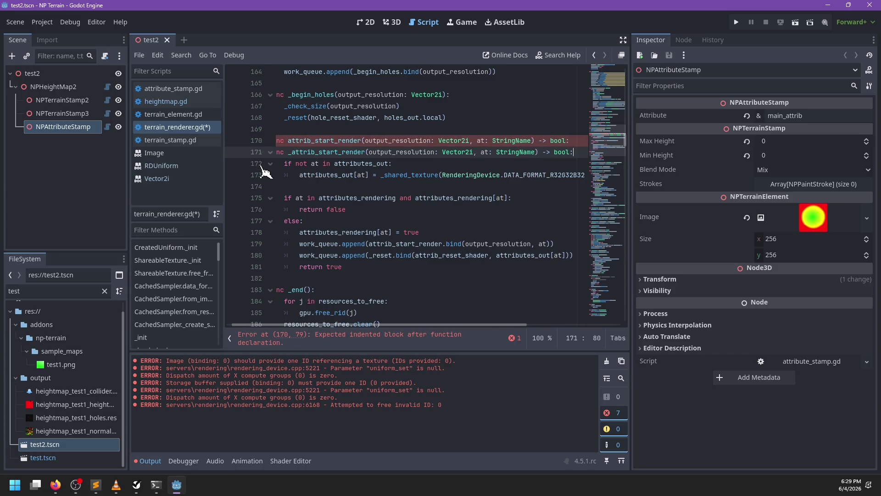
key(ctrl+z)
key(ctrl+z)
key(ctrl+z)
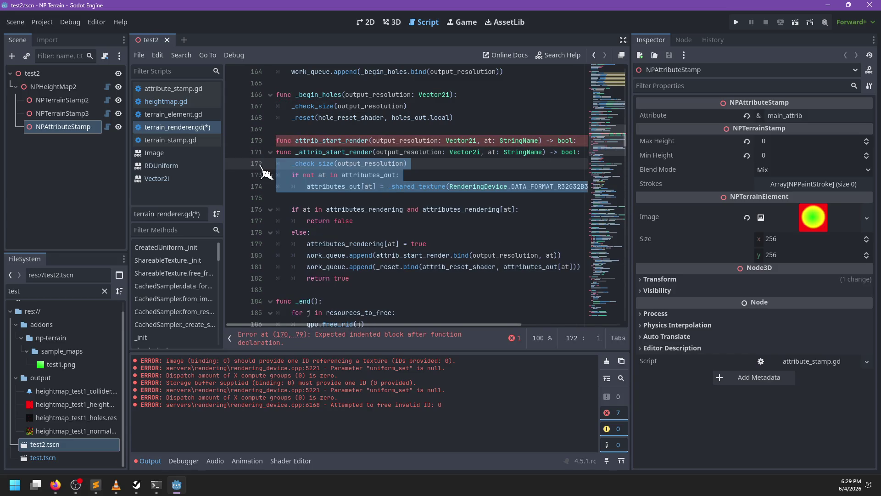
key(BackSpace)
key(BackSpace)
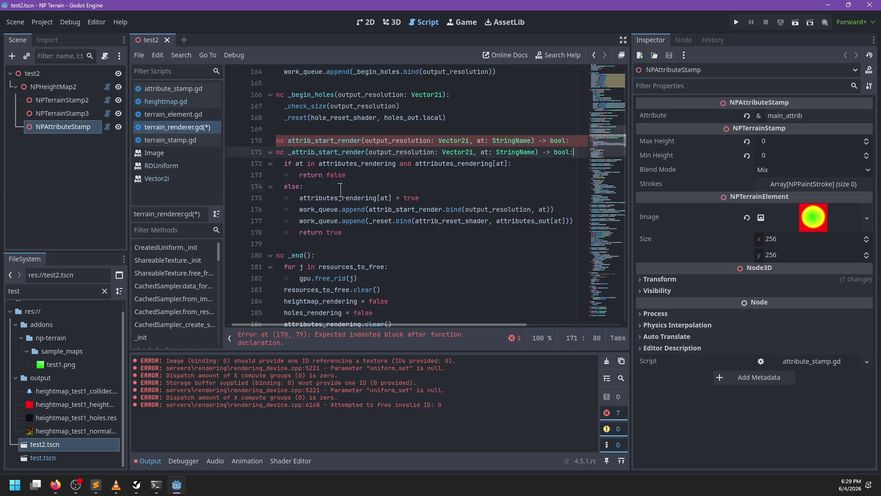
Step: Paste the size check and attributes_out lines under the else branch and fix their indentation
click(340, 189)
key(Return)
key(ctrl+v)
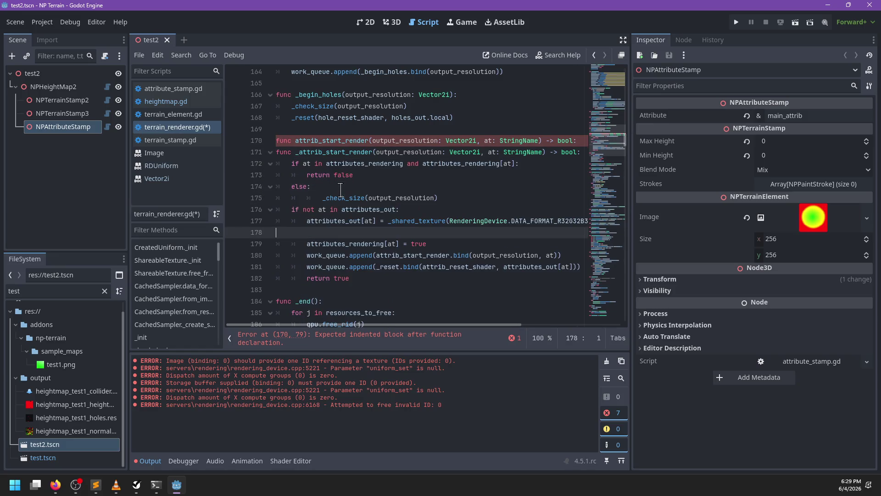
drag(277, 209, 277, 232)
key(Tab)
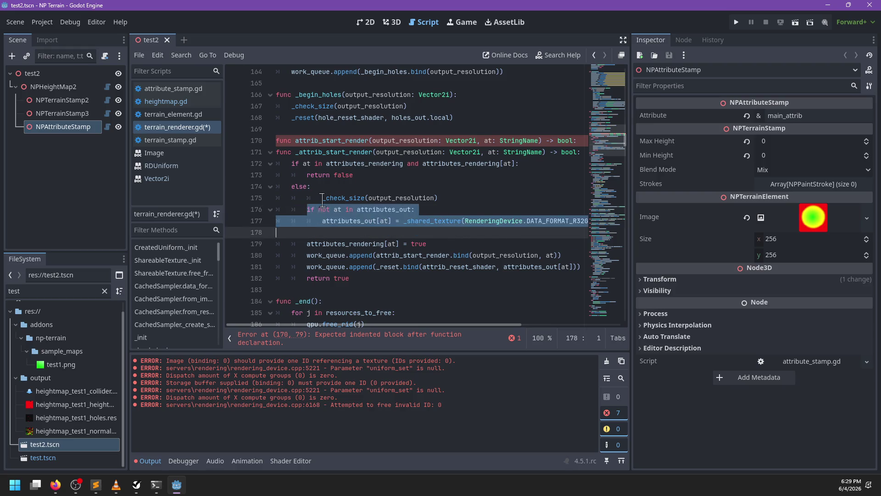
key(BackSpace)
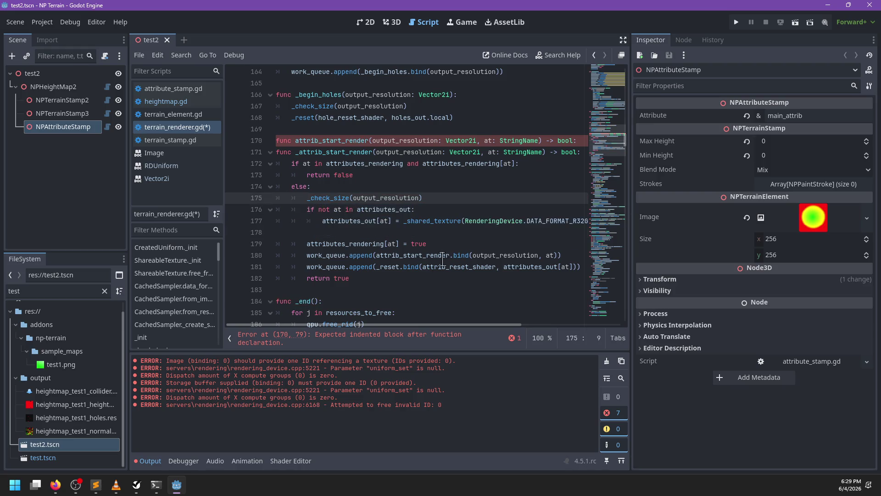
Step: Turn the queued _reset append into a direct _reset call without .bind
drag(381, 269, 307, 269)
key(BackSpace)
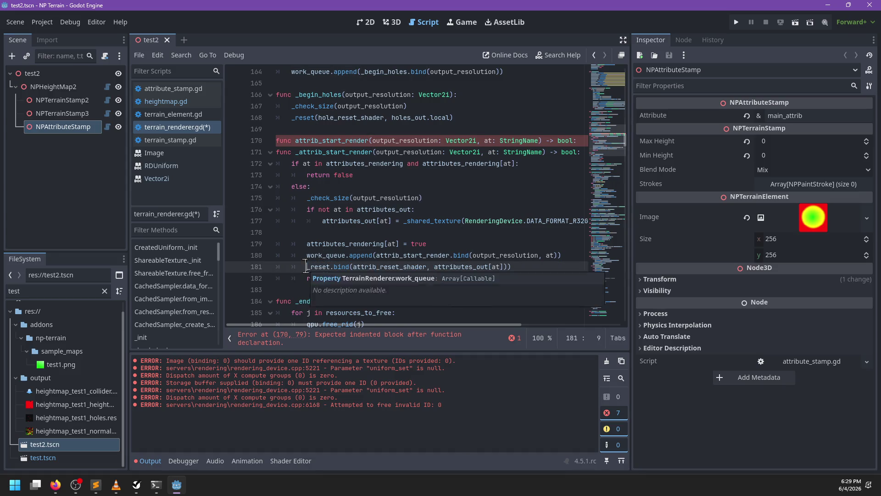
key(BackSpace)
key(BackSpace)
key(BackSpace)
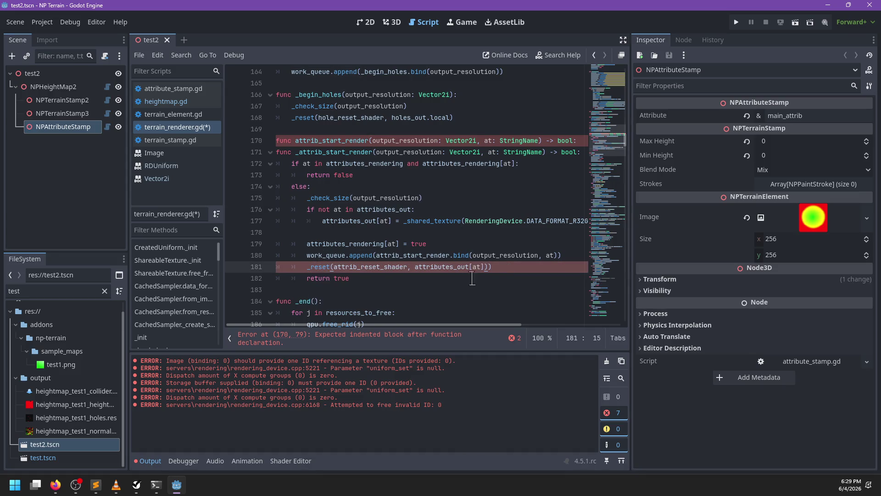
click(506, 269)
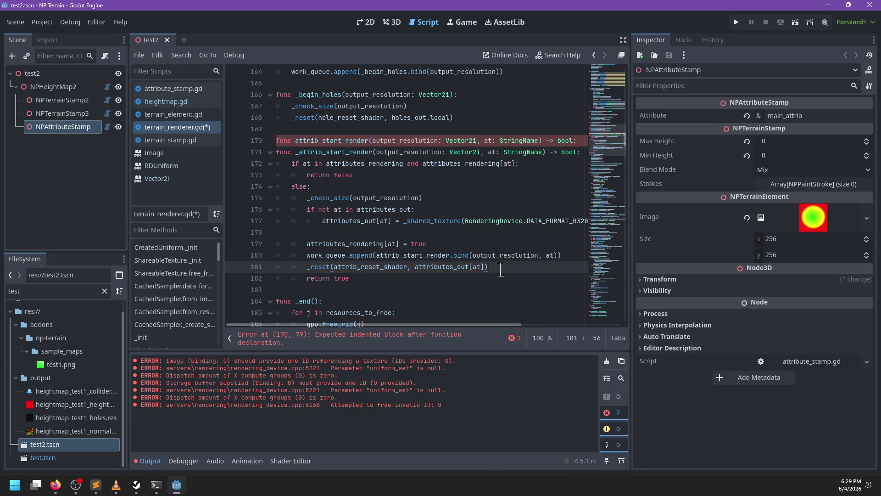
Step: Move the size check block below the queue append and delete the duplicate function header
drag(404, 233, 438, 199)
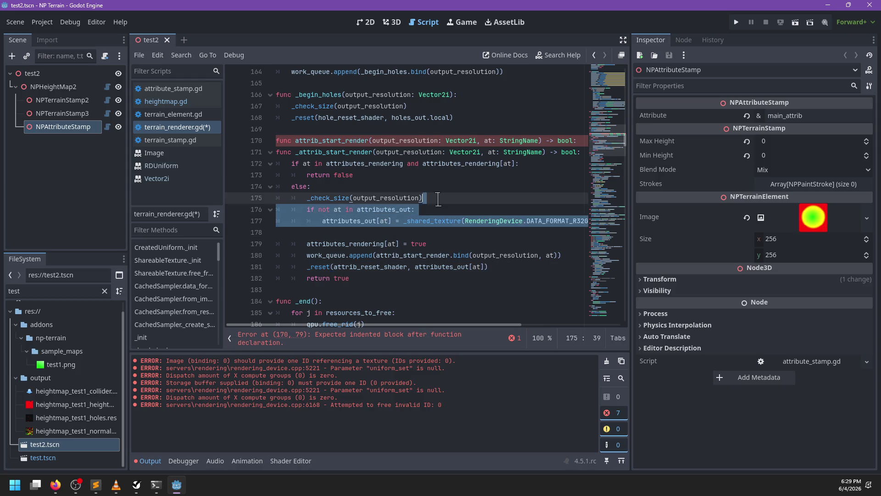
key(alt+Down)
key(alt+Down)
key(Down)
key(Down)
key(Down)
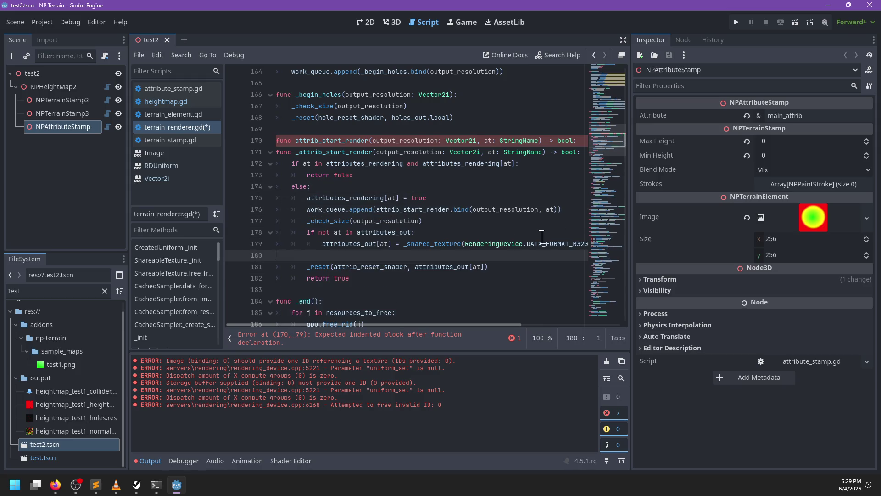
triple_click(334, 152)
key(BackSpace)
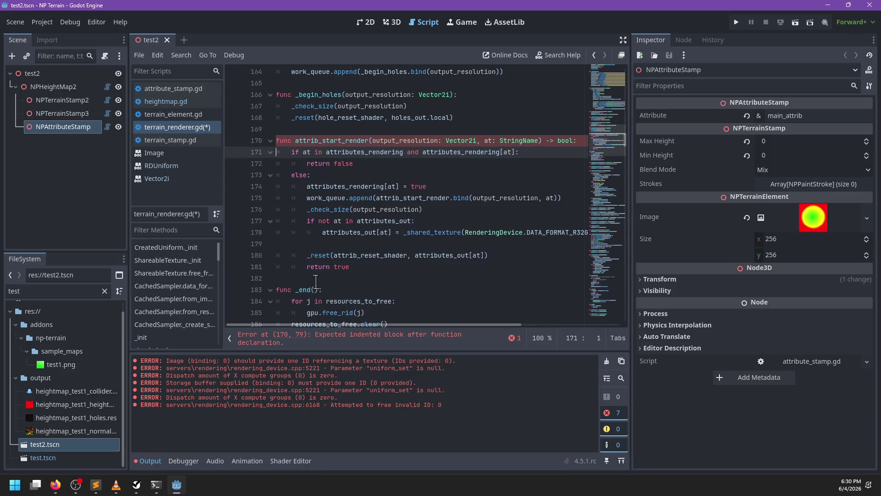
Step: Add a new _attrib_start_render function header just above _end
click(315, 278)
key(Return)
text(func _attrib_start_render(output_resolution: Vector2i, at: StringName) -> bool:)
key(Up)
key(Up)
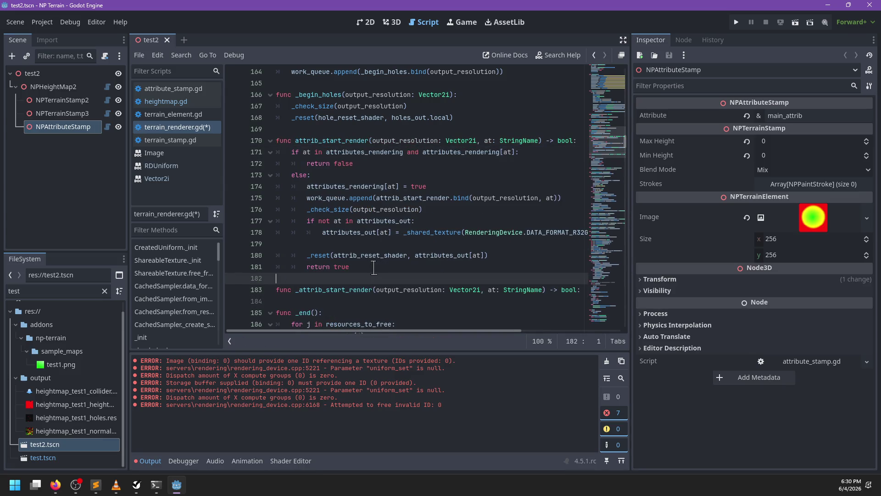
Step: Move the render body from attrib_start_render into _attrib_start_render
drag(488, 255, 500, 213)
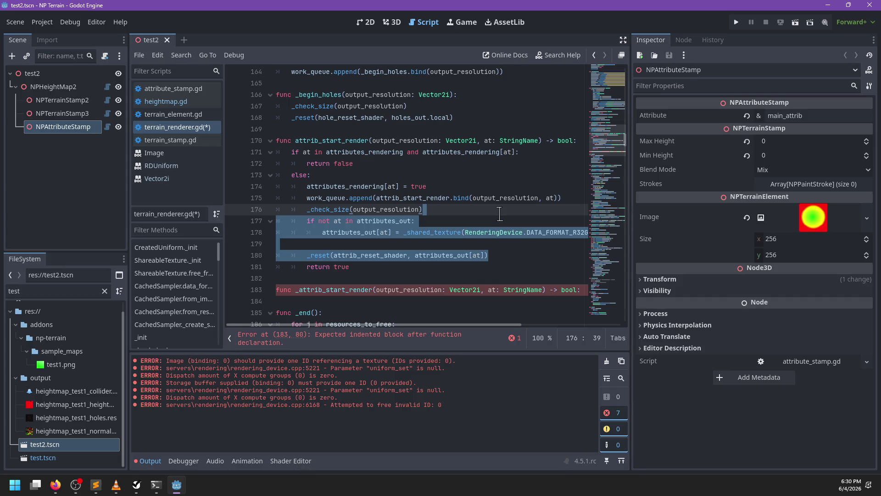
shift+click(555, 200)
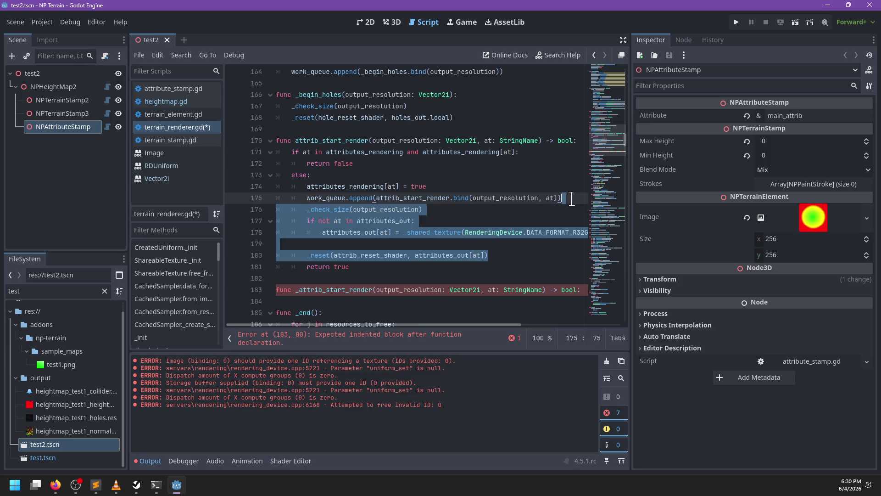
key(BackSpace)
click(336, 243)
key(ctrl+v)
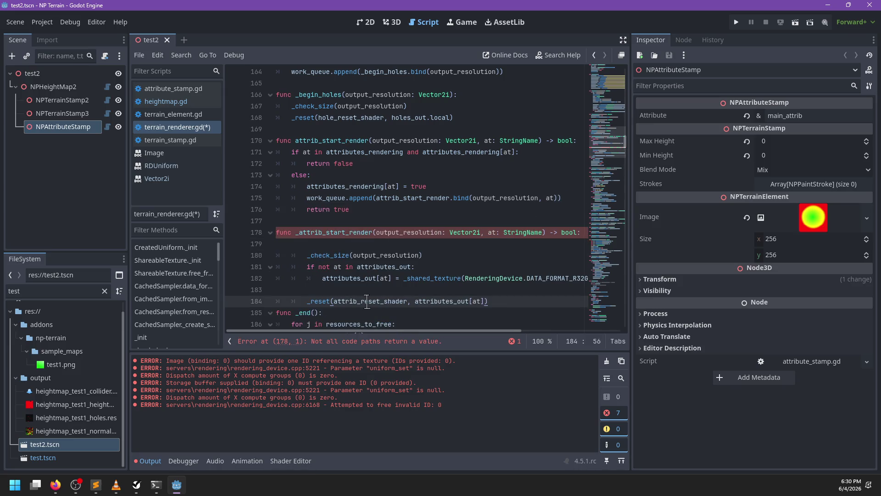
Step: Unindent the pasted body, drop the bool return type from _attrib_start_render, and save
drag(368, 312, 314, 247)
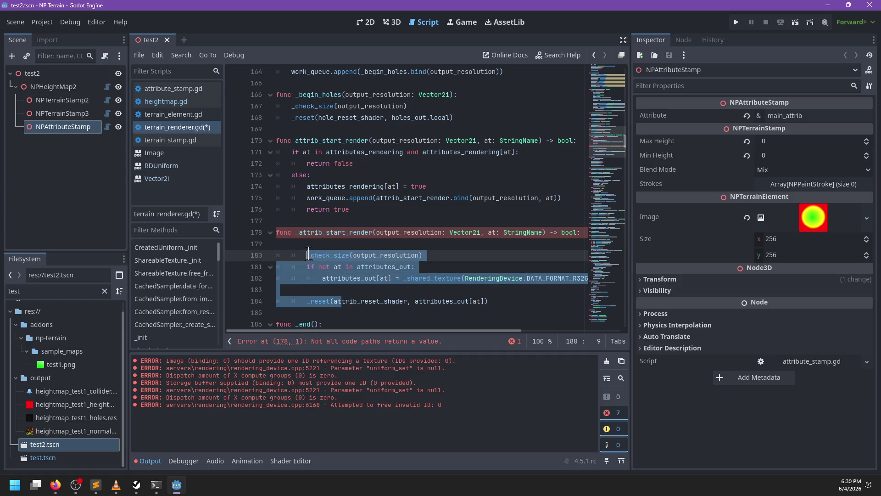
key(shift+Tab)
click(313, 246)
key(BackSpace)
scroll(383, 281, left, 1)
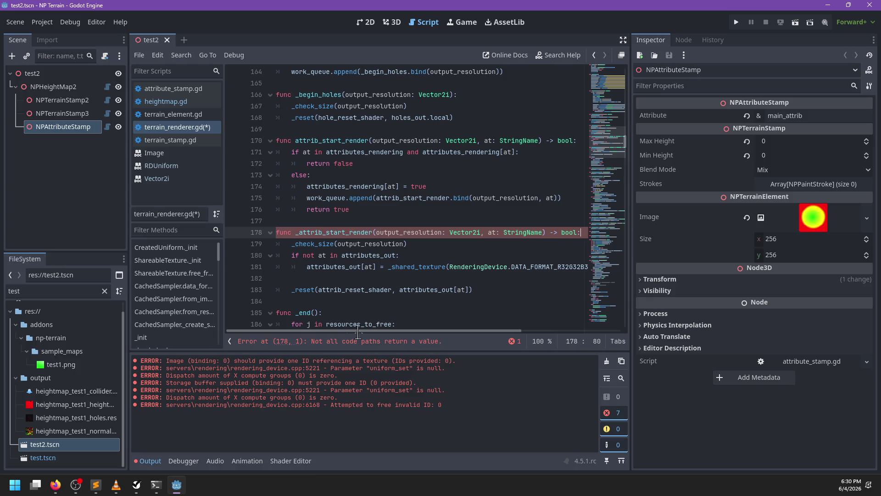
key(BackSpace)
key(BackSpace)
key(BackSpace)
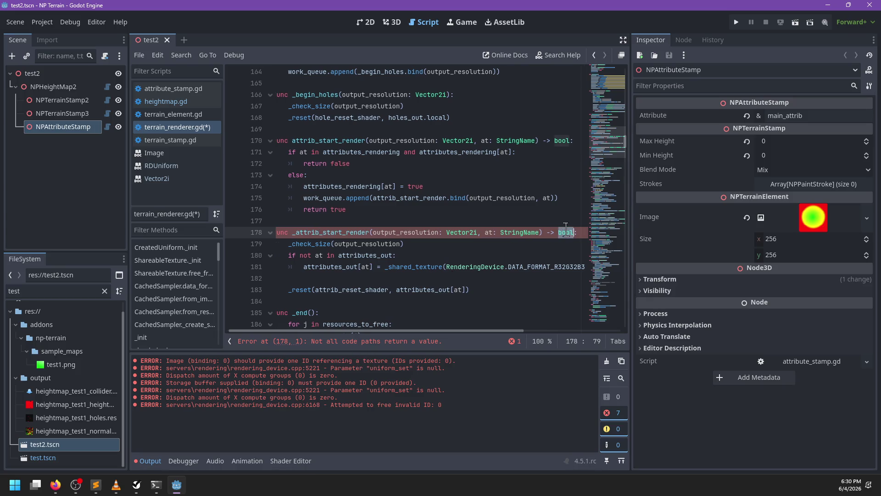
key(BackSpace)
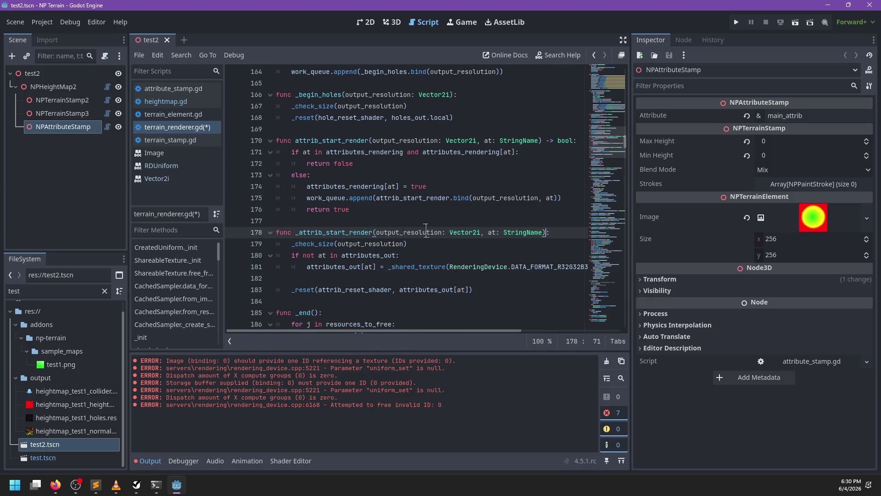
key(ctrl+s)
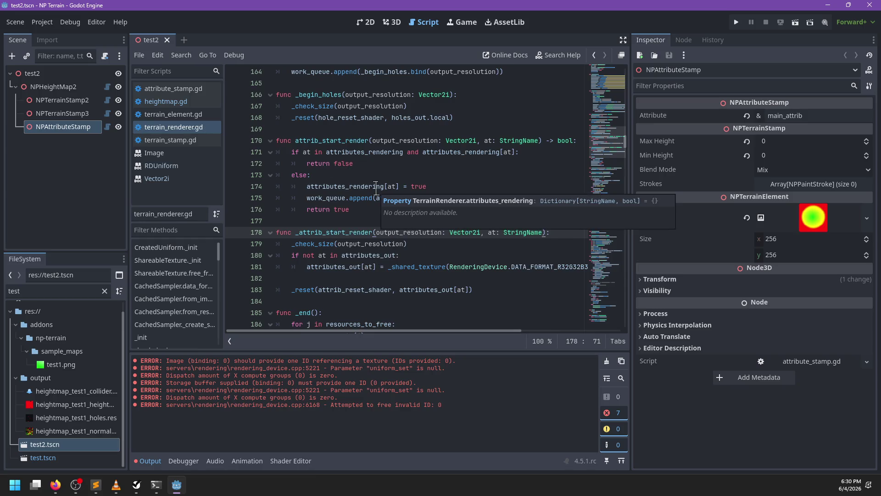
Step: Review the attributes_rendering references and the false/true values on lines 171–174
double_click(370, 155)
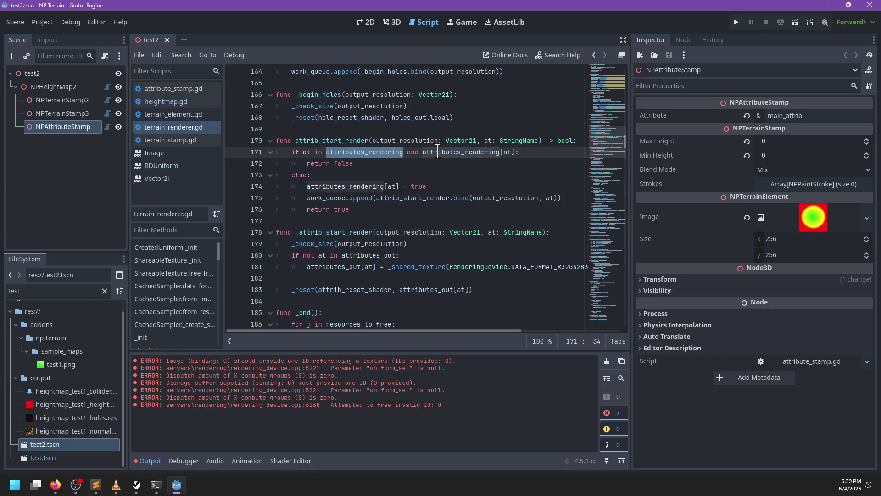
double_click(454, 149)
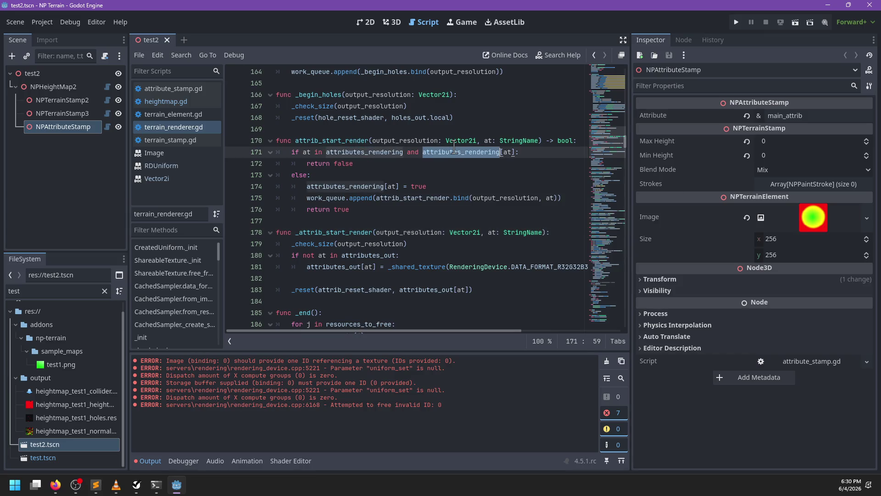
double_click(339, 165)
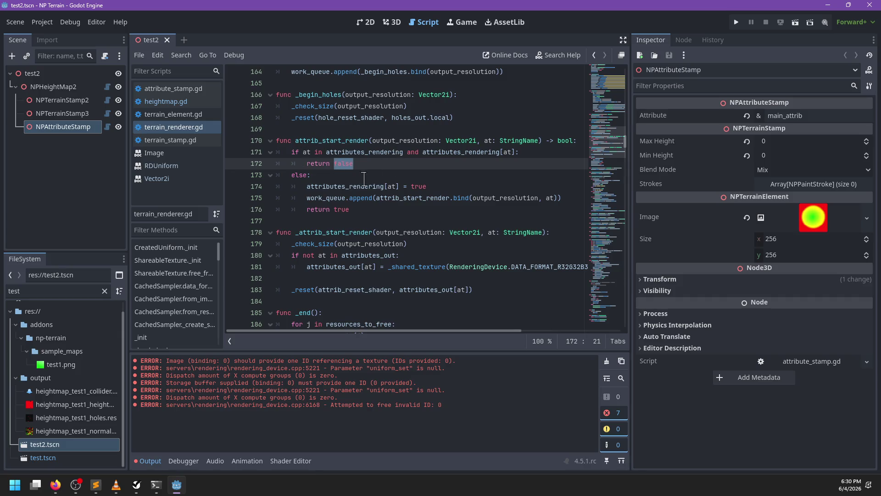
double_click(323, 187)
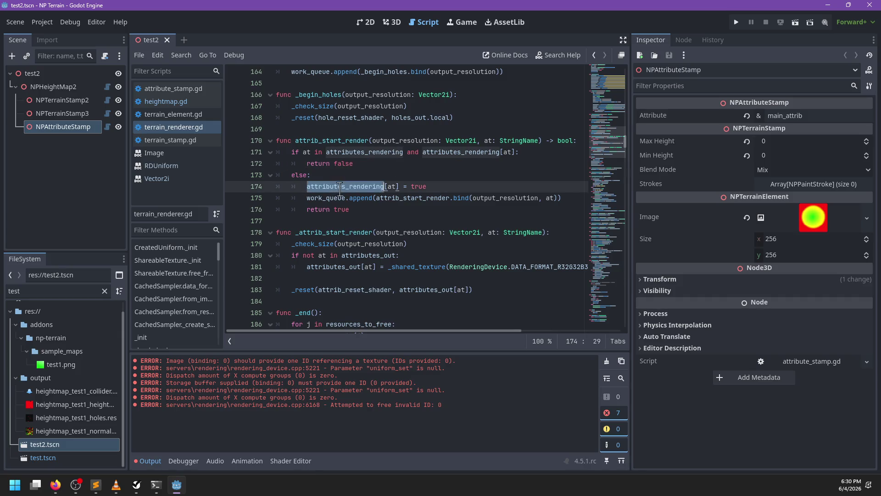
double_click(419, 187)
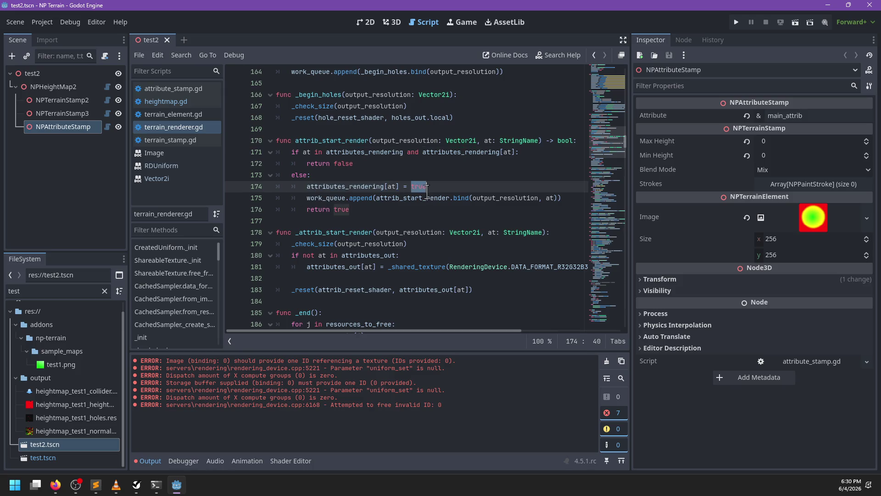
Step: Make the queued call bind _attrib_start_render instead of attrib_start_render, then save
click(373, 198)
text(_)
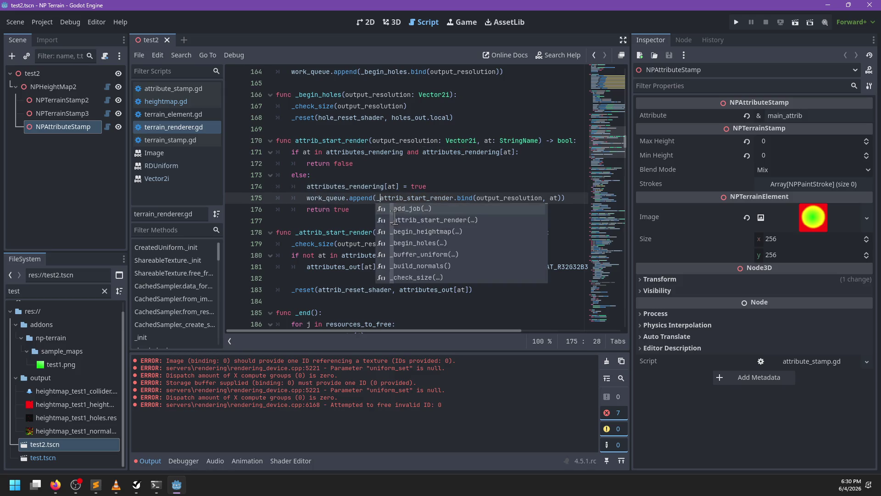
key(Escape)
click(375, 216)
key(ctrl+s)
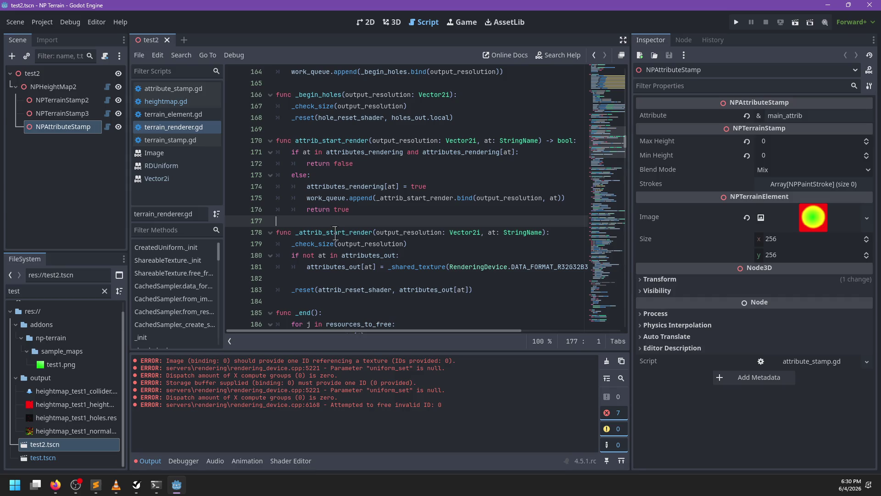
double_click(335, 233)
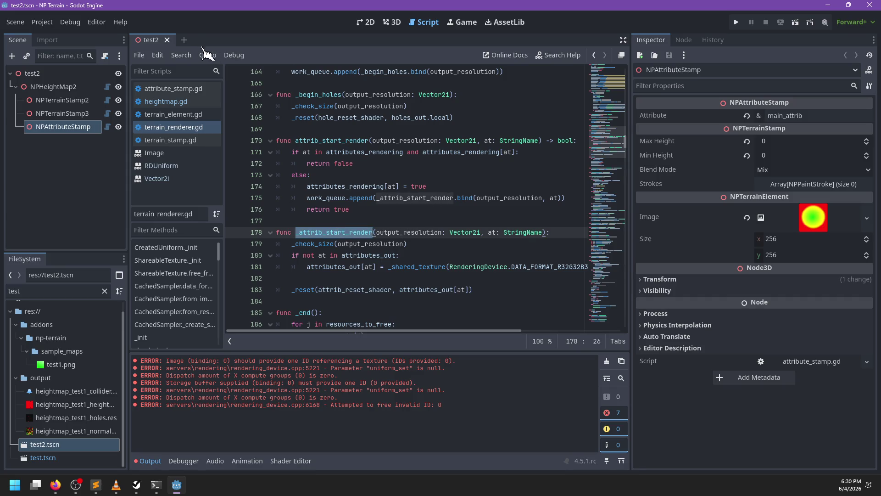
Step: Close and reopen test2.tscn in the 3D view, clearing the output errors
click(167, 40)
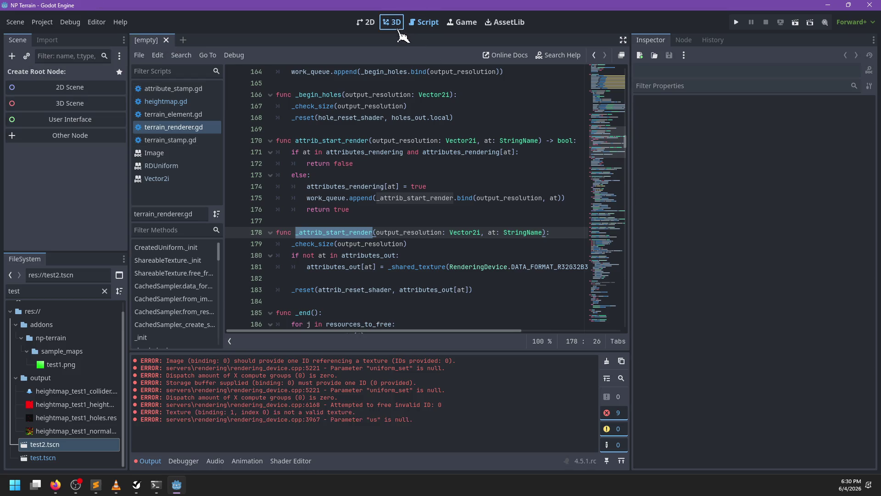
click(392, 23)
double_click(57, 446)
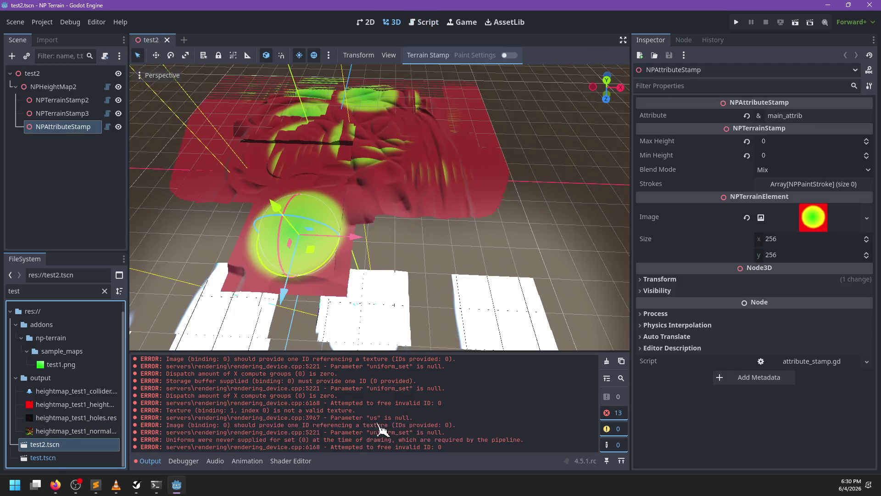
click(607, 360)
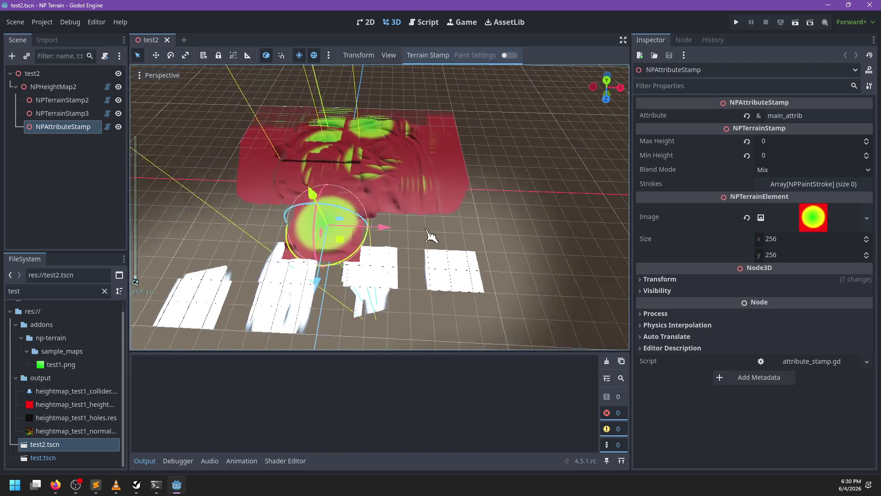
scroll(494, 204, down, 5)
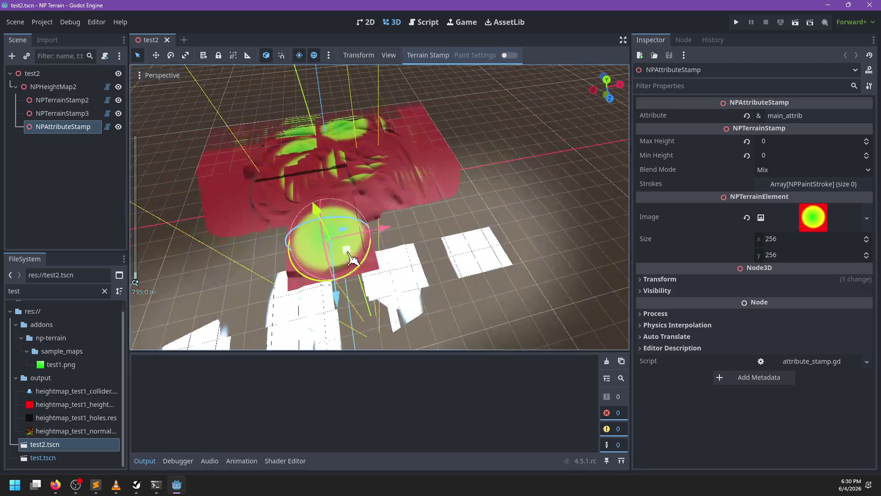
Step: Drag the stamp across the terrain, close test2 with Don't Save, and reopen test2.tscn
mouse_move(353, 260)
mouse_down()
mouse_move(367, 268)
mouse_move(452, 266)
mouse_up()
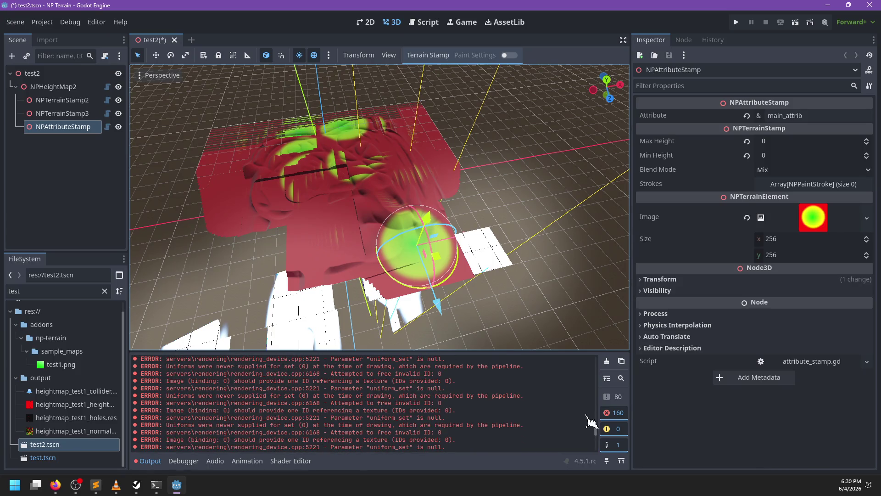
click(606, 361)
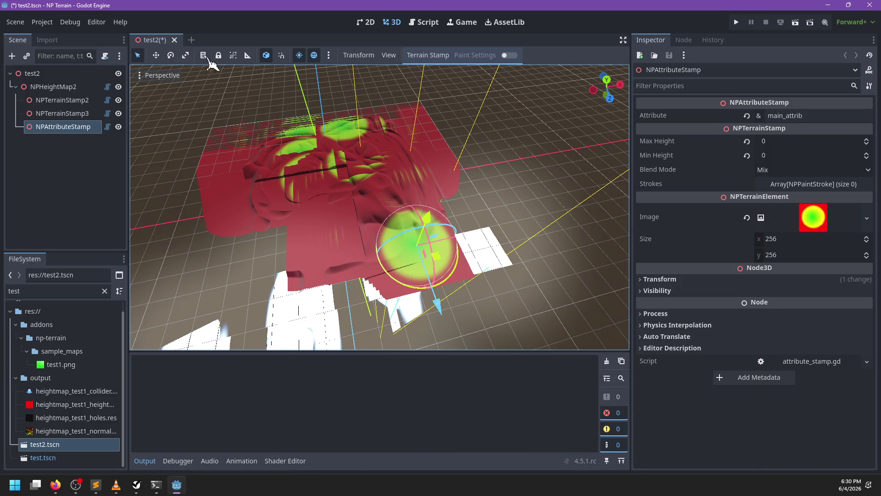
click(175, 40)
click(500, 274)
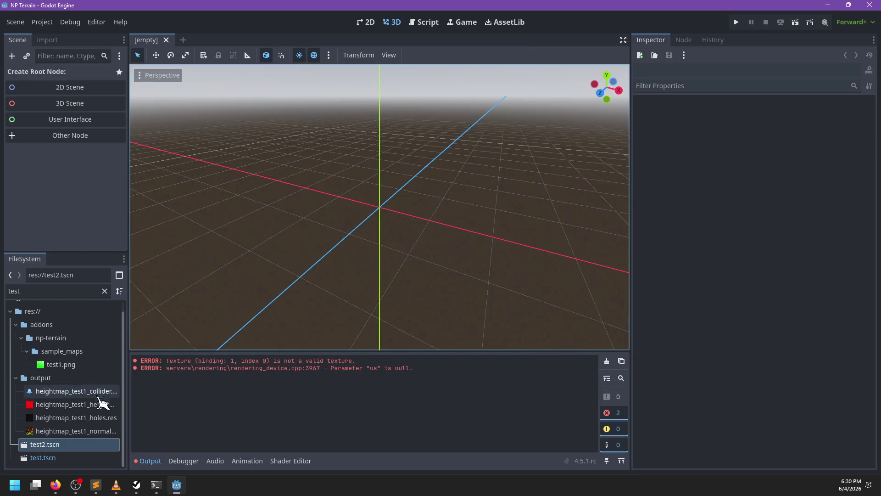
click(606, 363)
double_click(98, 445)
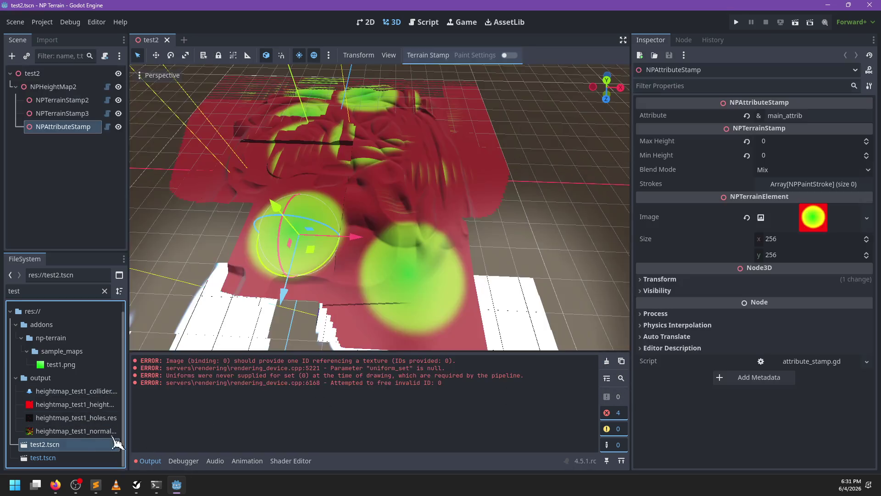
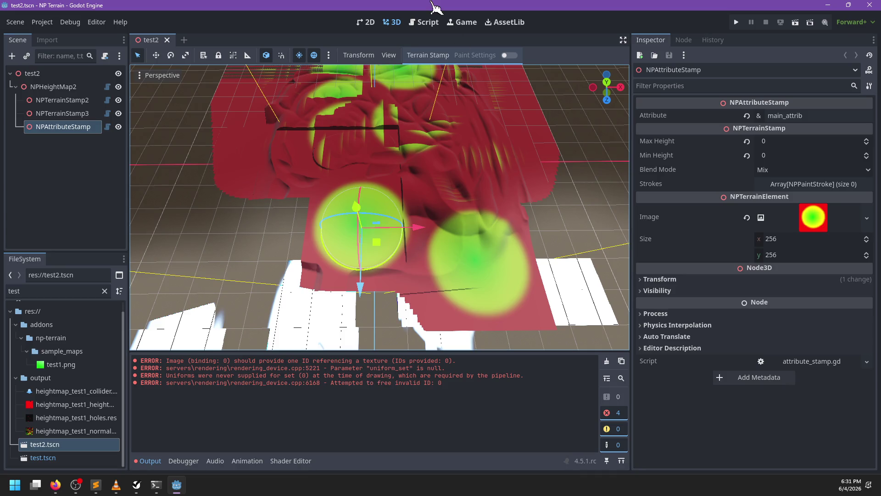
Step: In terrain_renderer.gd's attribute render code, search for render_stamp
click(425, 21)
click(414, 234)
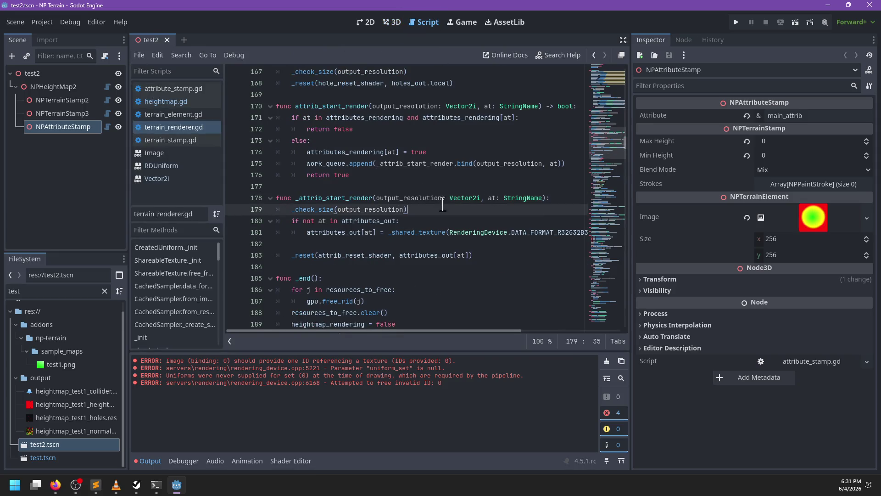
key(End)
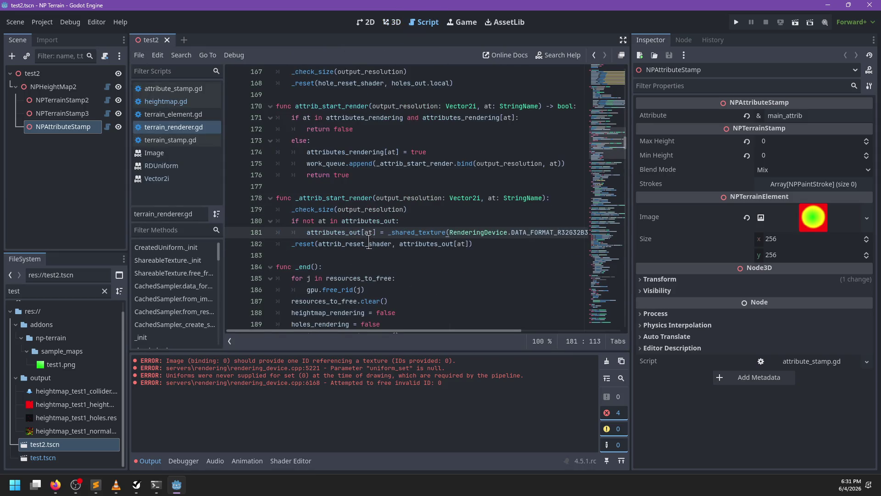
key(ctrl+f)
text(render_stamp)
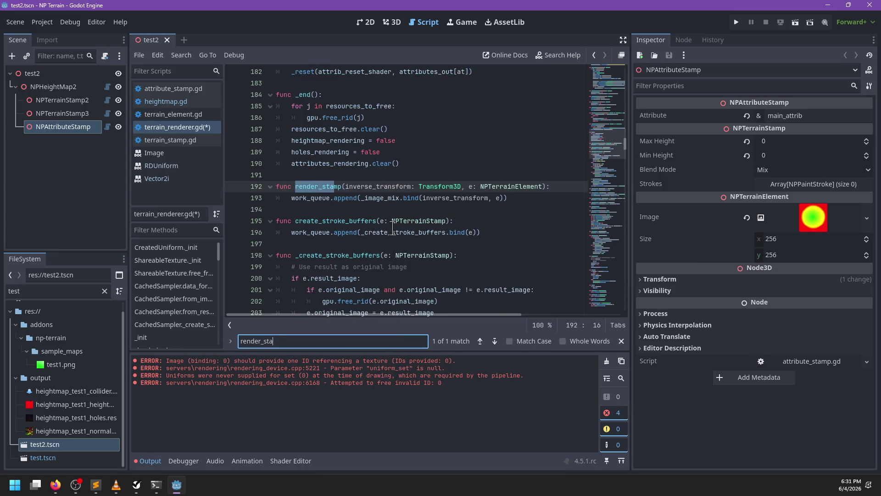
key(Escape)
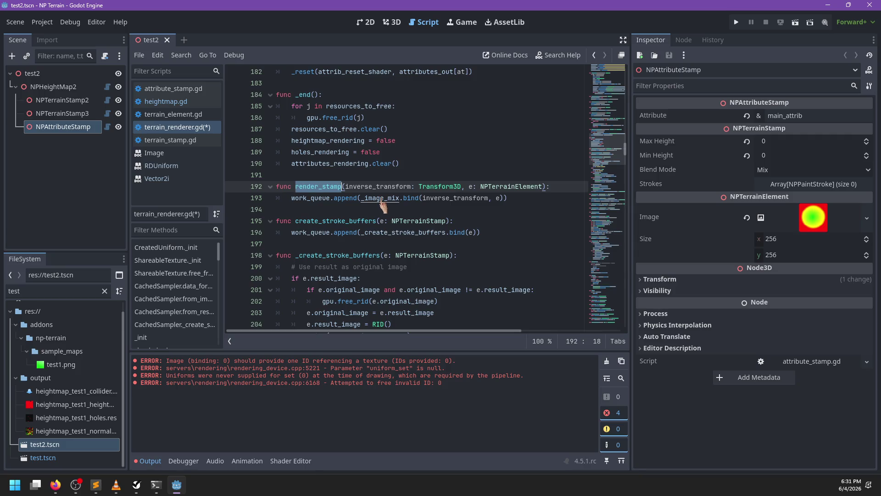
Step: Jump to the _image_mix function definition and read down through its body
ctrl+click(381, 198)
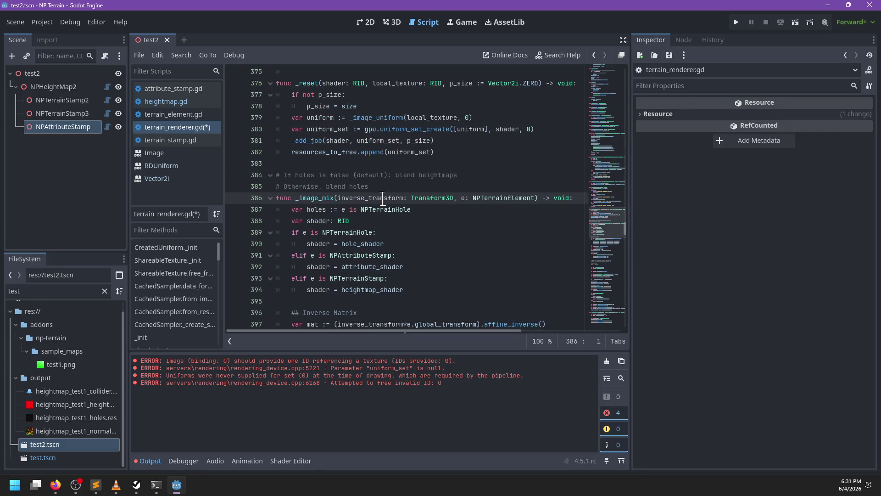
click(465, 199)
scroll(463, 199, down, 6)
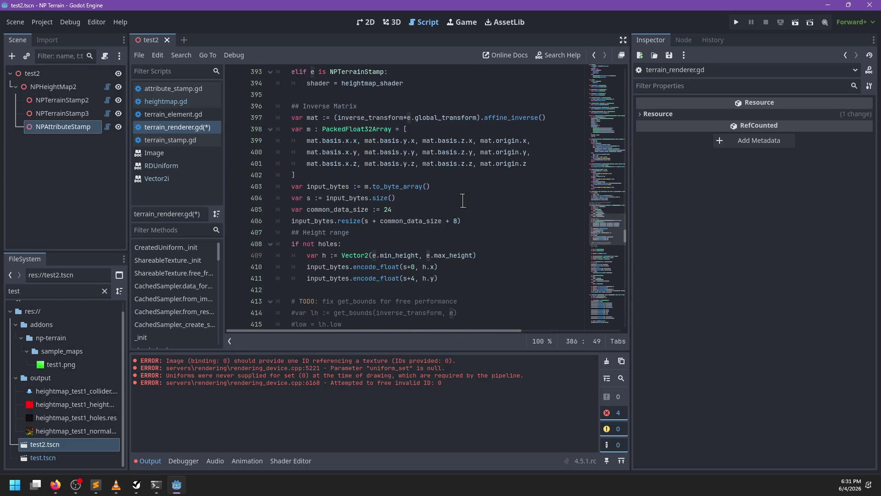
scroll(463, 200, down, 7)
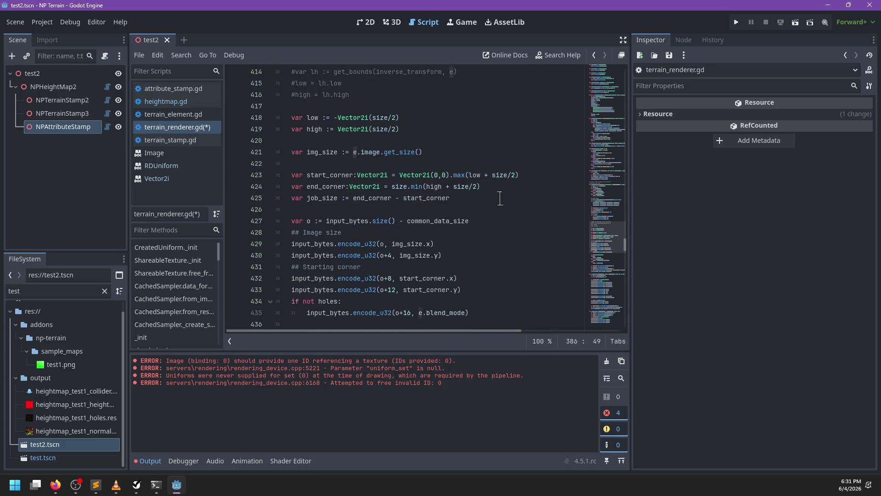
scroll(500, 199, down, 1)
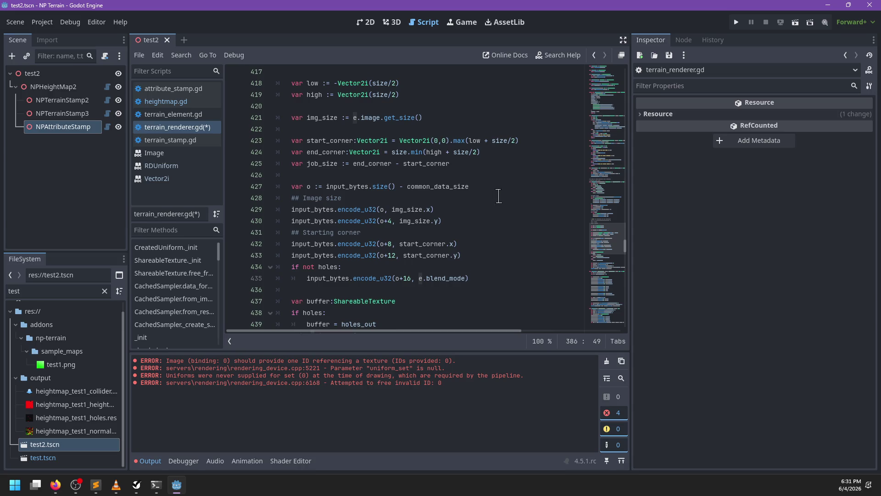
scroll(499, 196, down, 4)
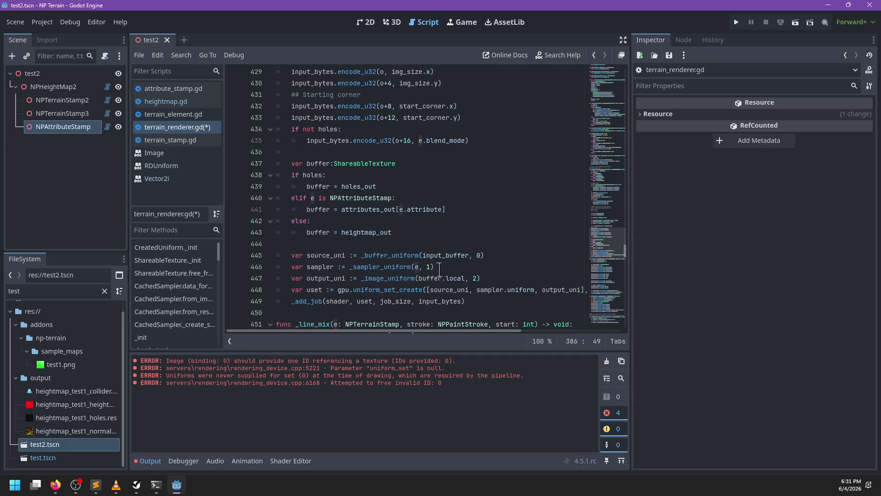
Step: Inspect the input_buffer uniform setup on line 445 of _image_mix
double_click(431, 255)
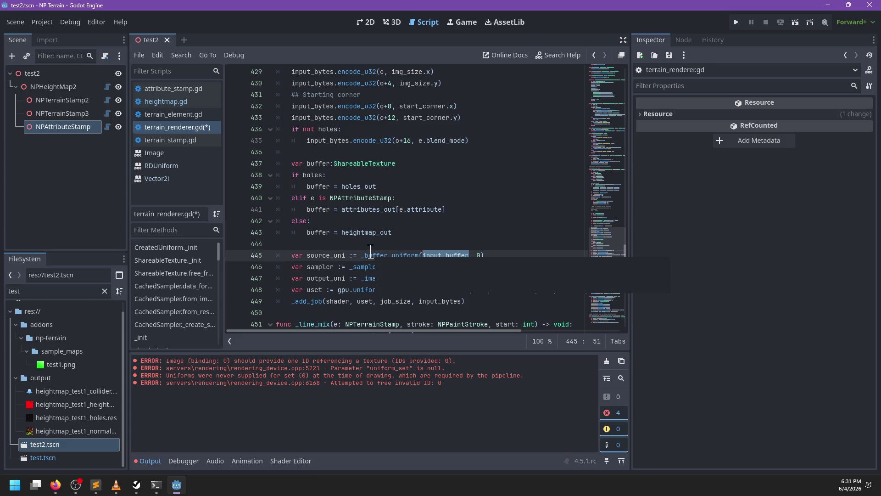
scroll(441, 255, up, 10)
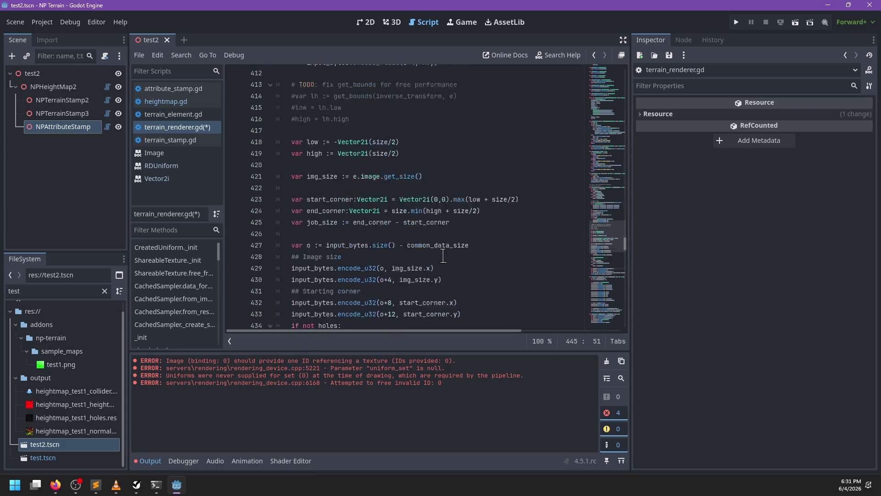
scroll(443, 256, up, 9)
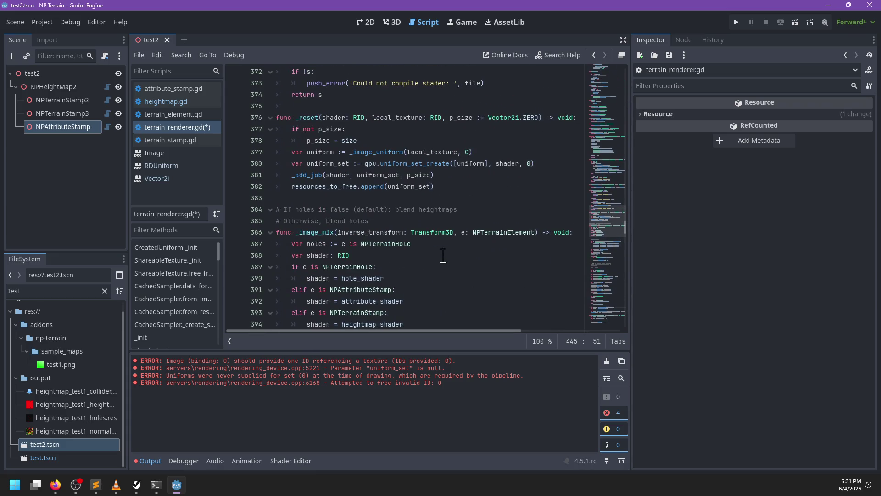
scroll(443, 256, down, 20)
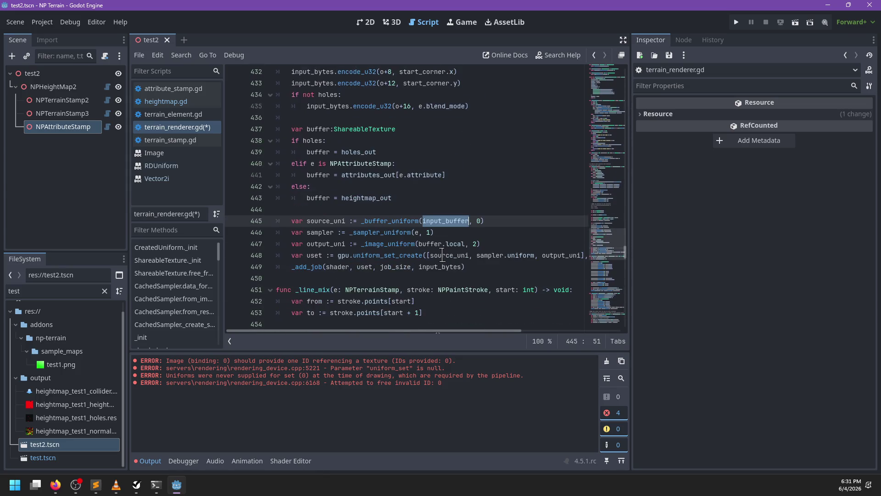
scroll(442, 210, up, 4)
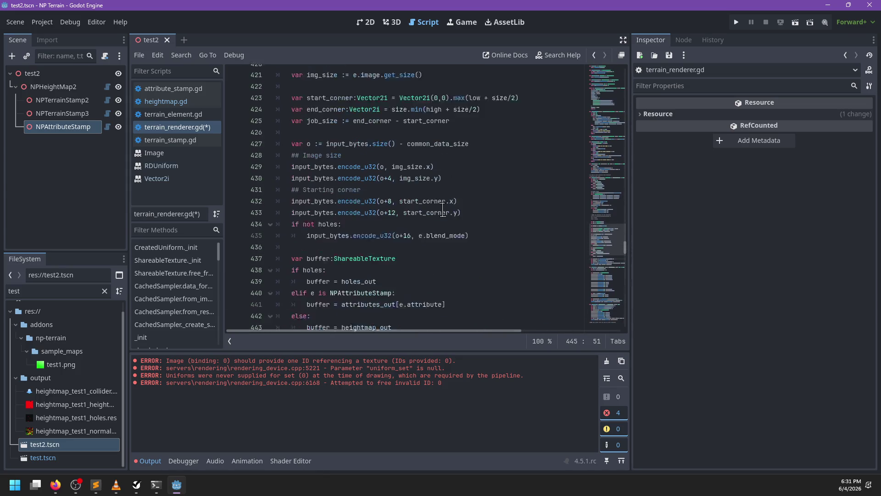
scroll(442, 210, down, 3)
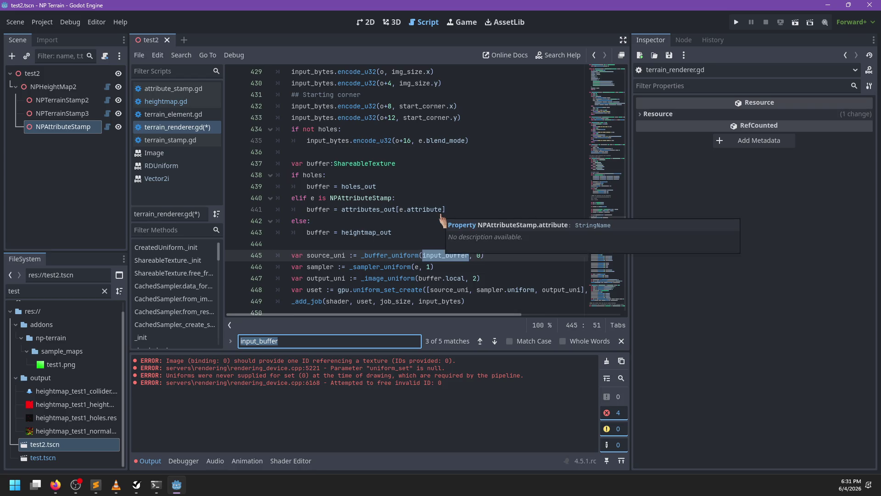
key(Escape)
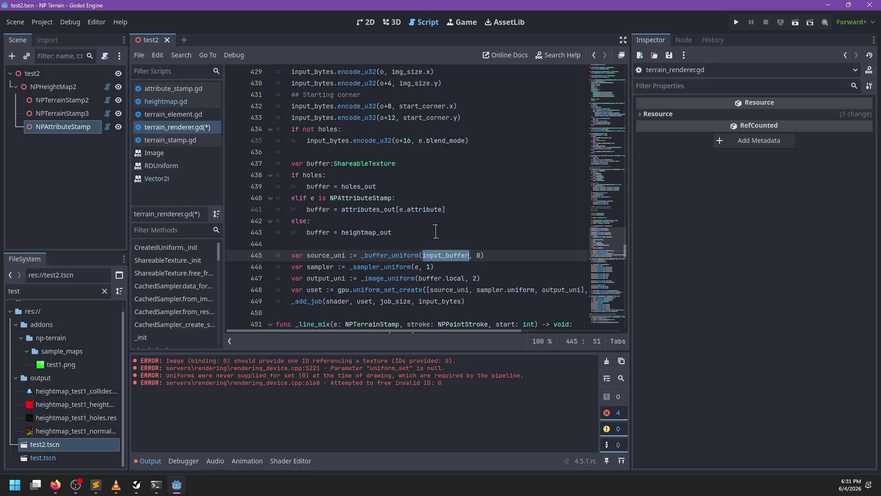
Step: Examine the sampler uniform on line 448, leaving the caret at the end of line 447
scroll(434, 231, right, 3)
scroll(431, 234, left, 3)
scroll(429, 233, right, 3)
double_click(398, 290)
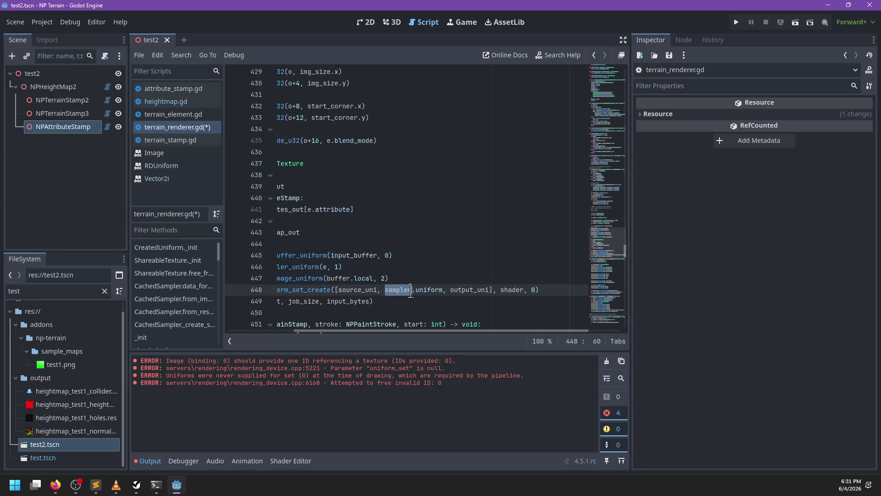
double_click(429, 289)
double_click(402, 289)
scroll(402, 292, left, 3)
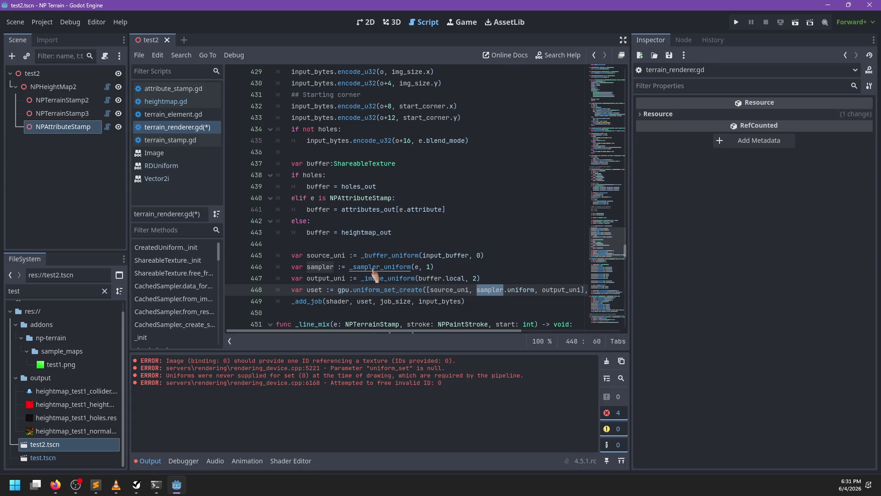
mouse_move(373, 267)
click(477, 278)
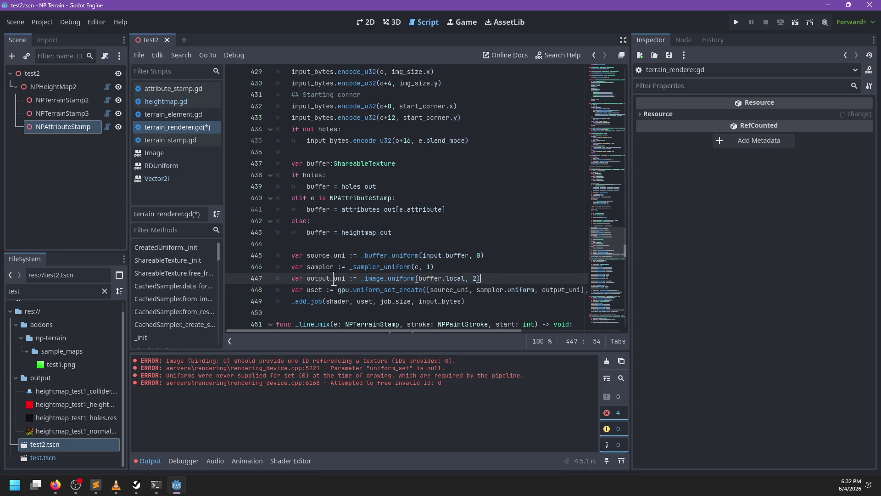
key(Return)
text(if not output)
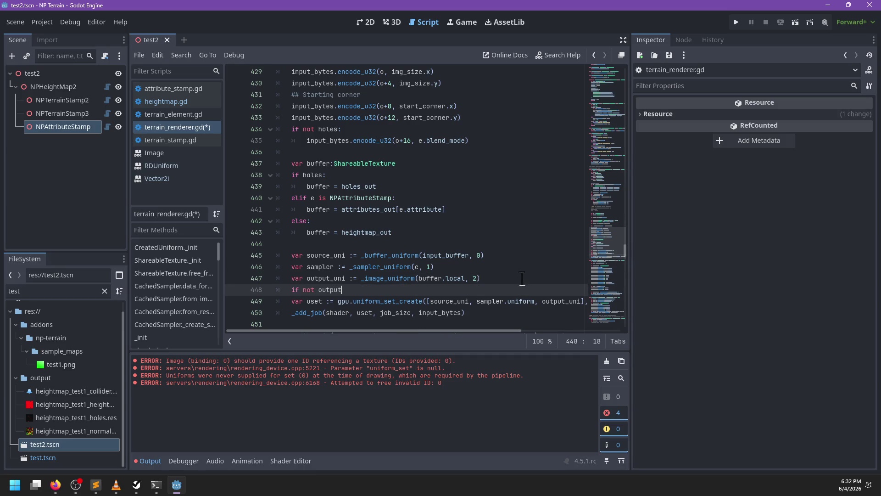
text(_uni)
key(Return)
key(BackSpace)
key(BackSpace)
key(BackSpace)
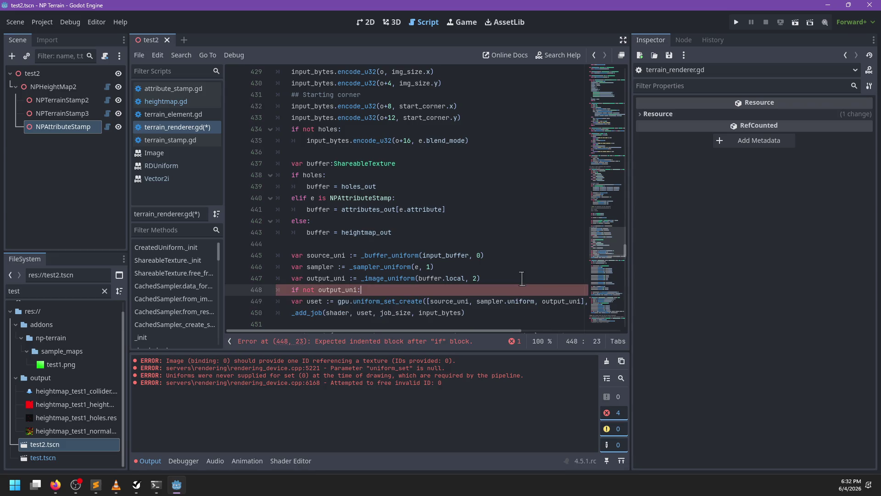
key(ctrl+shift+Left)
key(ctrl+shift+Left)
key(ctrl+shift+Left)
key(BackSpace)
key(BackSpace)
key(BackSpace)
double_click(395, 267)
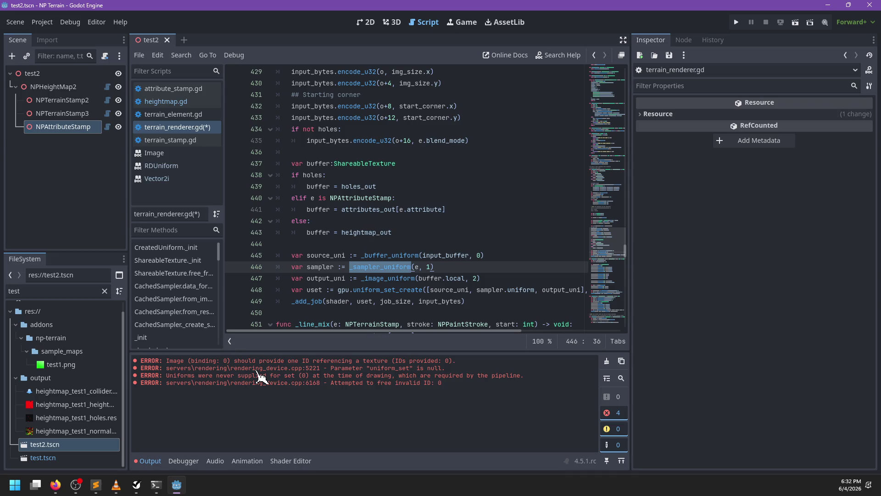
Step: Review _sampler_uniform: its UNIFORM_TYPE_SAMPLER_WITH_TEXTURE type, binding and add_id lines 557-560
ctrl+click(375, 269)
scroll(400, 258, down, 6)
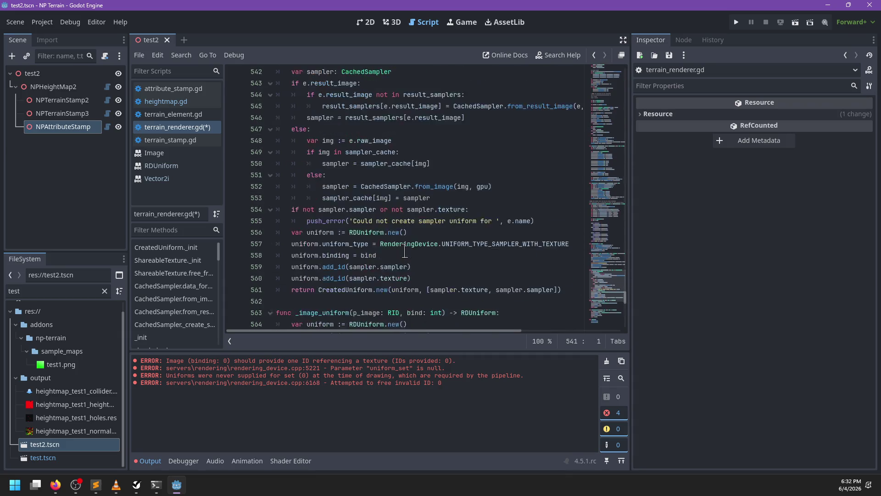
double_click(305, 198)
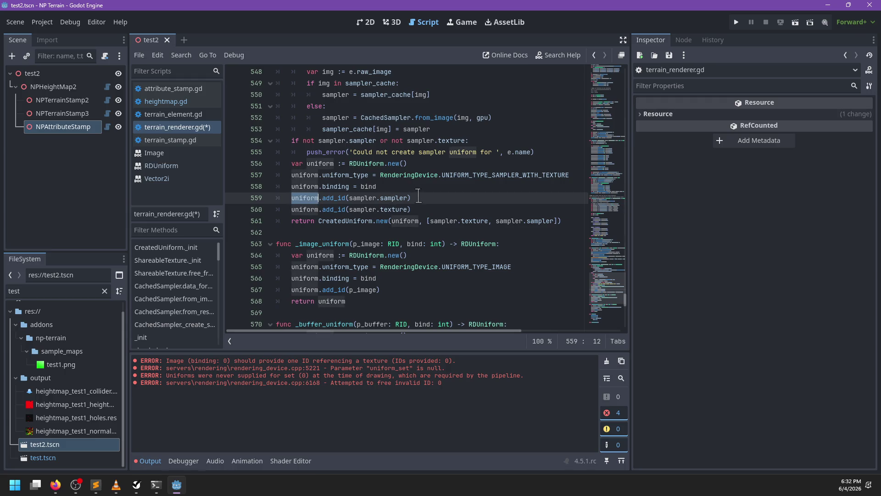
double_click(475, 175)
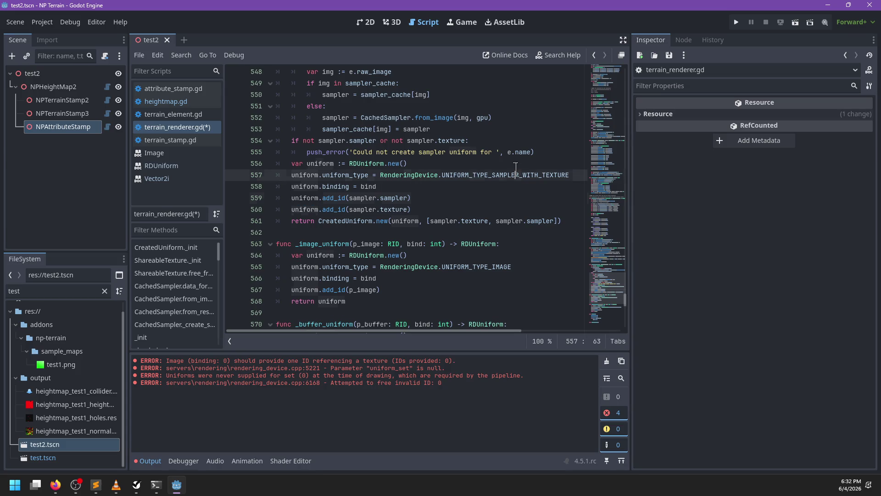
mouse_move(396, 177)
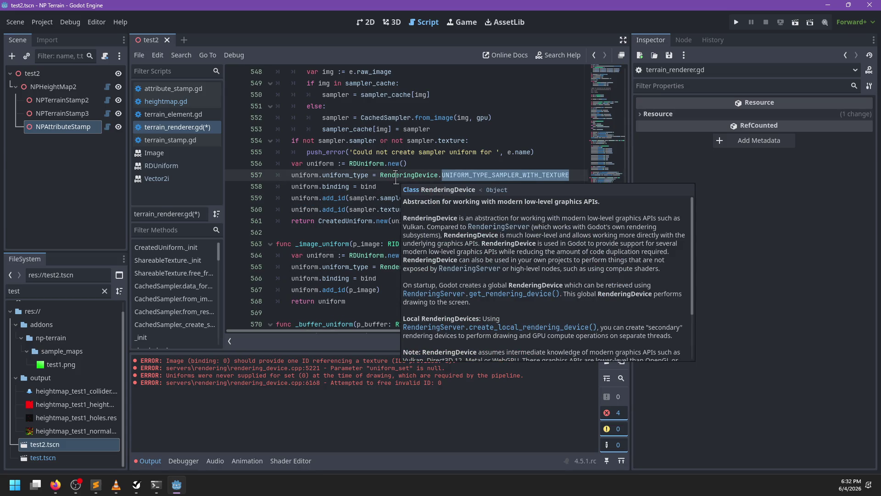
double_click(335, 186)
double_click(334, 198)
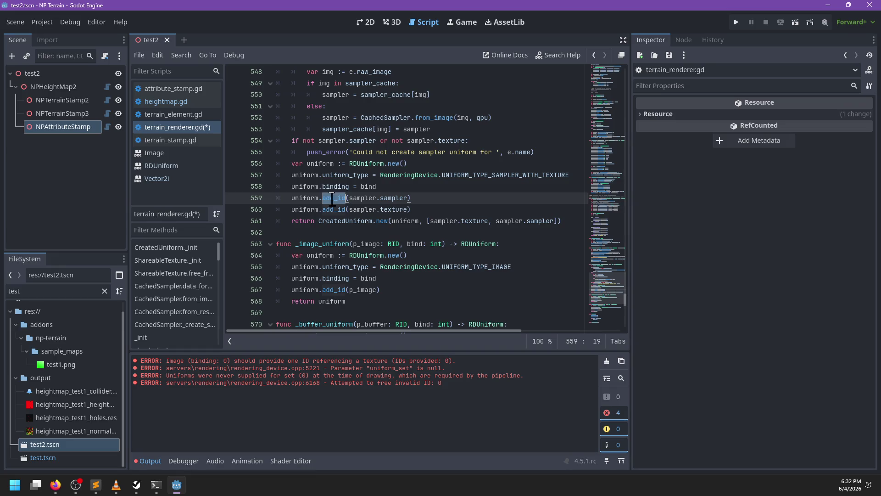
double_click(333, 209)
click(430, 209)
Step: Look up the CreatedUniform class definition
scroll(431, 210, up, 1)
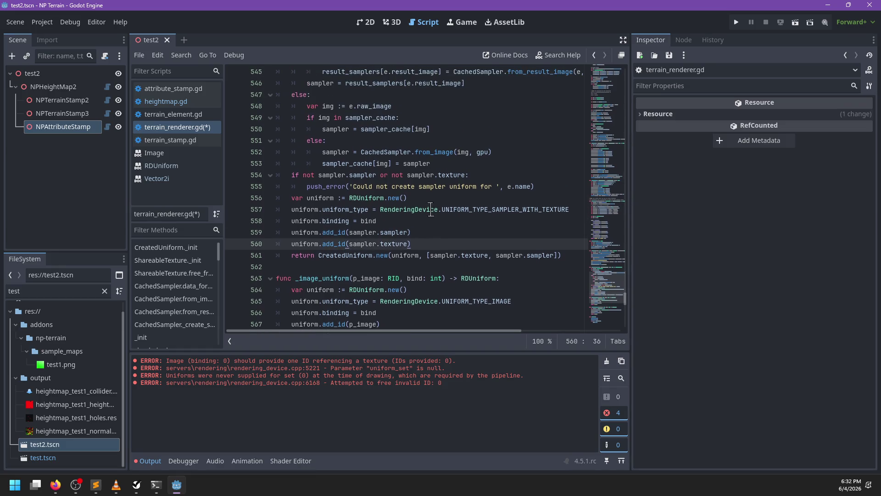
mouse_move(362, 200)
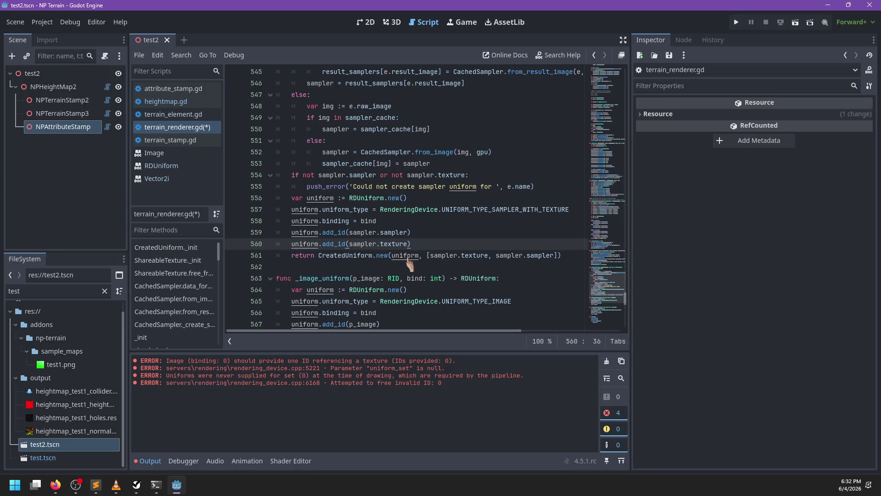
ctrl+click(336, 256)
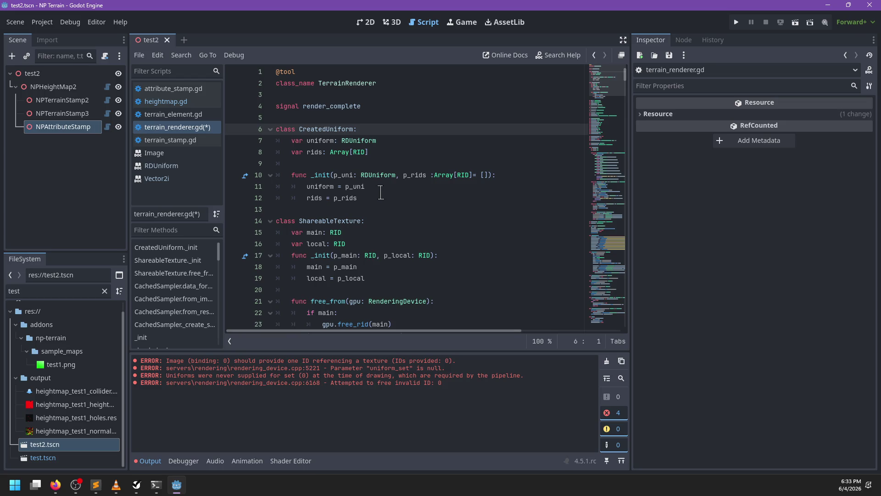
scroll(380, 192, down, 2)
scroll(380, 192, down, 20)
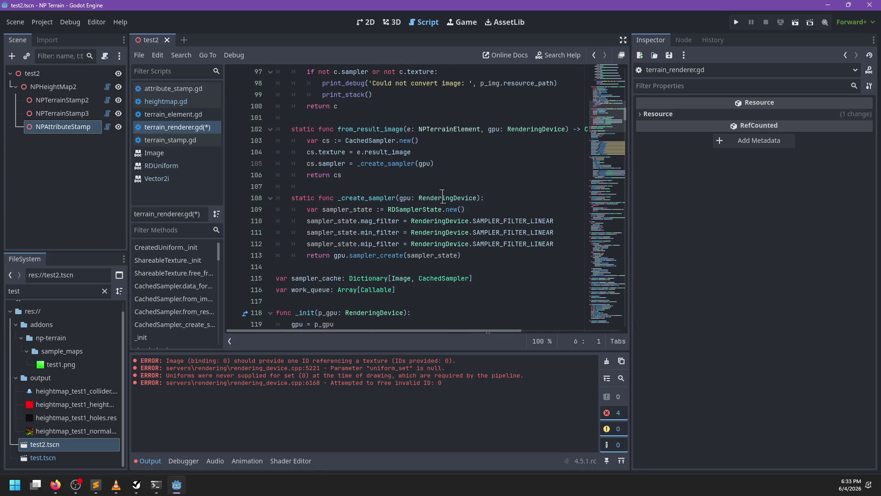
Step: Search for the image_uniform and sampler_uniform helpers, then return to line 446
click(431, 173)
key(ctrl+f)
text(_)
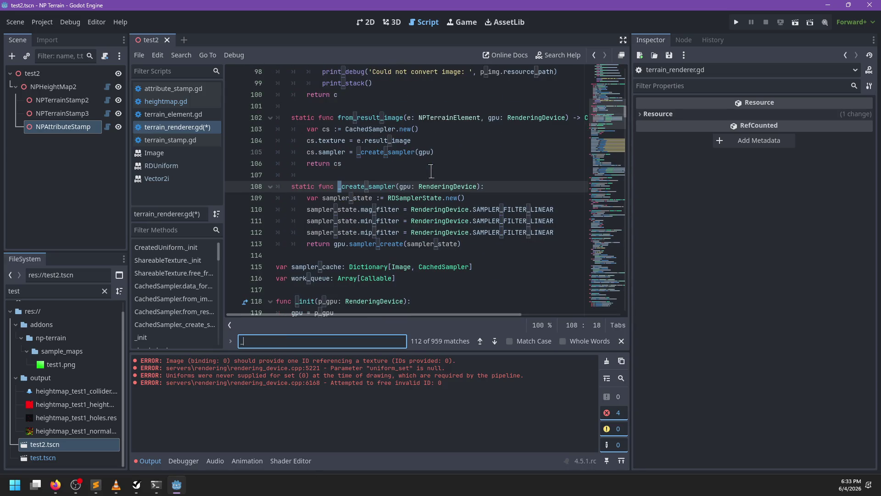
text(input)
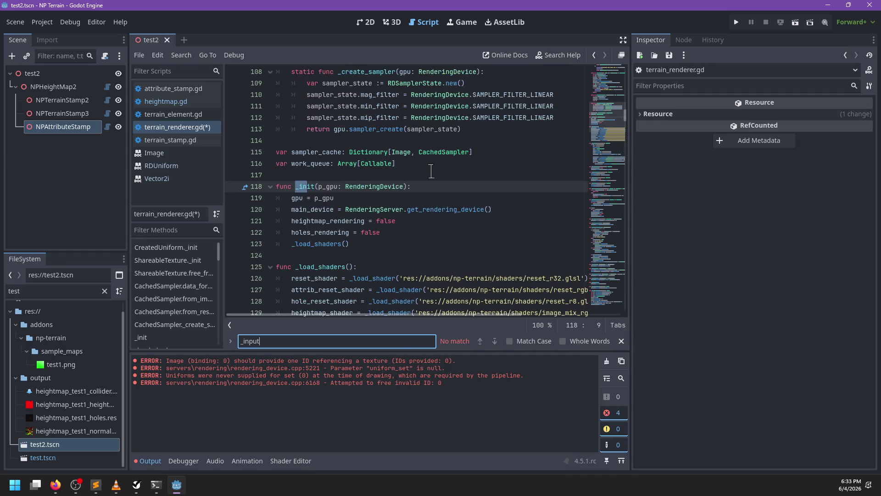
key(BackSpace)
key(BackSpace)
key(BackSpace)
text(image_)
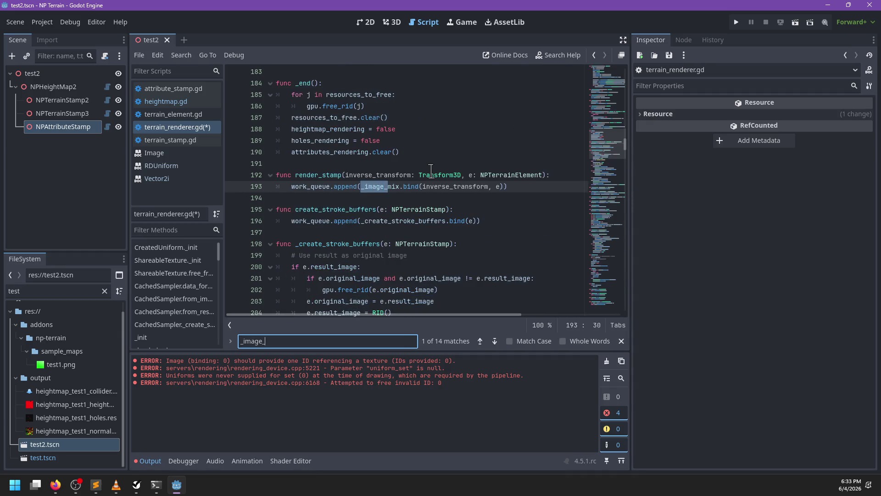
text(uniform)
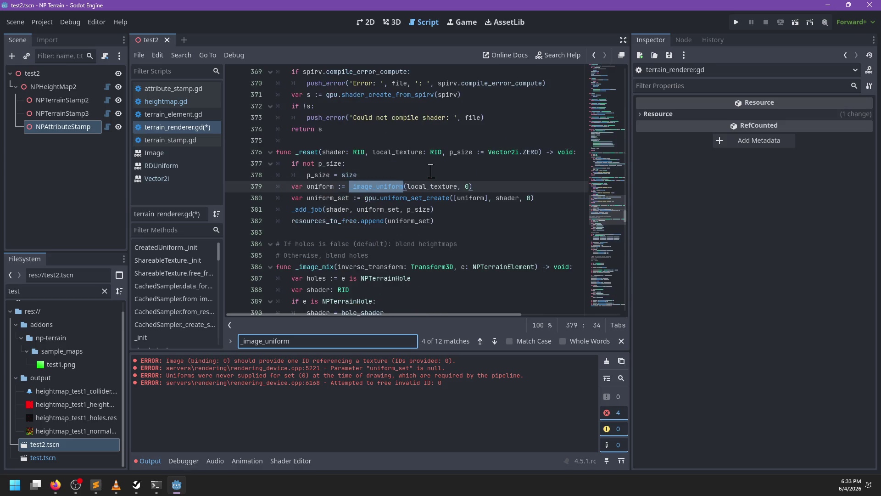
key(BackSpace)
key(BackSpace)
key(BackSpace)
text(sampler_)
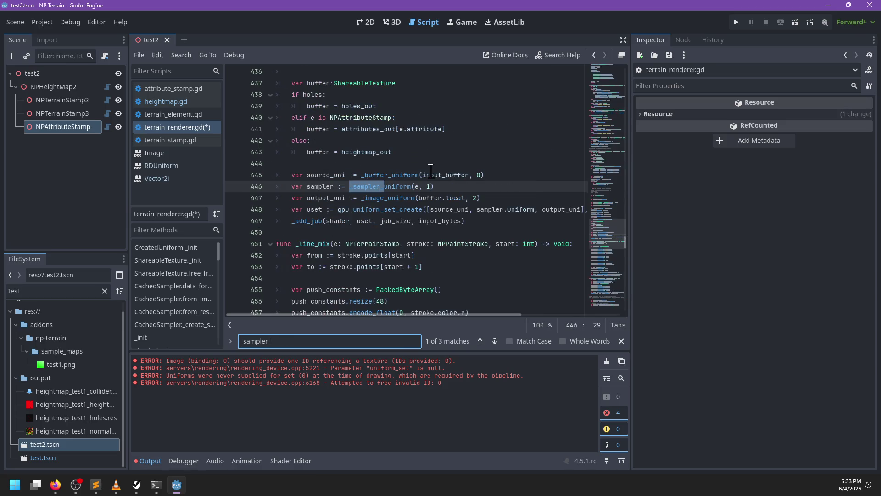
text(uniform)
key(Escape)
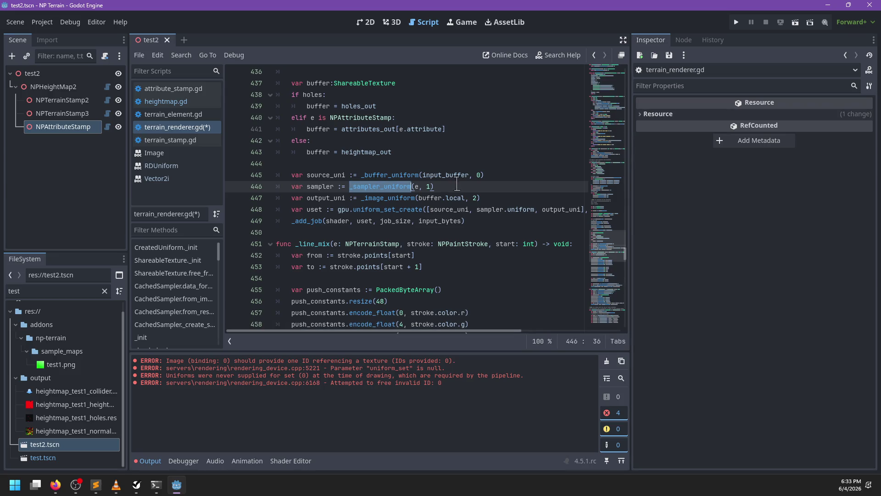
click(457, 184)
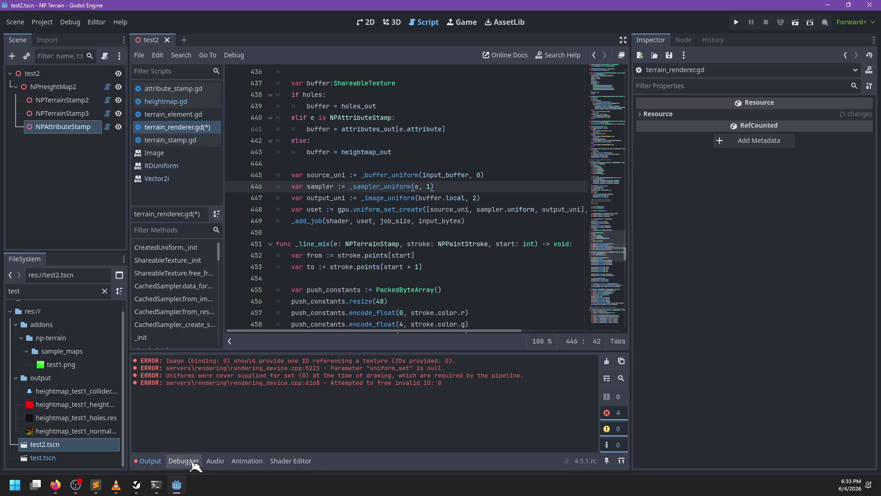
Step: Check the reset_rgba.glsl shader for reference, then return to the buffer uniform on line 445
click(95, 485)
click(412, 115)
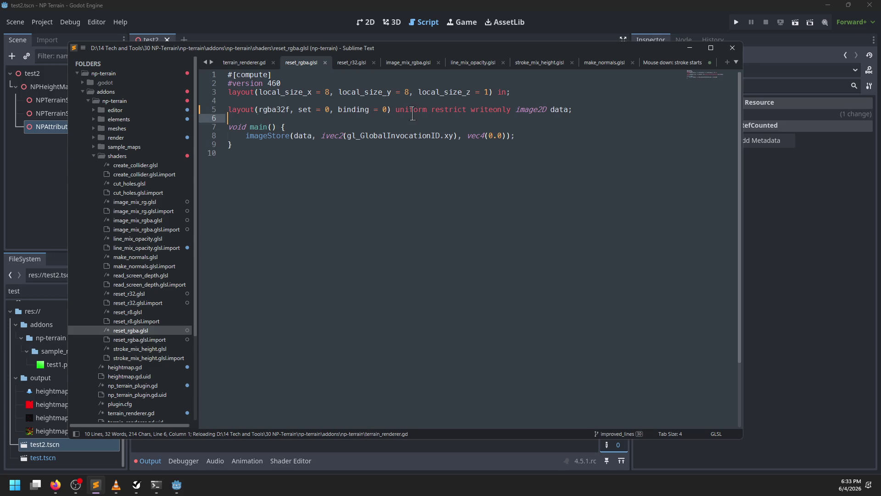
click(325, 37)
click(464, 175)
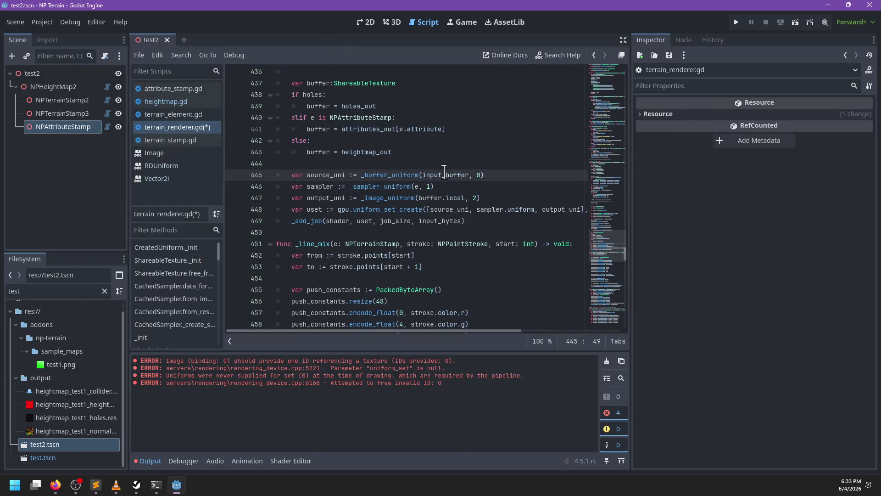
Step: Go to the blank line after attributes_out.clear() and search for attributes_out[at
scroll(409, 193, down, 20)
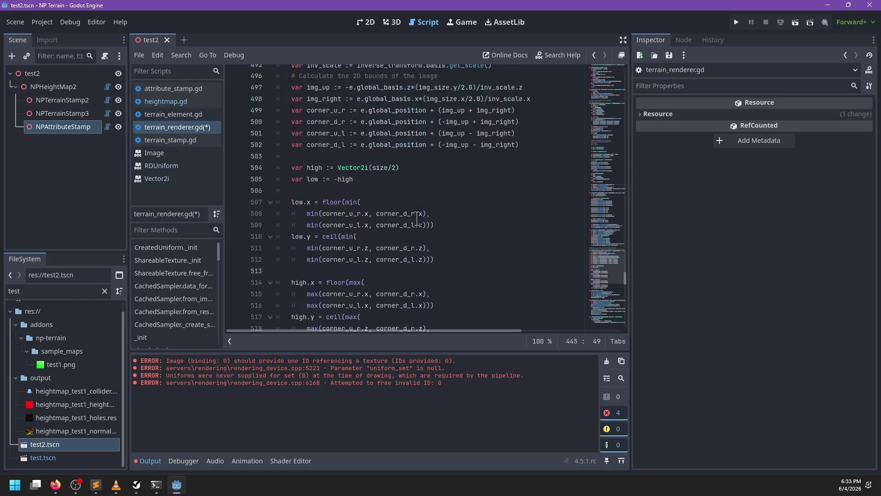
scroll(416, 218, down, 20)
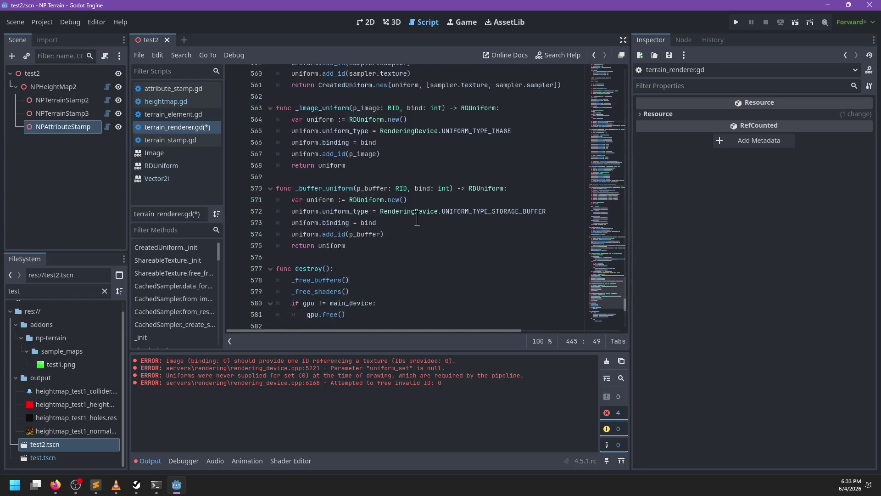
scroll(414, 218, down, 9)
click(419, 211)
scroll(426, 207, up, 13)
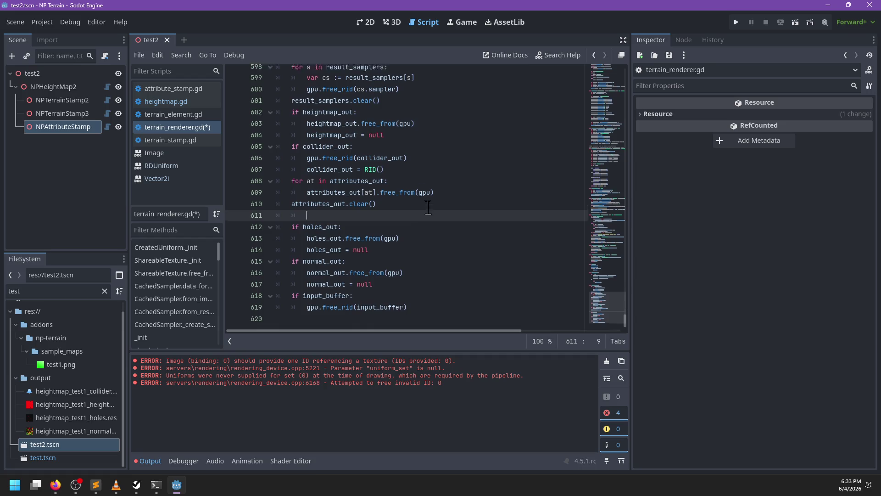
scroll(429, 207, down, 12)
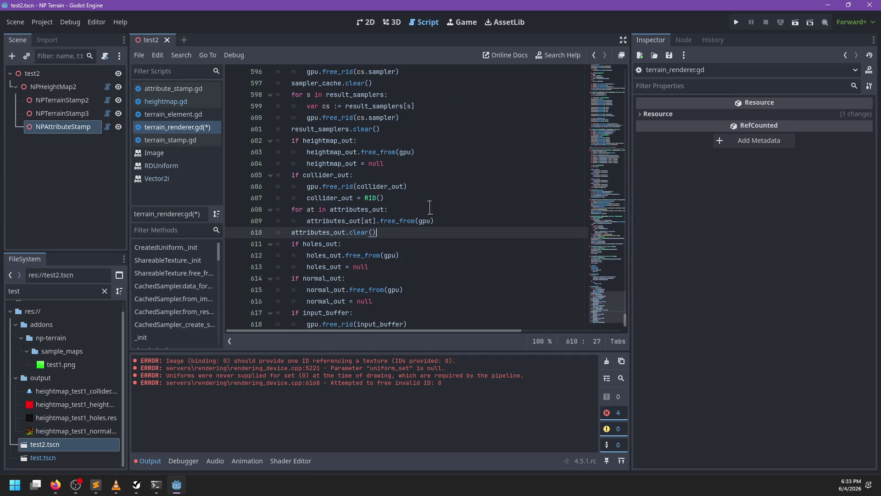
key(ctrl+f)
text(attributes-)
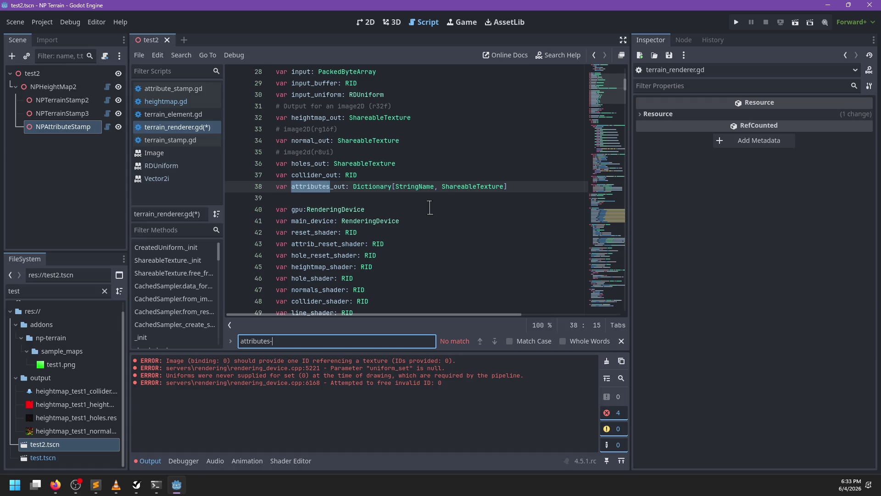
key(BackSpace)
text(_out[at)
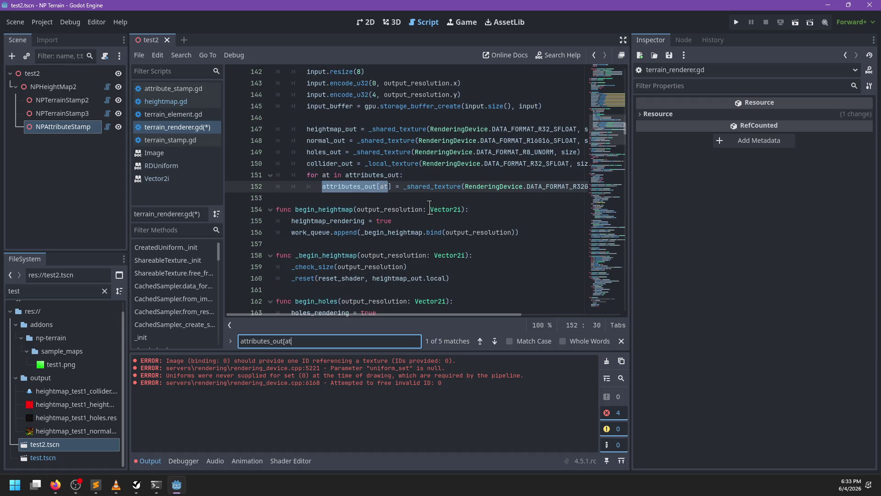
Step: Find the attributes_out[at] use in _attrib_start_render and follow its _reset call
key(Return)
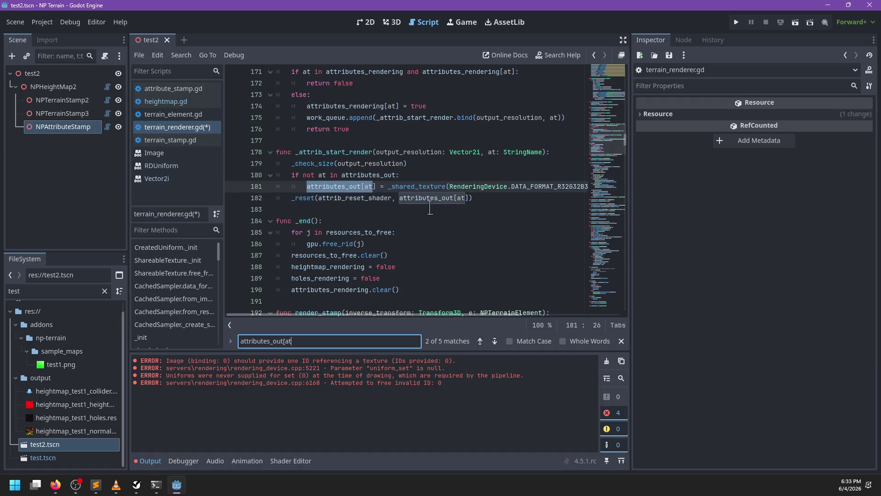
key(Escape)
click(431, 166)
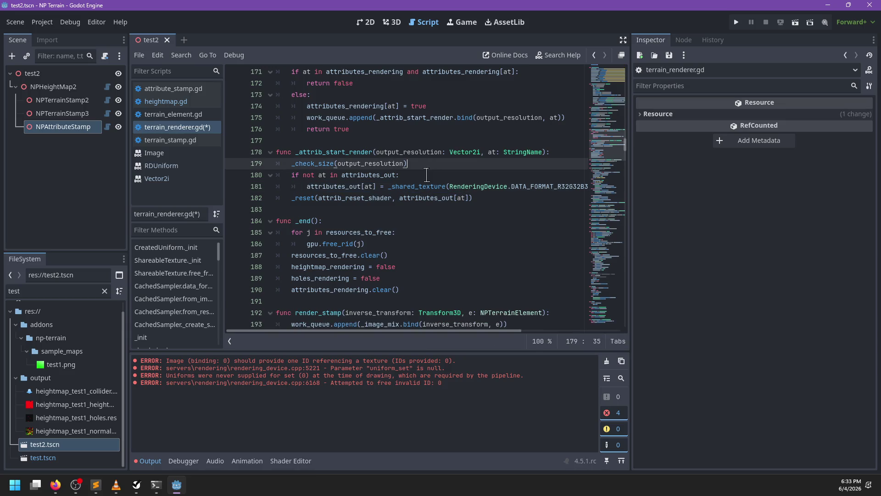
scroll(431, 179, right, 5)
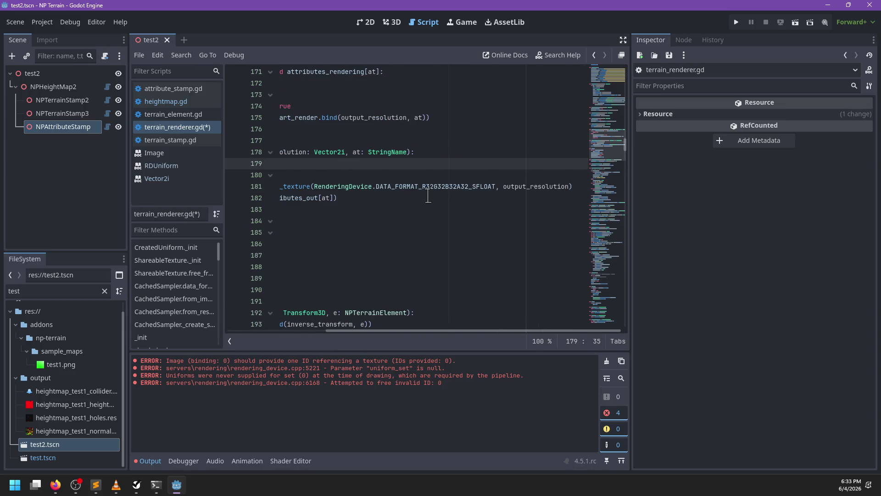
scroll(426, 196, left, 5)
double_click(407, 185)
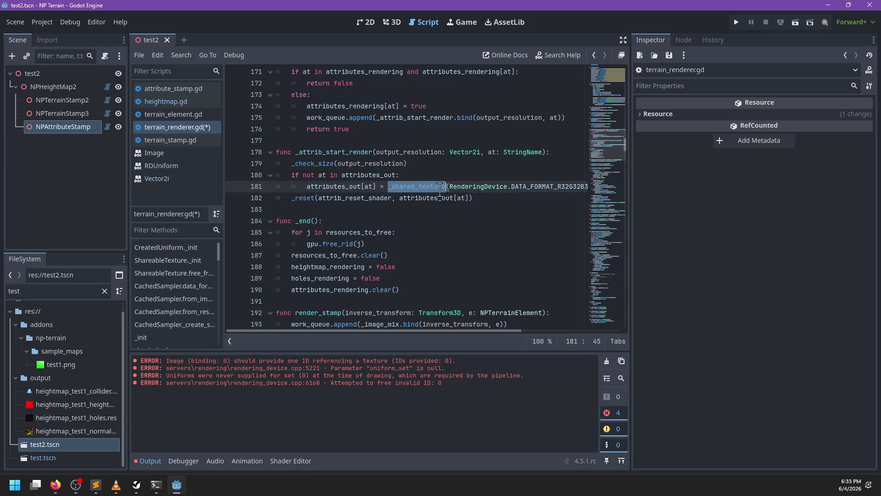
click(481, 198)
key(ctrl)
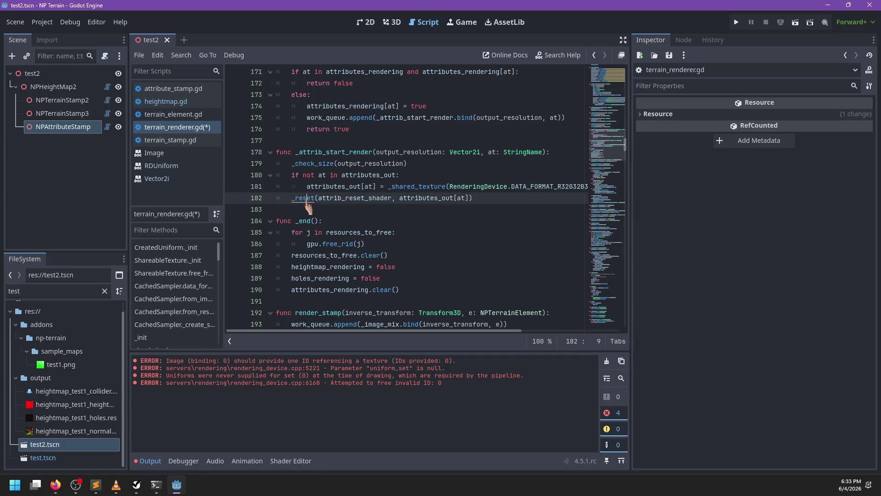
ctrl+click(307, 201)
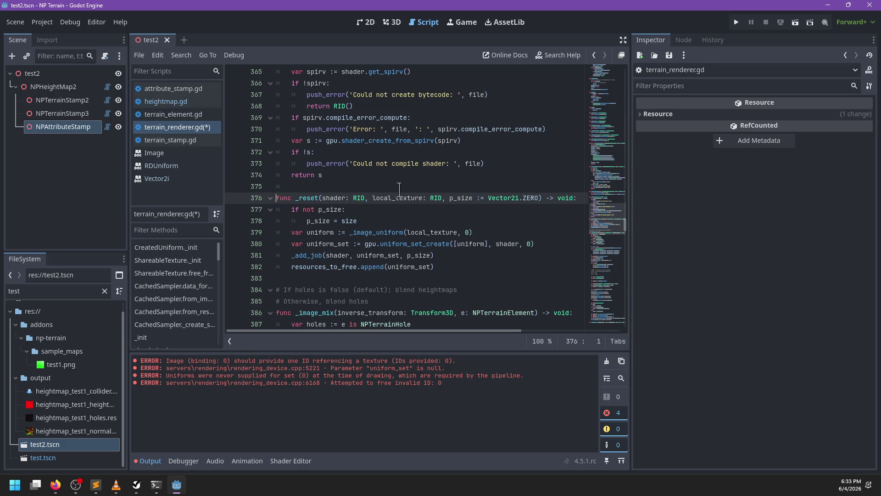
Step: Search the script for _reset and step through matches to line 168
key(ctrl+f)
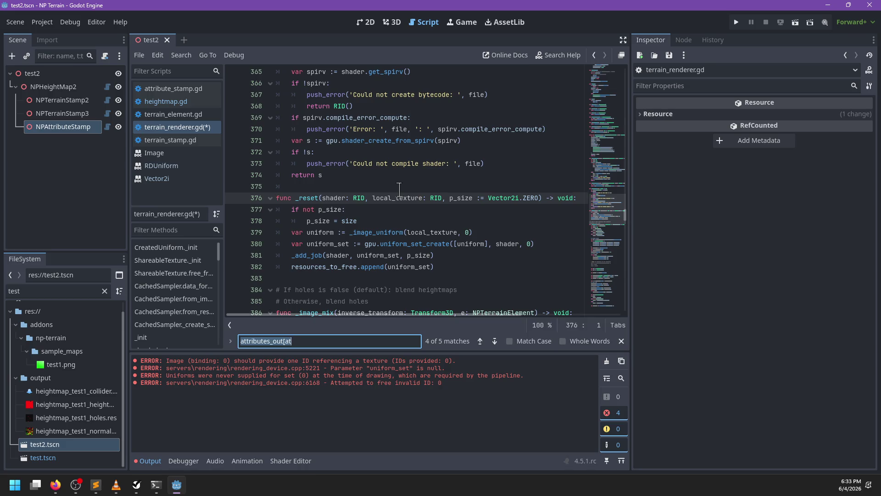
text(_reset)
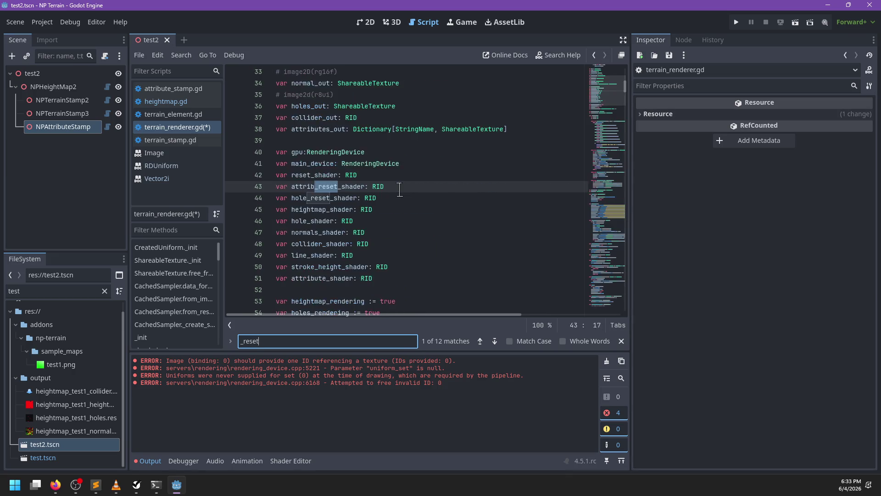
key(Return)
key(Return)
key(Return)
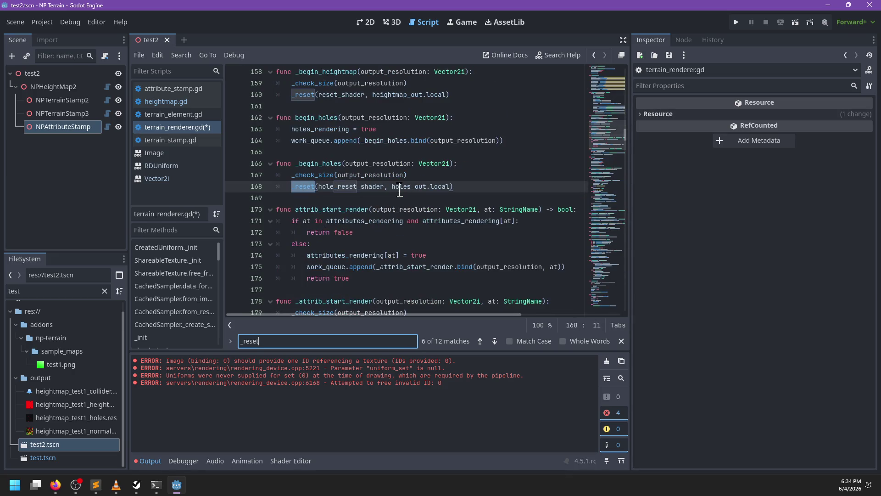
scroll(412, 193, down, 4)
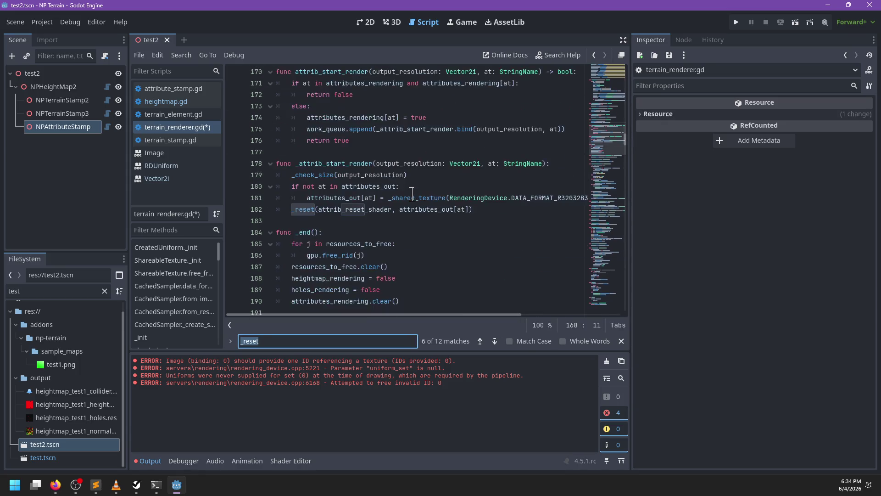
scroll(412, 193, up, 1)
key(Escape)
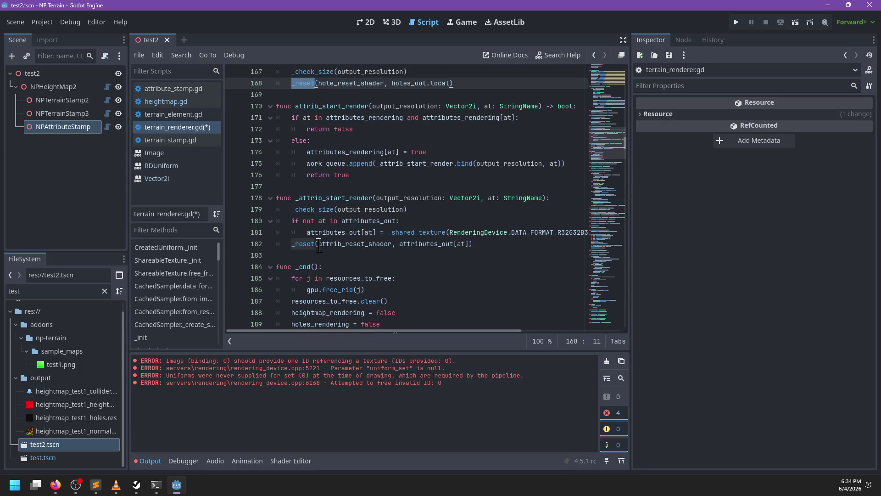
Step: Check the _reset function's local_texture parameter and save terrain_renderer.gd
click(391, 243)
text(.local)
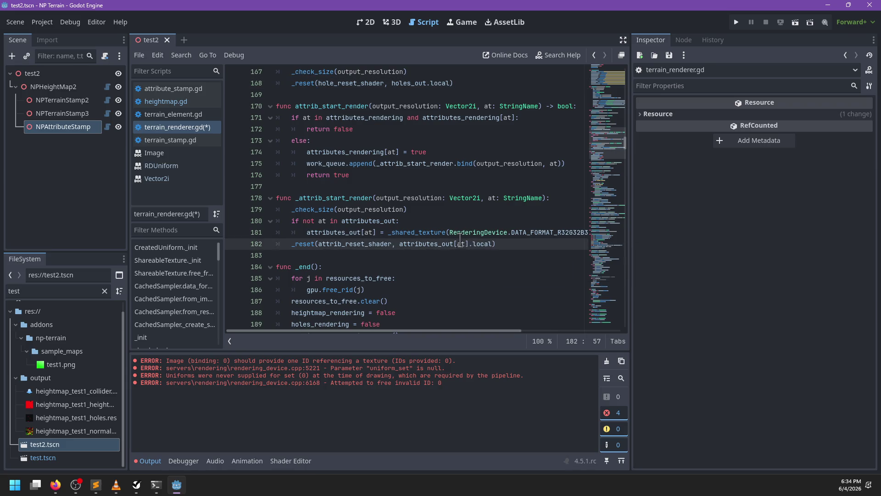
ctrl+click(314, 244)
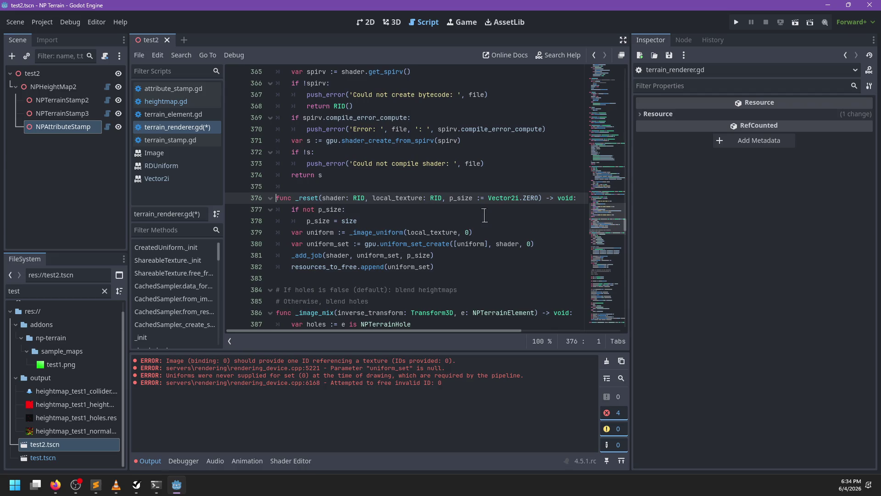
double_click(391, 198)
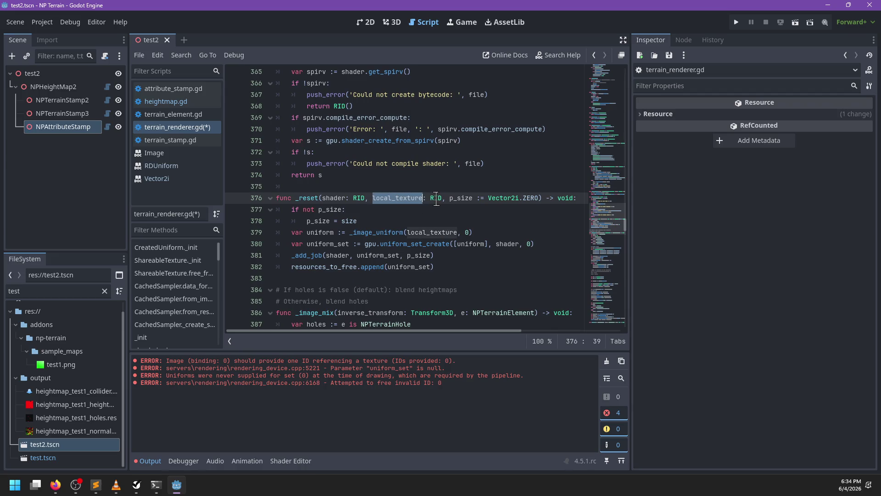
click(392, 189)
key(ctrl+s)
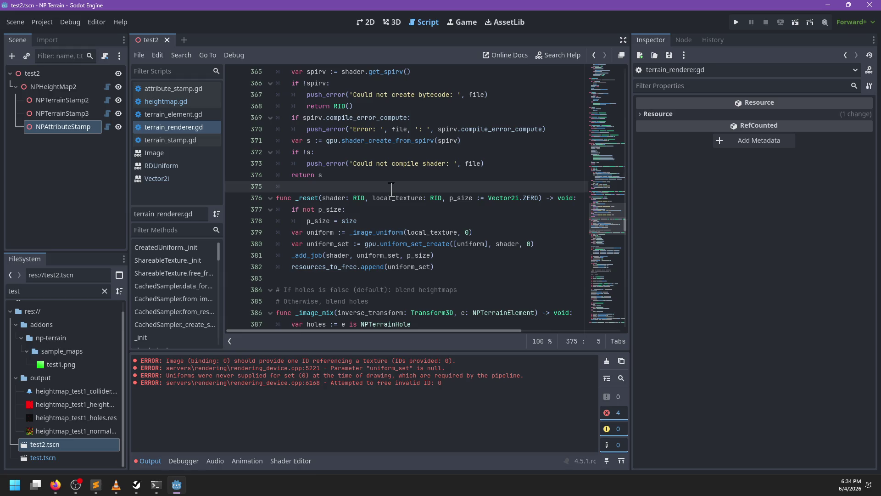
Step: Clear the Output log, reload test2.tscn and show it in the 3D view
click(606, 360)
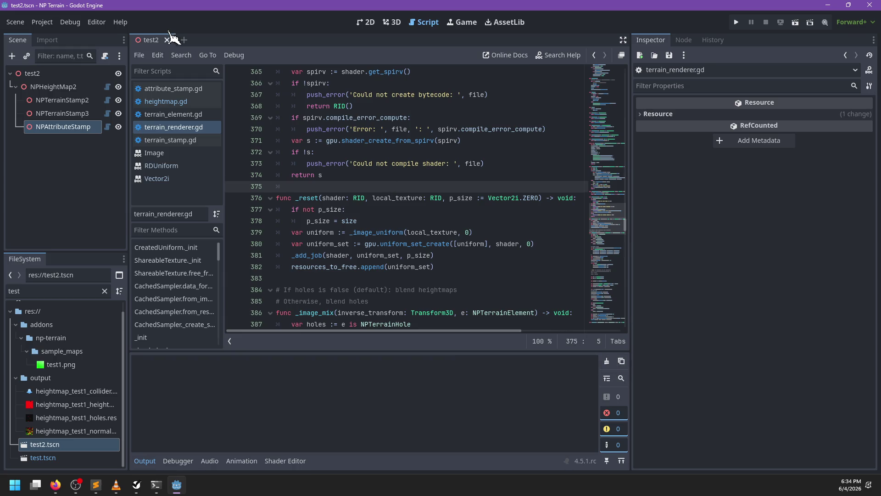
click(167, 40)
double_click(44, 444)
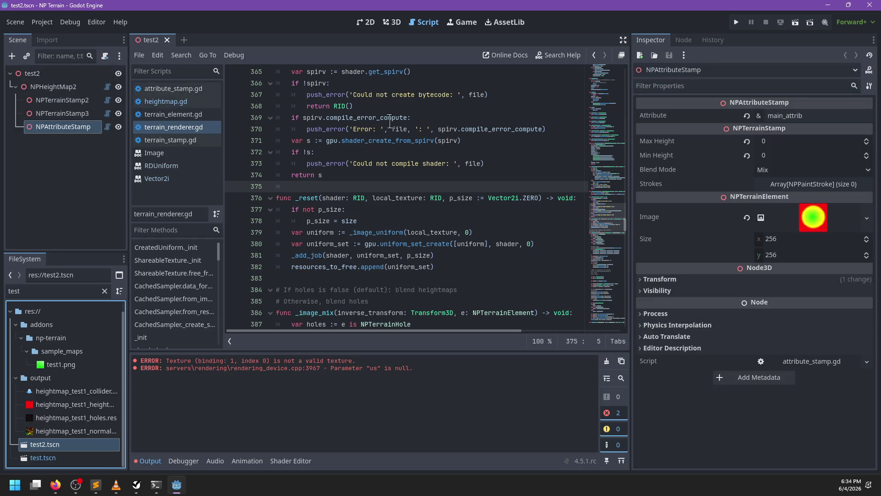
click(392, 22)
Step: Move NPAttributeStamp across the terrain and stretch it along one axis
mouse_move(385, 247)
mouse_down()
mouse_move(404, 179)
mouse_move(299, 191)
mouse_move(443, 147)
mouse_move(450, 160)
mouse_up()
scroll(472, 233, down, 2)
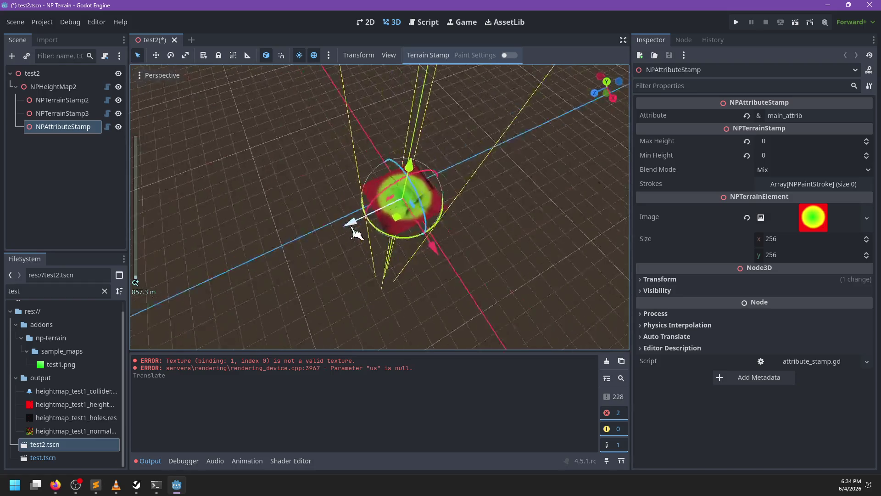
scroll(409, 238, up, 2)
key(r)
drag(364, 221, 251, 250)
key(q)
mouse_move(454, 220)
mouse_down()
mouse_move(558, 251)
mouse_move(415, 197)
mouse_move(523, 243)
mouse_move(403, 217)
mouse_move(411, 131)
mouse_move(508, 173)
mouse_up()
key(r)
key(q)
mouse_move(473, 202)
mouse_down()
mouse_move(457, 164)
mouse_move(477, 160)
mouse_move(428, 244)
mouse_move(464, 238)
mouse_move(367, 255)
mouse_move(417, 250)
mouse_move(393, 249)
mouse_move(377, 204)
mouse_move(384, 247)
mouse_move(424, 236)
mouse_up()
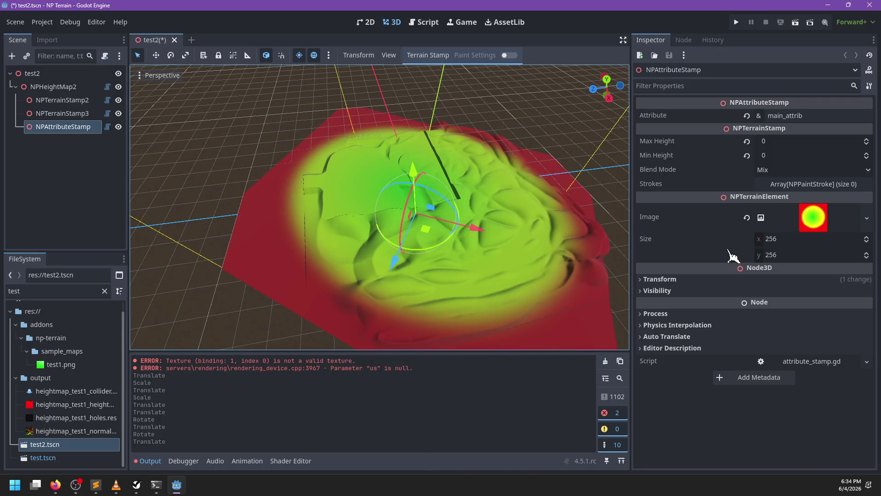
Step: Revert the stamp's rotation and position to their defaults in the Inspector
click(692, 277)
click(862, 320)
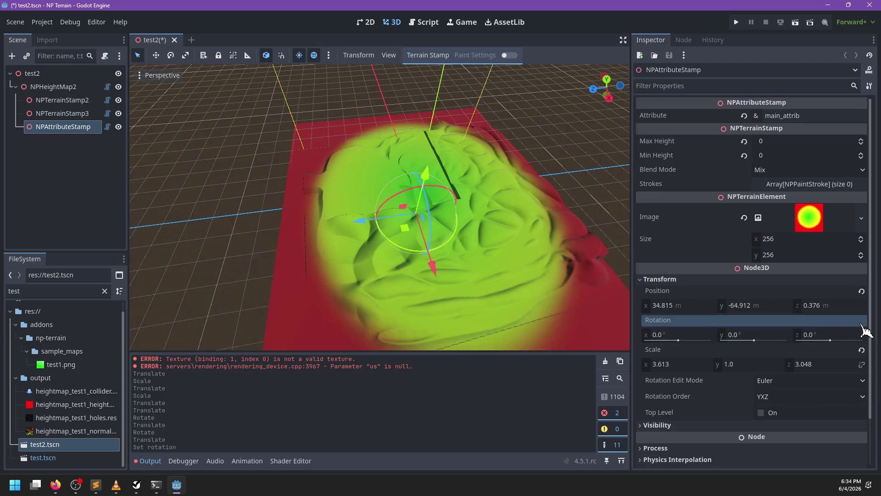
drag(428, 246, 737, 271)
click(861, 291)
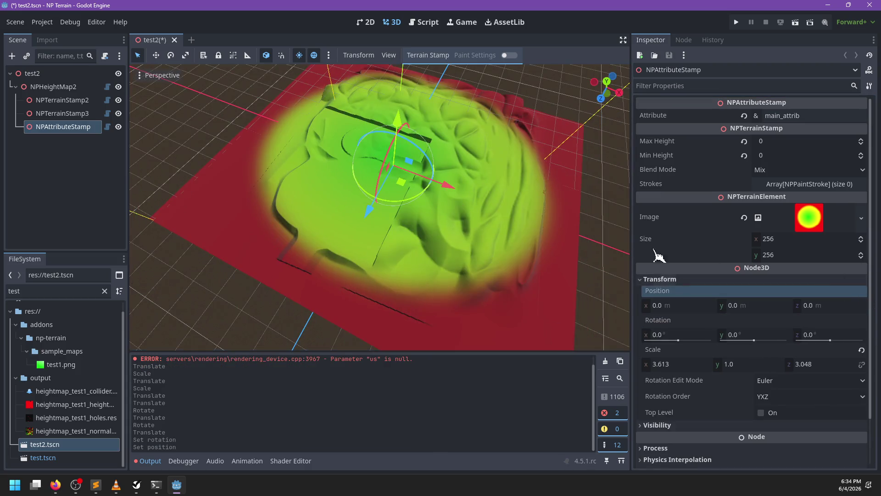
scroll(390, 232, down, 3)
Step: Duplicate the stamp as NPAttributeStamp2 and move the copy off to one side
key(ctrl+d)
mouse_move(390, 232)
mouse_down()
mouse_move(466, 198)
mouse_move(468, 173)
mouse_up()
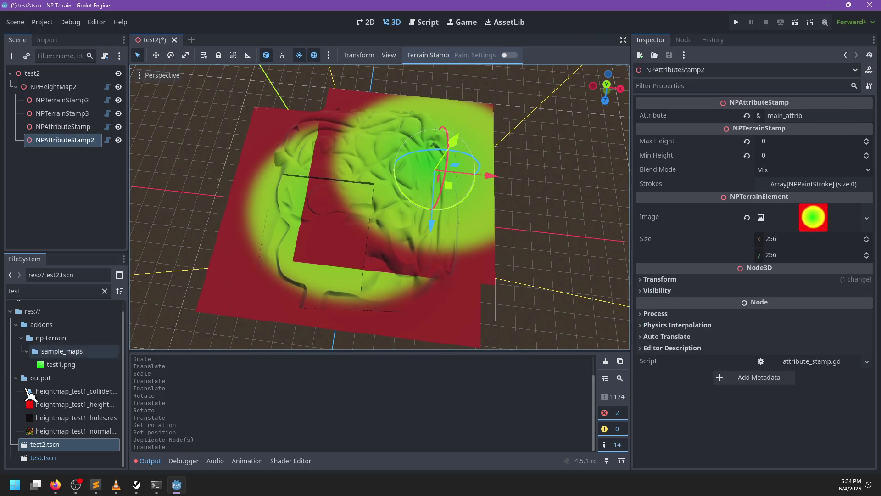
click(56, 293)
Step: Filter the FileSystem dock for icon and try dropping icon.svg onto the stamp image
key(BackSpace)
key(BackSpace)
key(BackSpace)
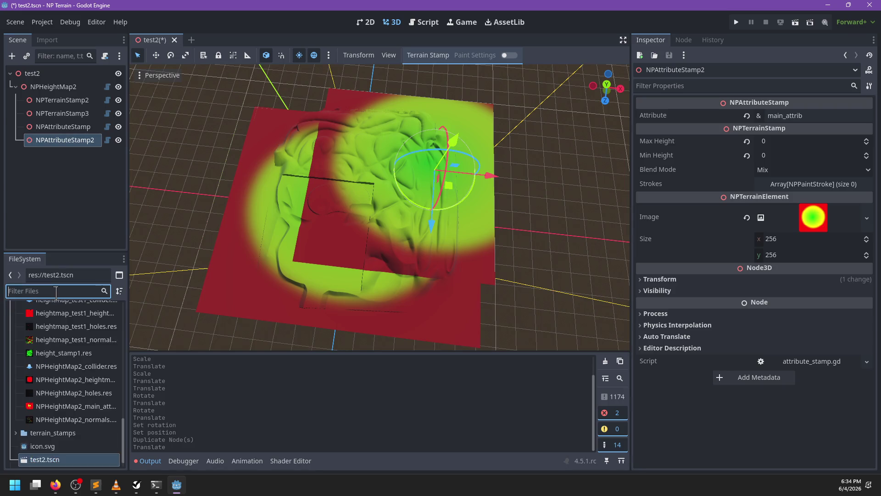
text(icon)
mouse_move(46, 335)
mouse_down()
mouse_move(53, 344)
mouse_move(808, 225)
mouse_up()
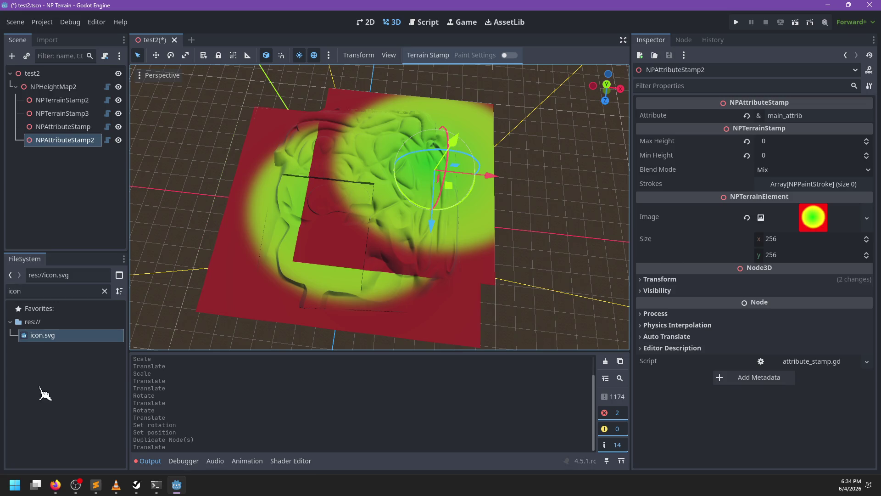
Step: Duplicate icon.svg as icon_test.svg
right_click(36, 336)
click(64, 366)
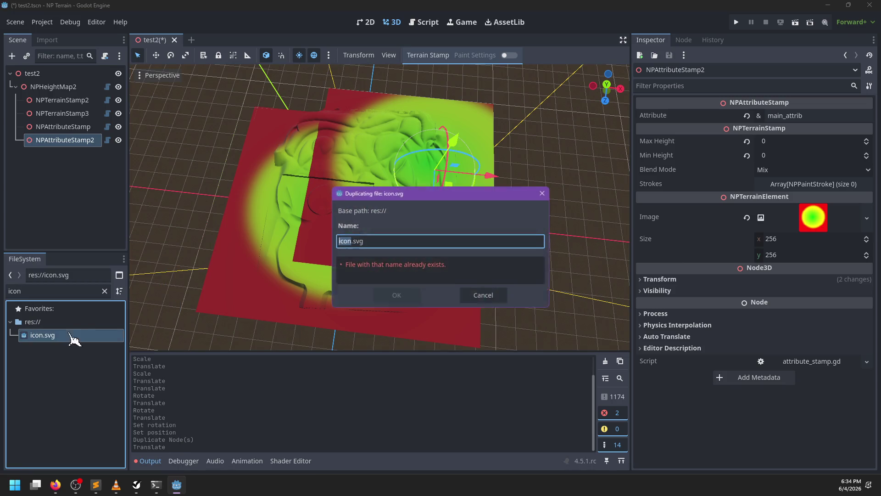
text(icon_test)
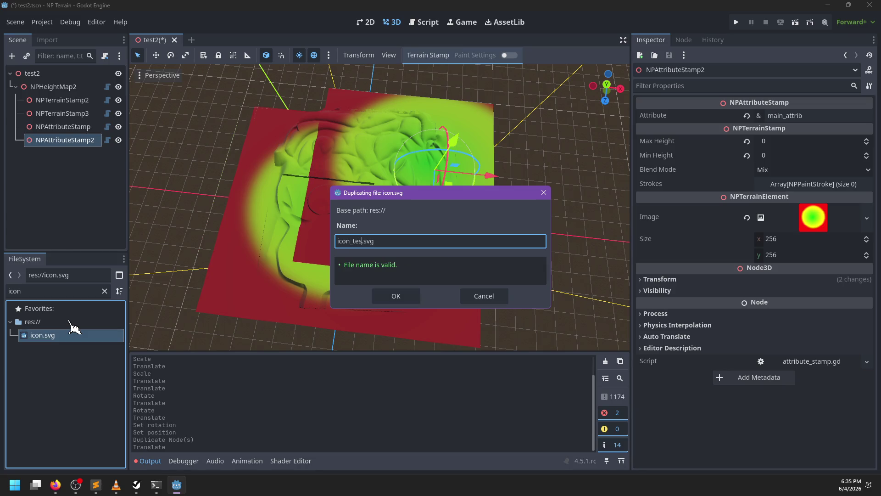
key(Return)
Step: Set icon_test.svg's Import As type to Image and reimport it
click(50, 348)
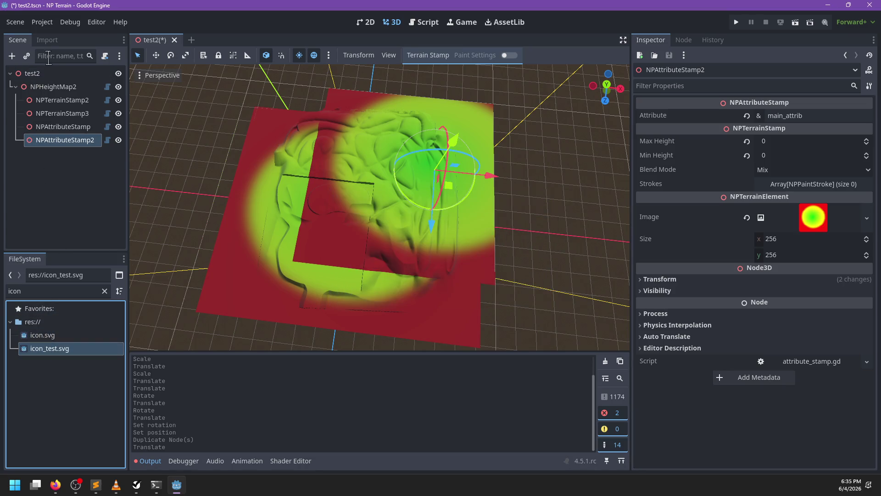
click(60, 41)
click(65, 89)
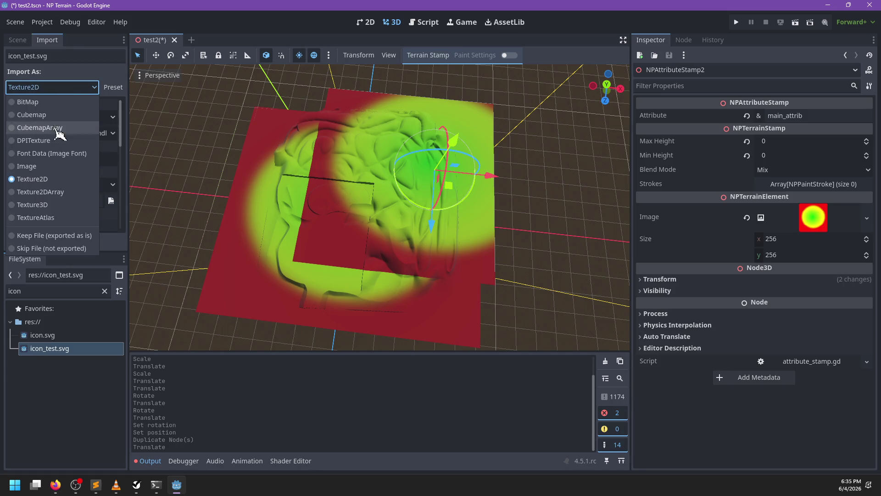
click(45, 168)
click(64, 241)
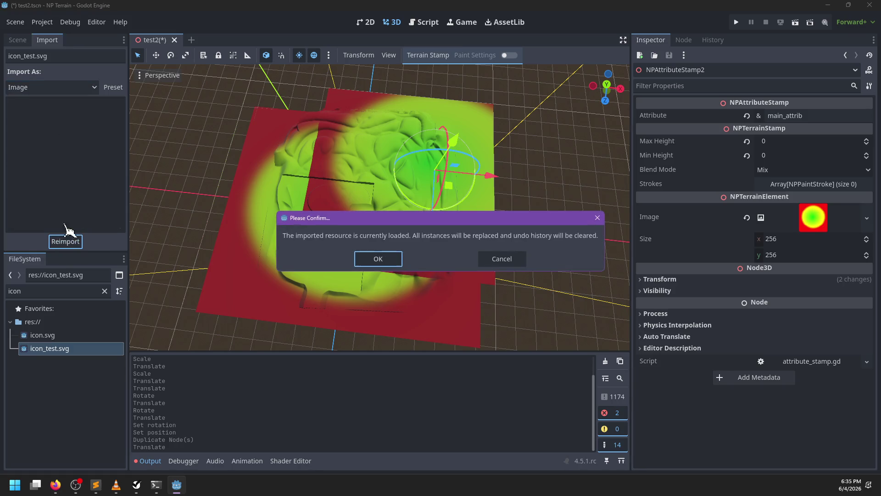
click(376, 257)
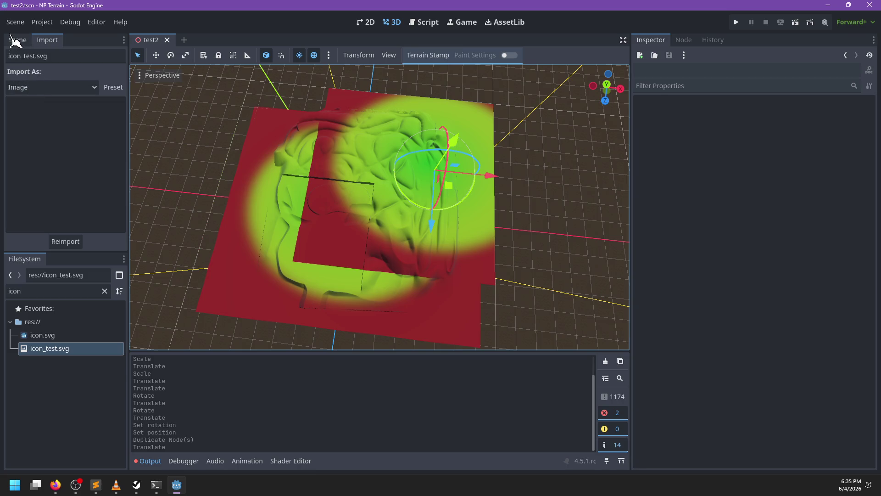
Step: Select NPAttributeStamp2 and assign icon_test.svg as its Image property
click(18, 40)
click(65, 139)
mouse_move(90, 350)
mouse_down()
mouse_move(222, 339)
mouse_move(810, 218)
mouse_up()
Step: Nudge the icon stamp into place and rotate it clockwise with the gizmo
scroll(507, 197, up, 10)
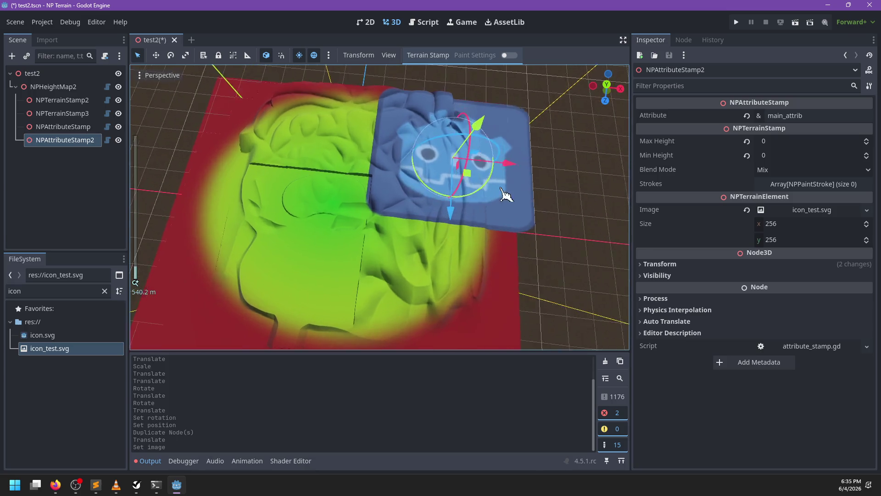
drag(388, 195, 322, 198)
scroll(425, 238, up, 4)
scroll(395, 232, up, 5)
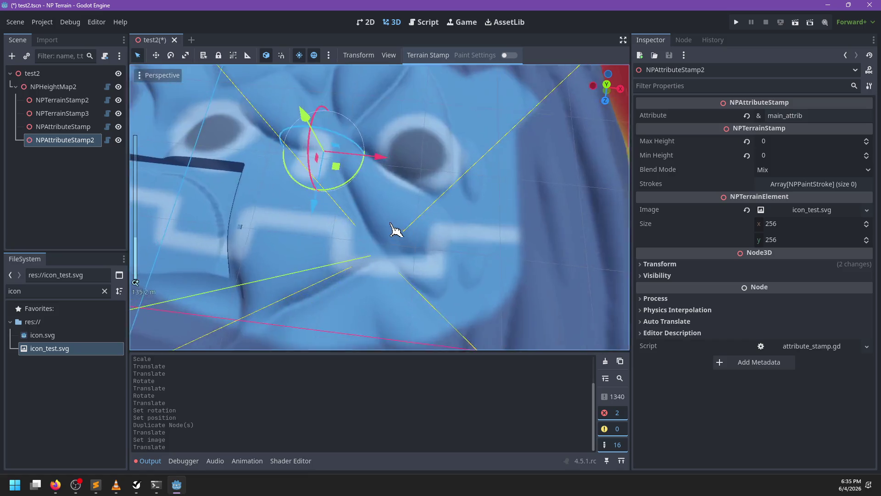
scroll(404, 232, down, 18)
mouse_move(409, 246)
mouse_down()
mouse_move(354, 262)
mouse_move(444, 267)
mouse_move(544, 252)
mouse_up()
Step: Move the icon stamp up-left and reposition it over the terrain
scroll(374, 234, up, 5)
scroll(418, 236, up, 5)
scroll(417, 236, down, 5)
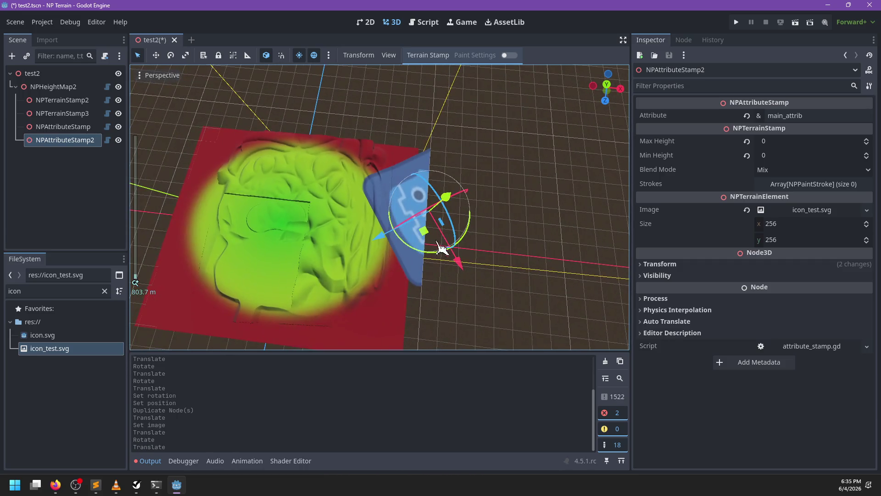
mouse_move(405, 234)
mouse_down()
mouse_move(393, 187)
mouse_move(197, 147)
mouse_up()
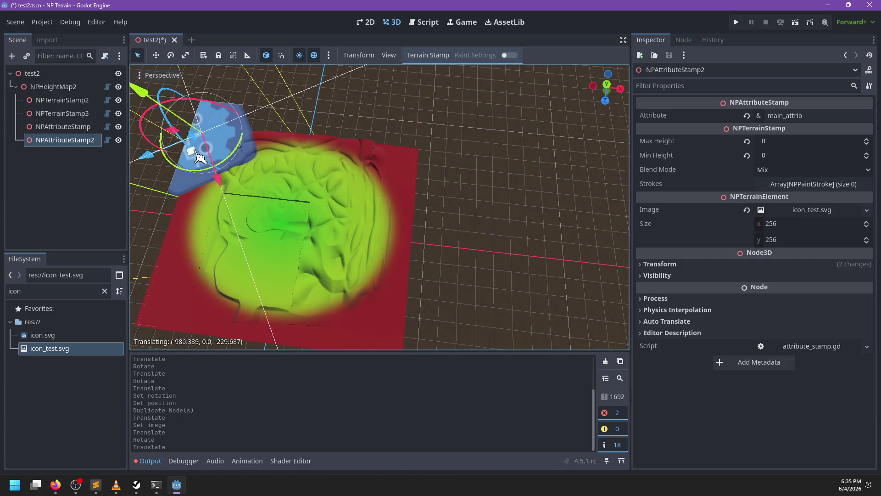
mouse_move(333, 158)
mouse_down()
mouse_move(297, 306)
mouse_move(345, 299)
mouse_move(329, 219)
mouse_move(321, 234)
mouse_move(402, 251)
mouse_move(558, 280)
mouse_move(578, 270)
mouse_move(551, 173)
mouse_up()
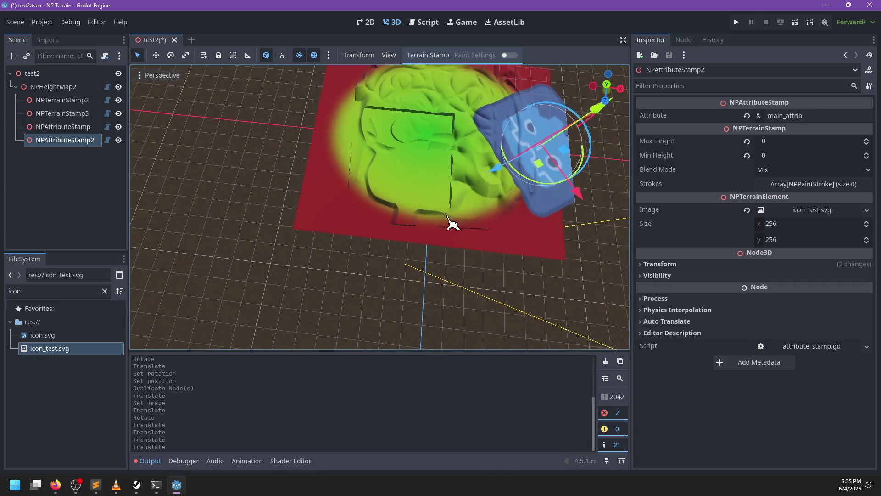
scroll(402, 260, up, 5)
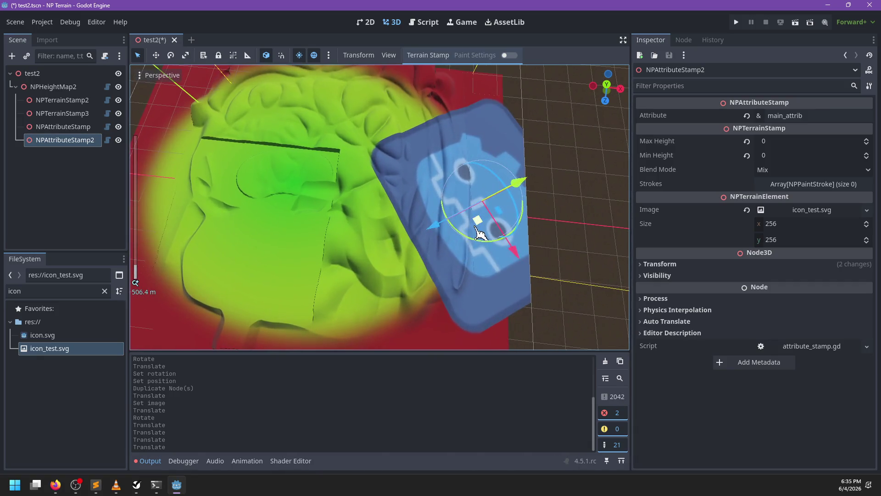
Step: Shift the icon stamp toward the terrain's lower-left edge, framing it with F
mouse_move(422, 230)
mouse_down()
mouse_move(492, 134)
mouse_move(488, 140)
mouse_up()
key(f)
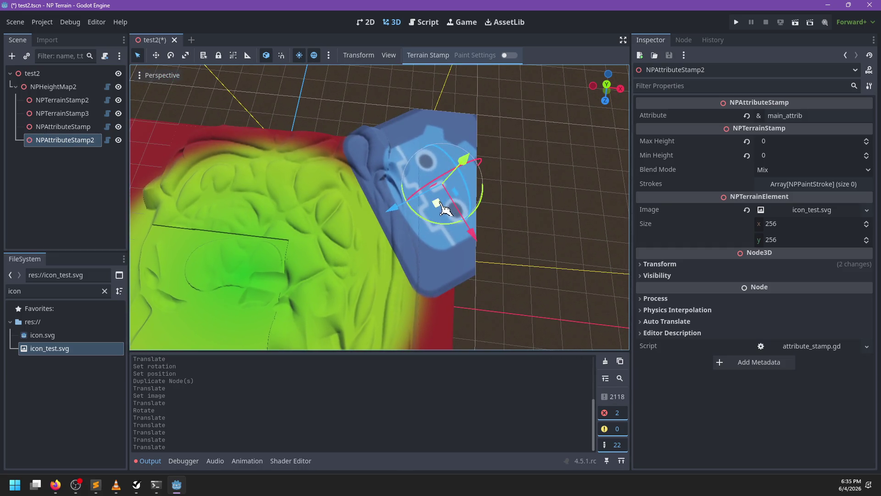
mouse_move(452, 201)
mouse_down()
mouse_move(309, 173)
mouse_move(246, 208)
mouse_up()
key(f)
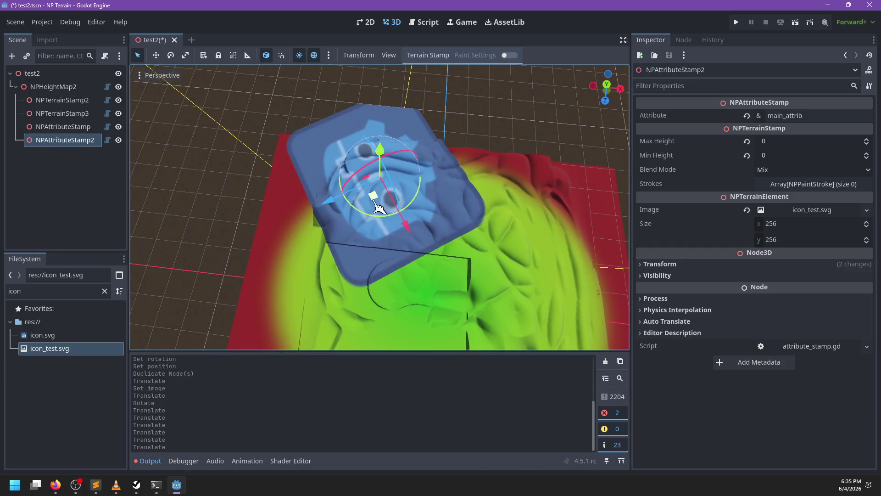
mouse_move(379, 210)
mouse_down()
mouse_move(285, 154)
mouse_move(277, 174)
mouse_move(359, 256)
mouse_up()
scroll(396, 261, down, 3)
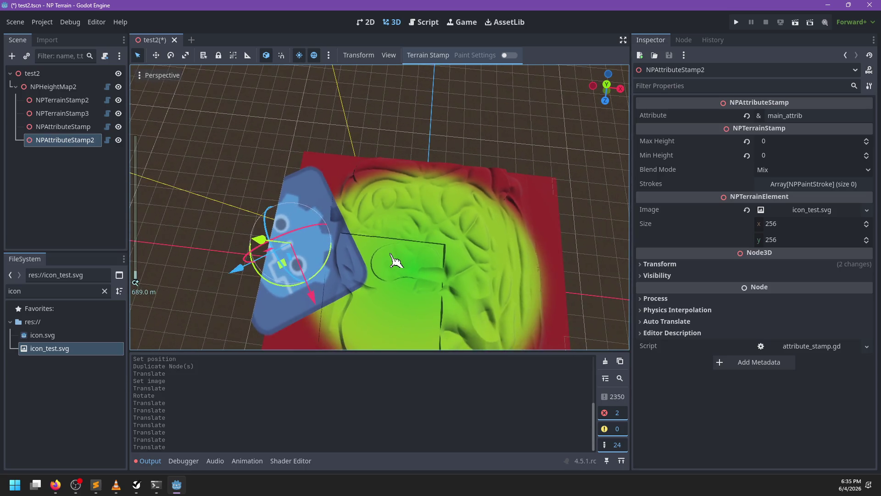
key(f)
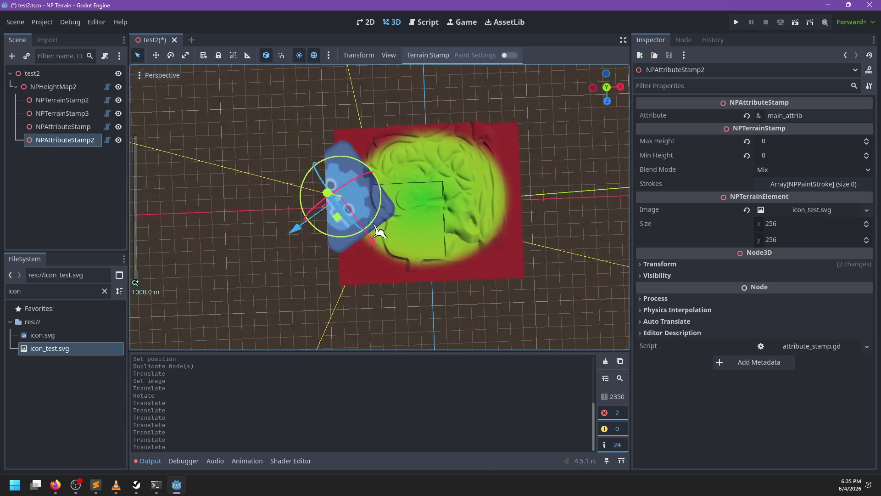
mouse_move(337, 214)
mouse_down()
mouse_move(345, 224)
mouse_move(336, 300)
mouse_up()
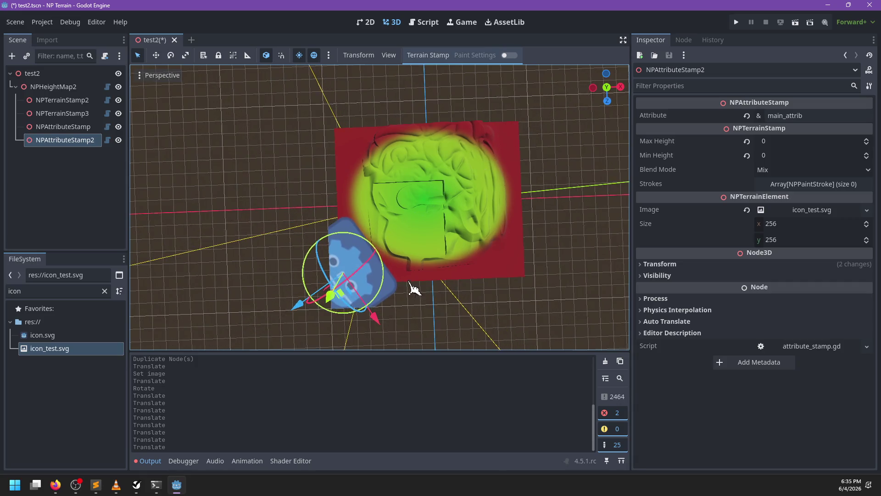
Step: Select NPHeightMap2, expand its Attributes dictionary and save its generated files
click(91, 87)
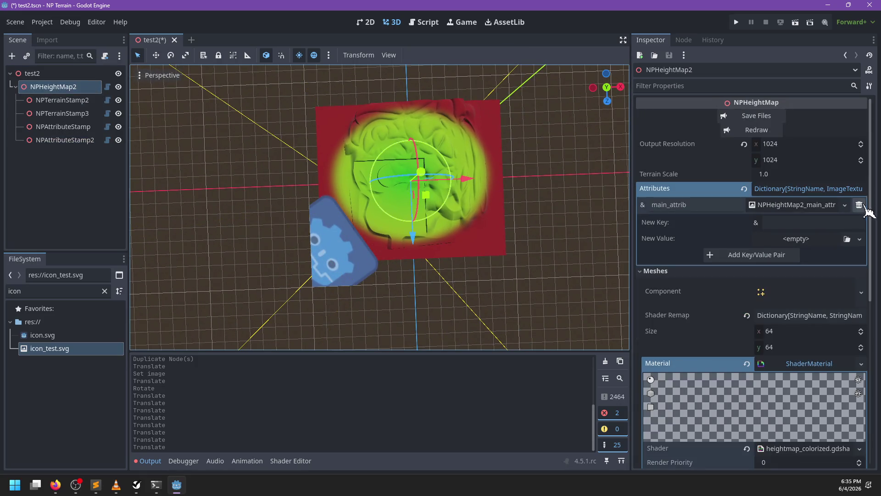
click(802, 194)
click(804, 198)
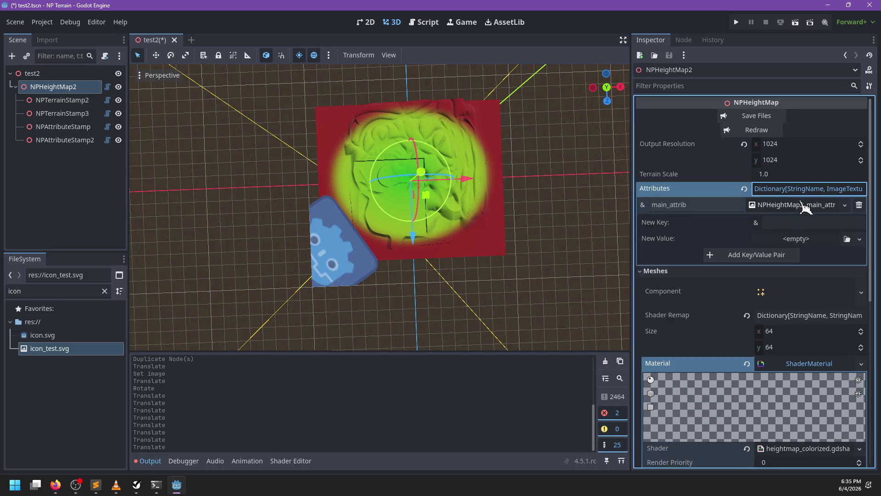
click(752, 116)
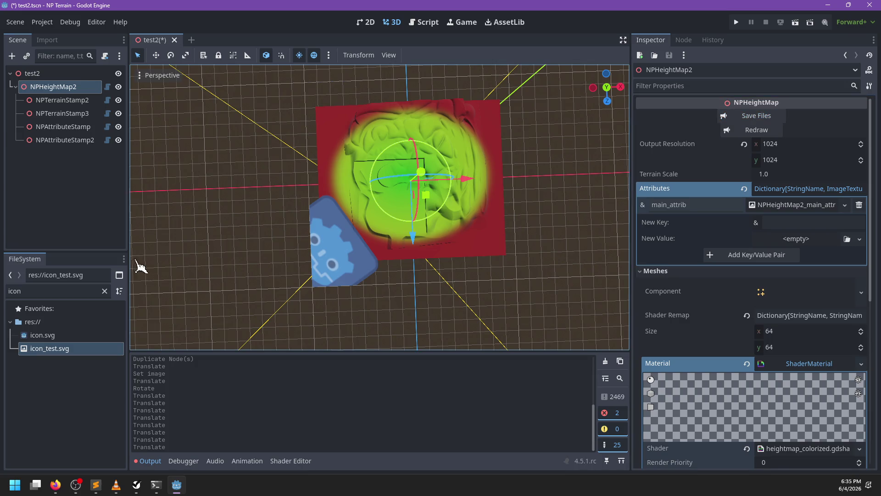
Step: Clear the FileSystem filter so all project files are listed
click(105, 291)
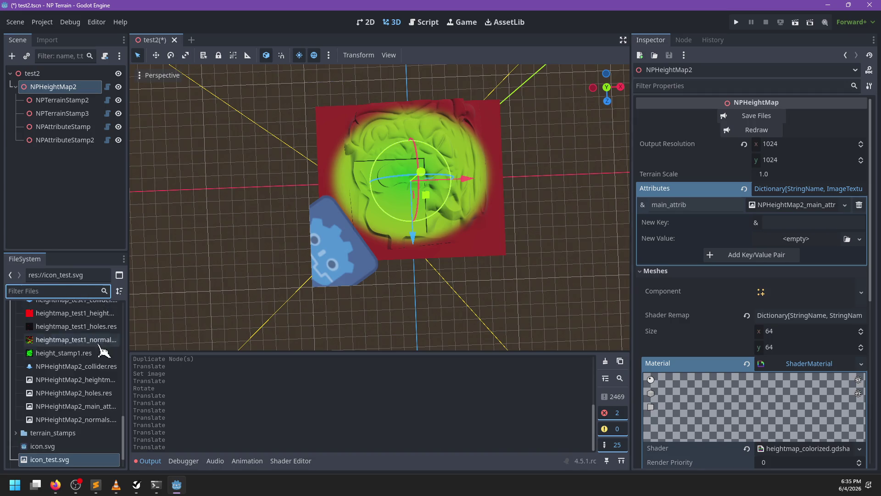
scroll(105, 362, up, 15)
scroll(106, 372, down, 15)
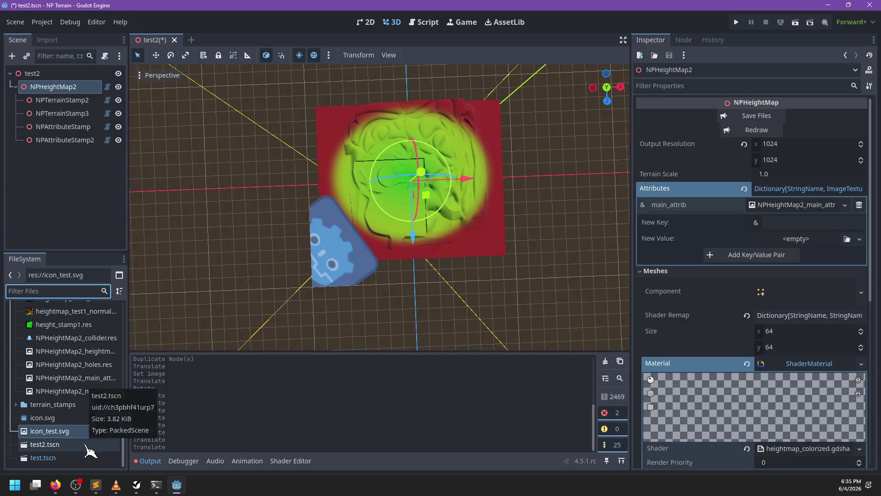
scroll(88, 447, up, 3)
scroll(88, 448, down, 2)
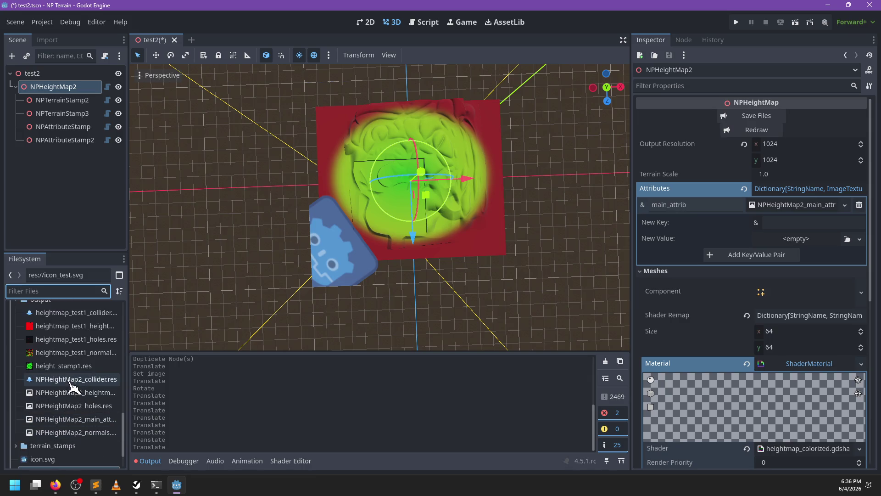
Step: Preview the 1024×1024 red-to-green NPHeightMap2_main_attrib.res texture and save the test2 scene
click(71, 419)
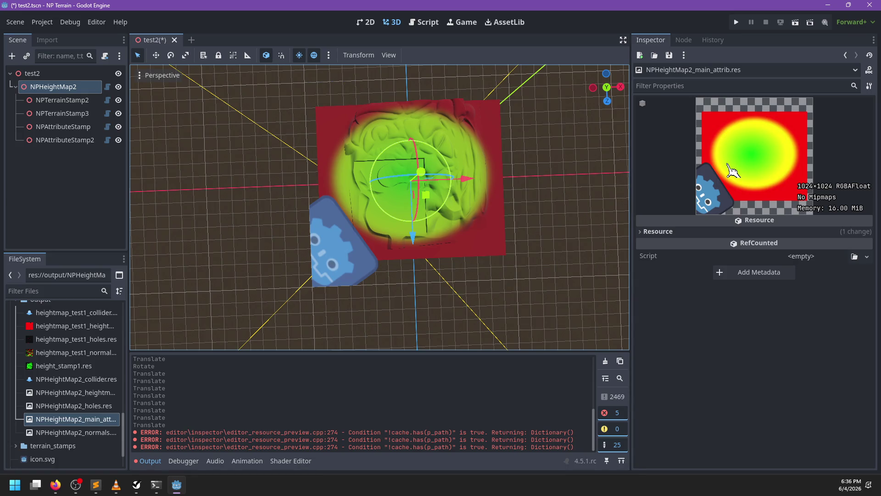
scroll(429, 256, up, 5)
mouse_move(428, 255)
mouse_down()
mouse_move(385, 210)
mouse_move(350, 244)
mouse_move(350, 181)
mouse_move(346, 252)
mouse_move(358, 232)
mouse_up()
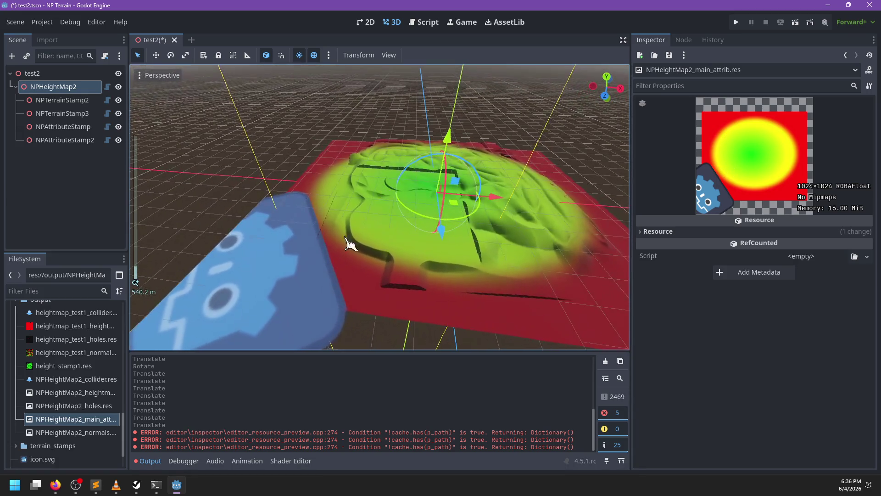
scroll(349, 215, down, 4)
scroll(352, 237, up, 2)
key(ctrl+s)
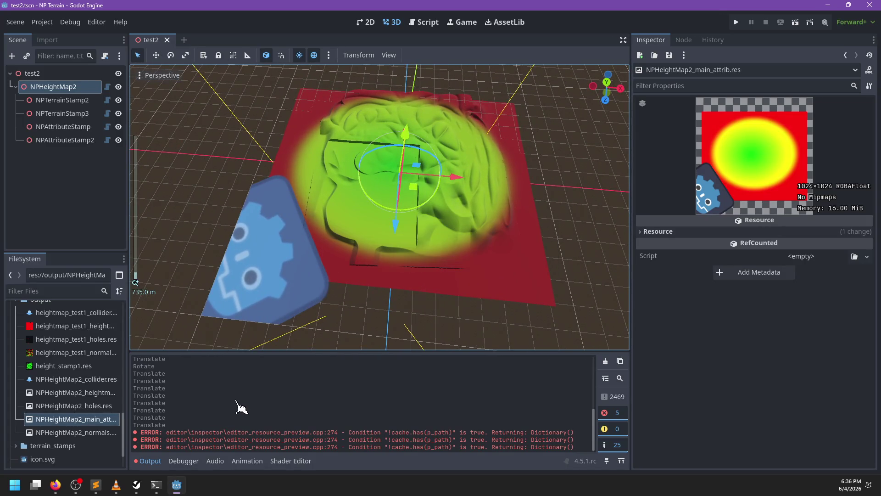
click(156, 484)
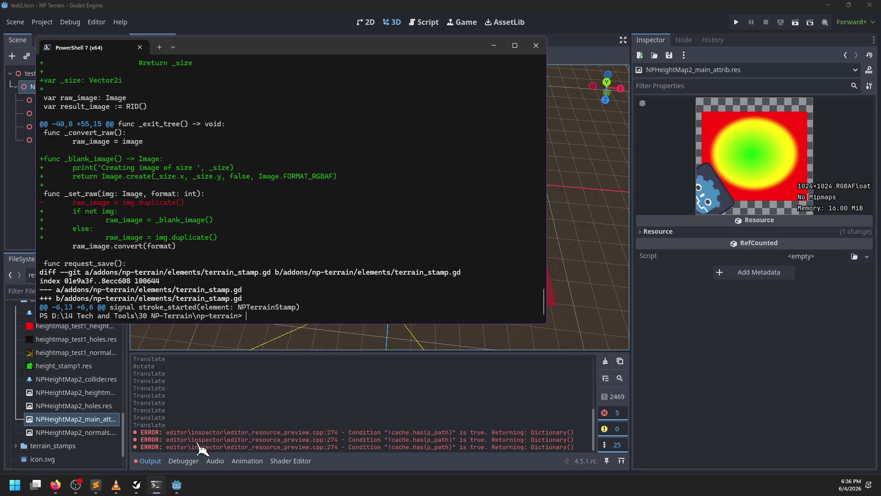
Step: Run git status, stage everything and commit as "Attributes now work with stamps"
text(git status)
key(Return)
text(gi)
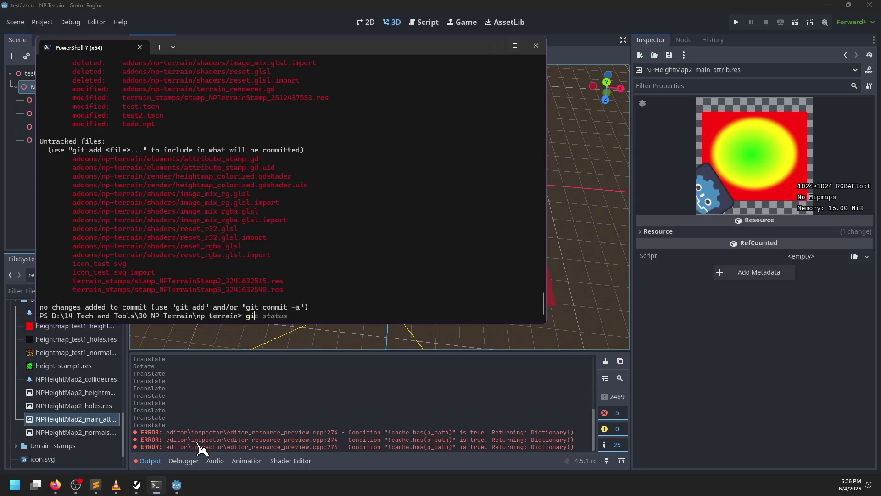
text(t add .)
key(Return)
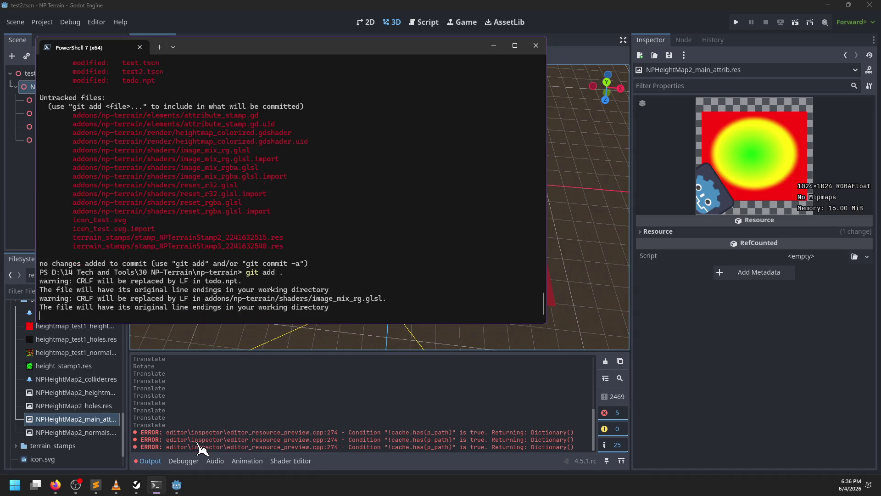
text(git co)
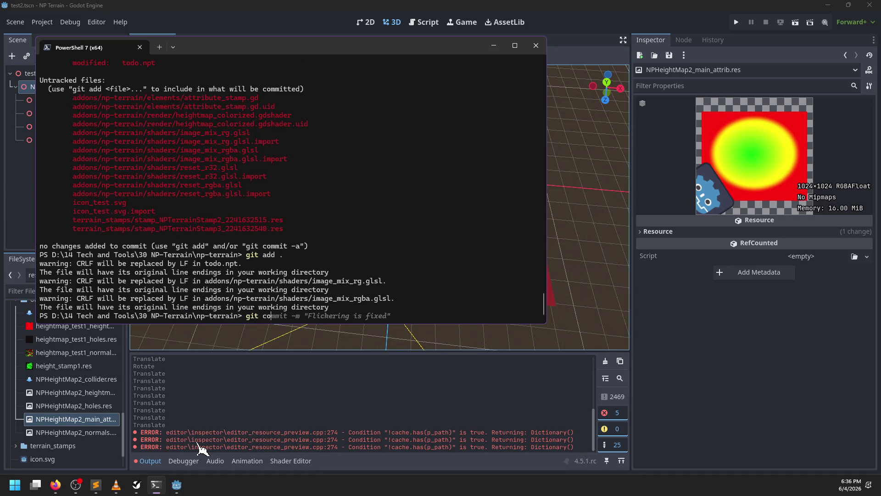
text(mmit -m "Attributes now work with stamps)
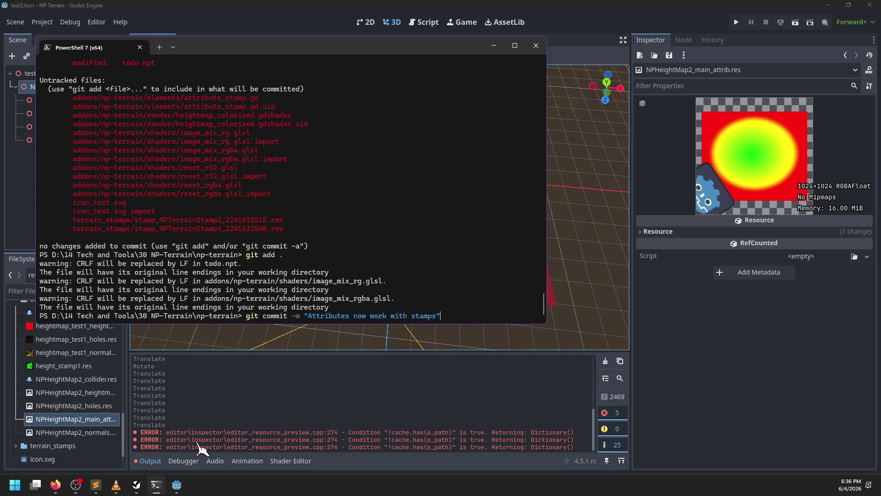
key(Return)
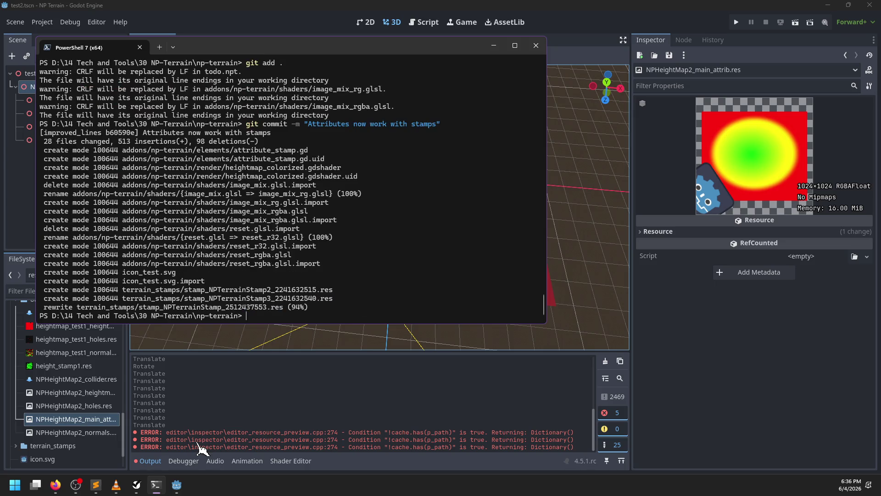
Step: Close the test2 scene tab in Godot
click(148, 9)
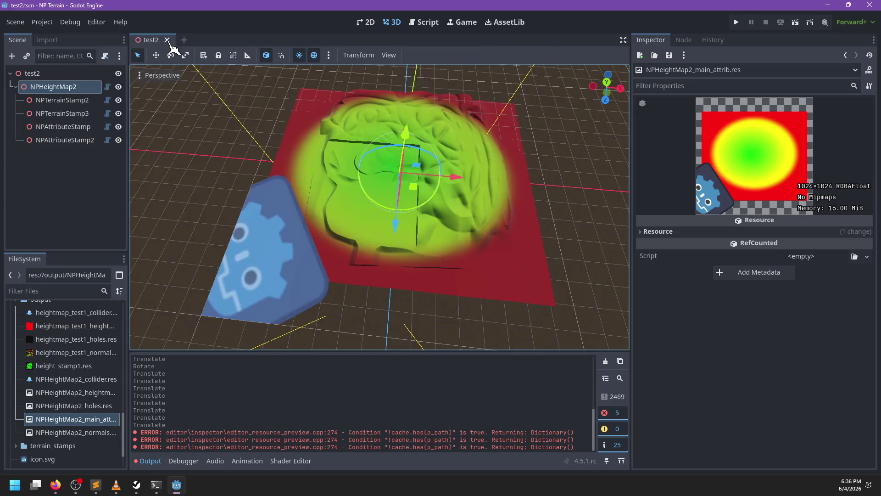
click(174, 40)
click(96, 485)
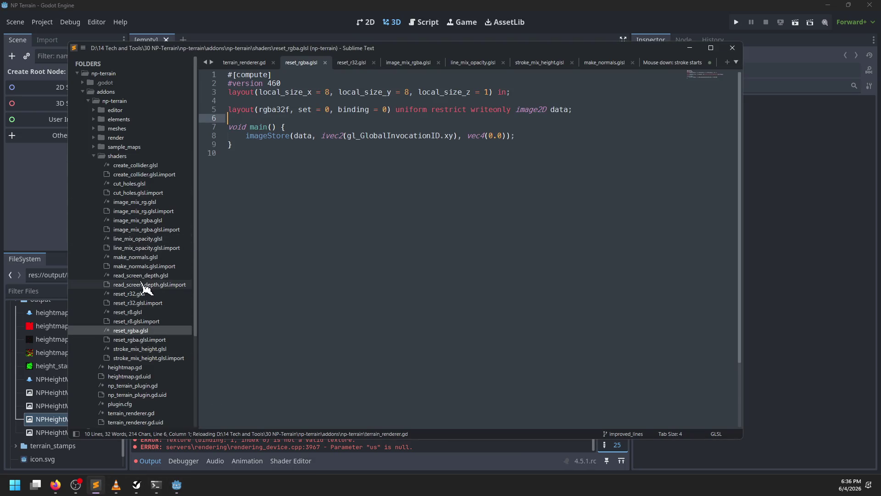
Step: Open stroke_mix_height.glsl and copy its entire shader code
click(153, 349)
right_click(152, 350)
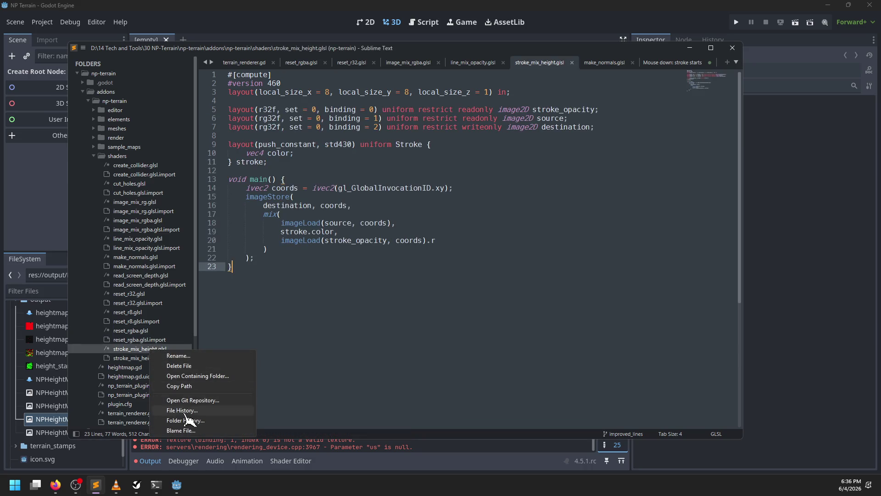
key(Escape)
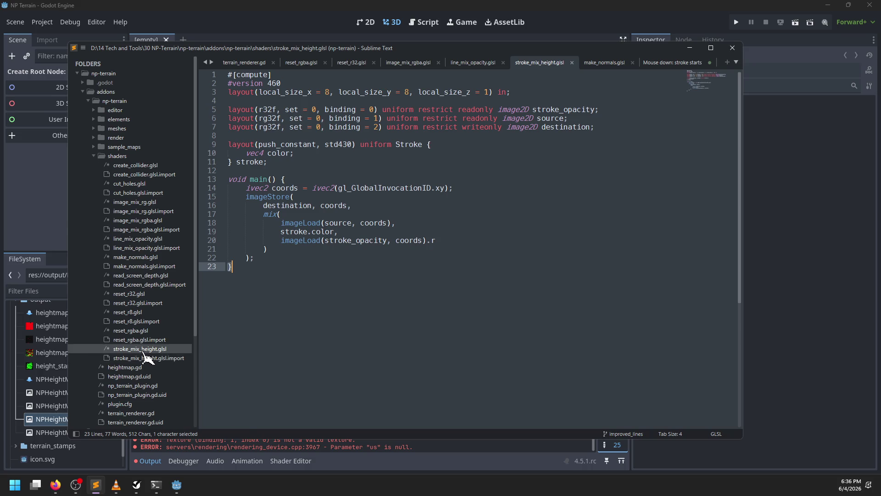
key(ctrl+z)
key(ctrl+a)
key(ctrl+c)
key(Right)
key(ctrl+v)
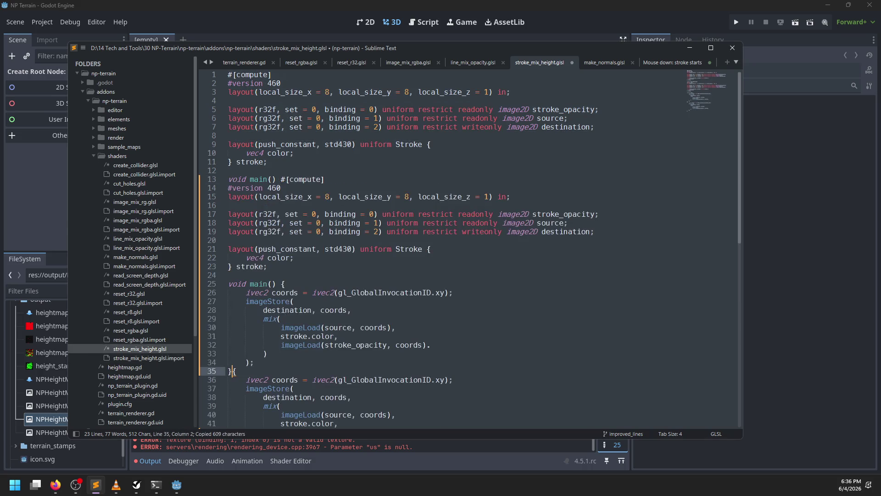
key(ctrl+z)
Step: Paste the code into a new file and change rg32f to rgba32f on lines 6–7
key(ctrl+n)
key(ctrl+v)
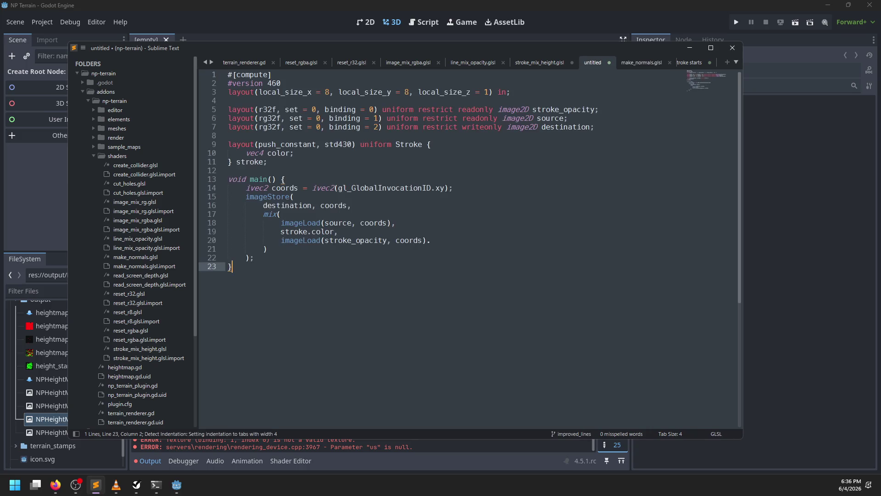
click(263, 109)
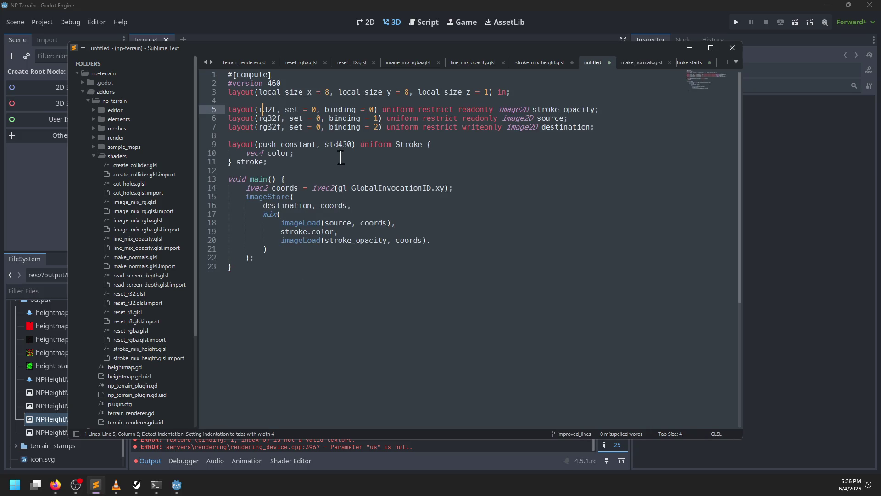
click(268, 118)
text(ba)
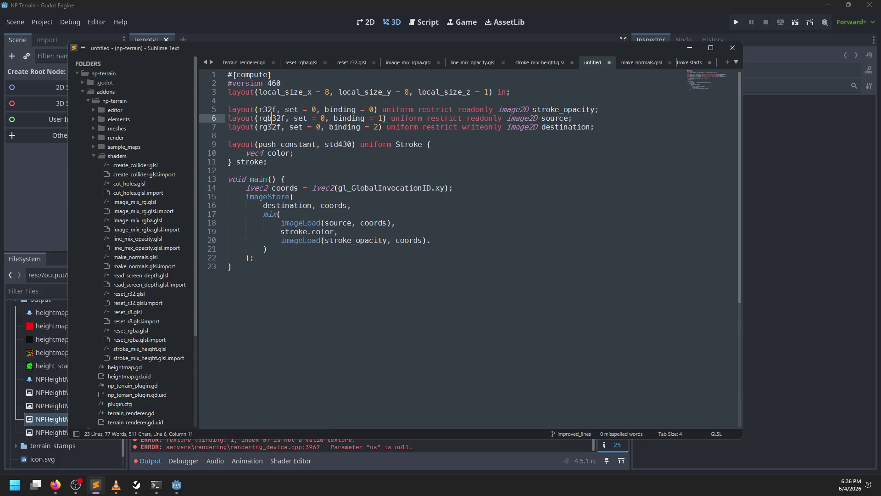
click(268, 127)
text(ba)
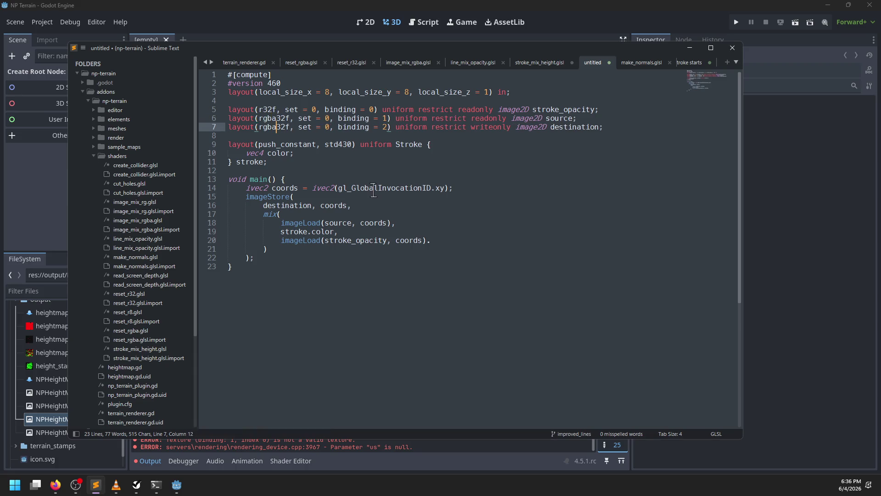
double_click(322, 231)
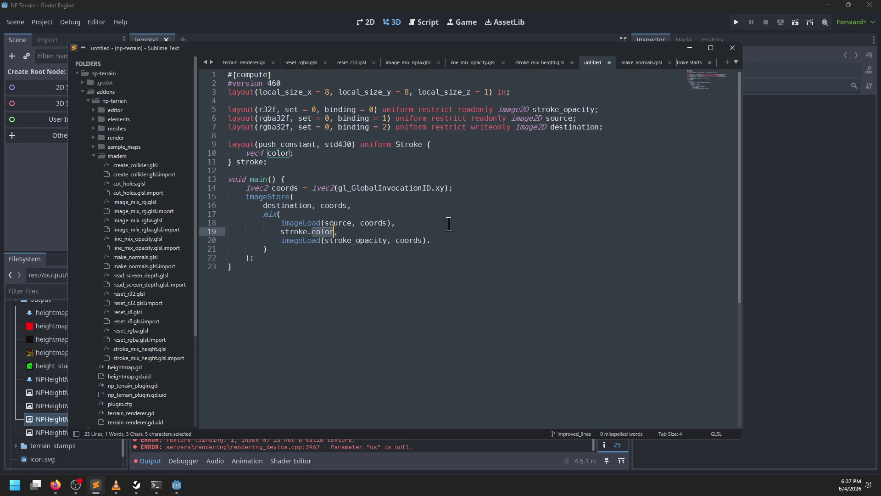
Step: Save the new file as stroke_mix_rgba.glsl
key(ctrl+s)
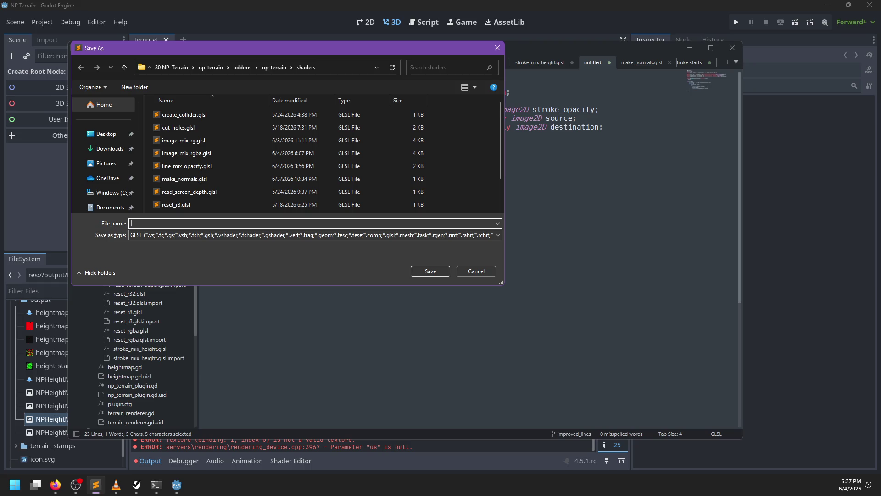
text(stroke_mix_)
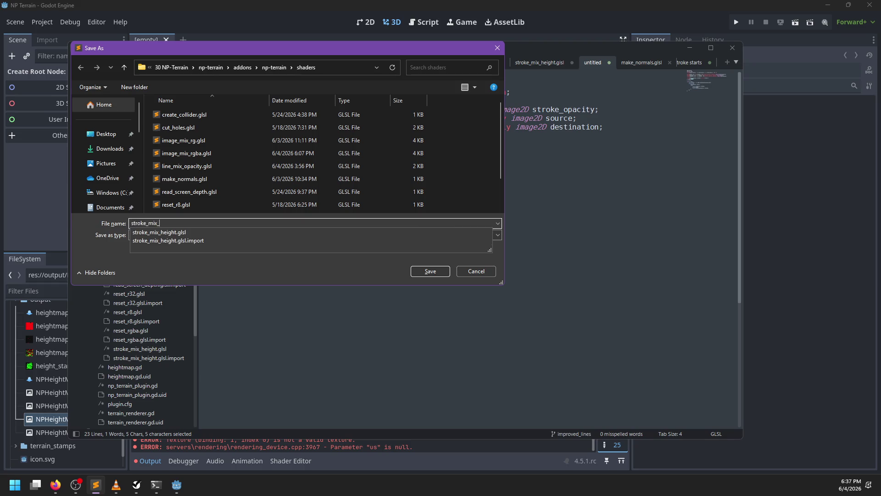
text(rgba.glsl)
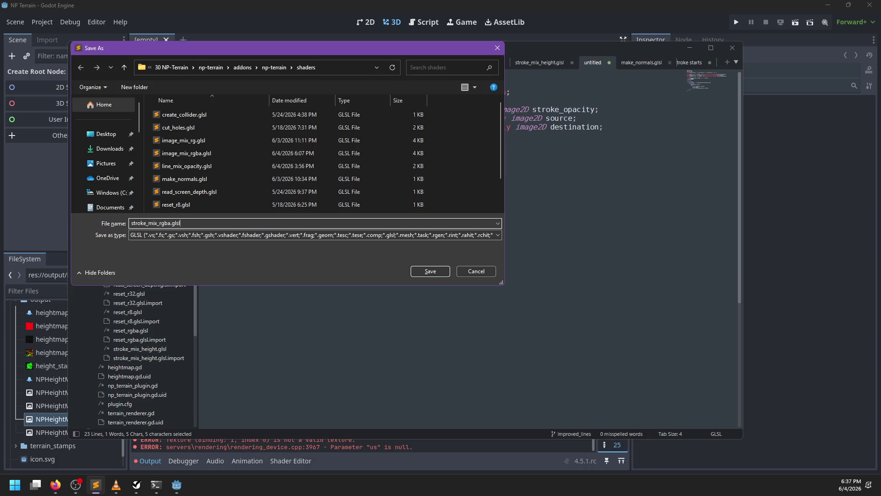
key(Return)
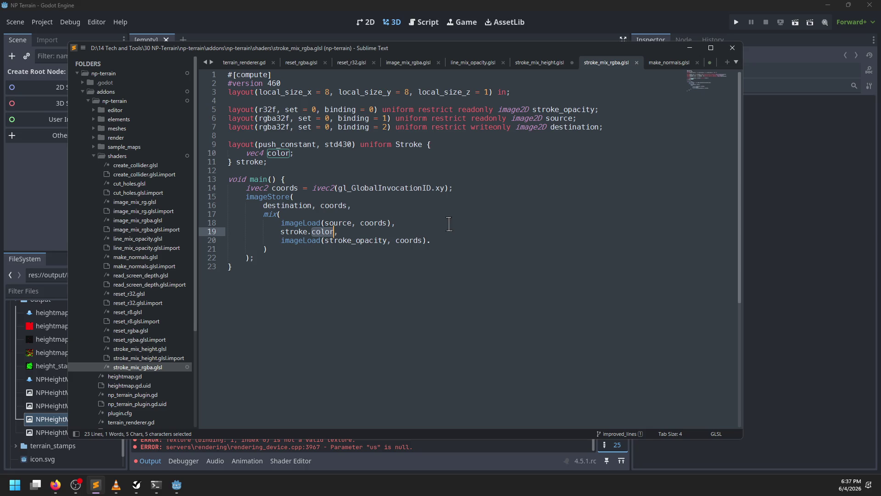
click(298, 25)
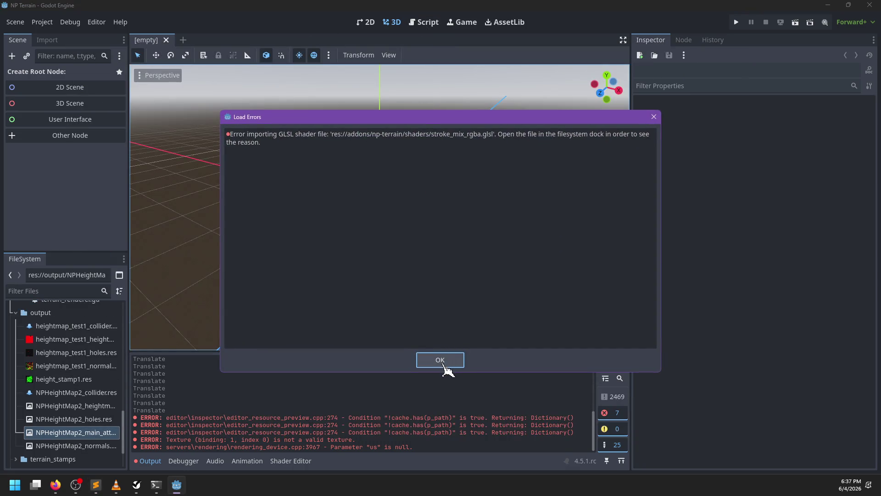
Step: Dismiss the load errors, filter files by 'rgba' and open stroke_mix_rgba.glsl's compile errors
click(440, 360)
click(291, 461)
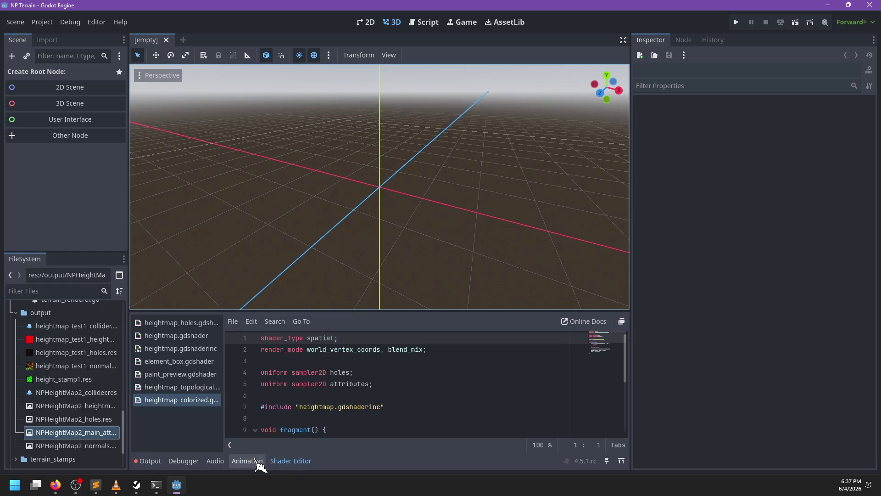
click(73, 290)
text(rgba)
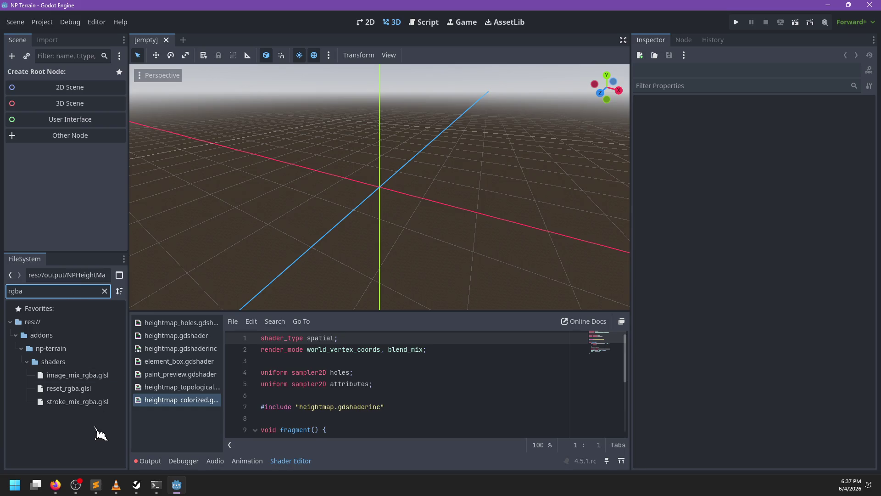
click(90, 406)
double_click(89, 405)
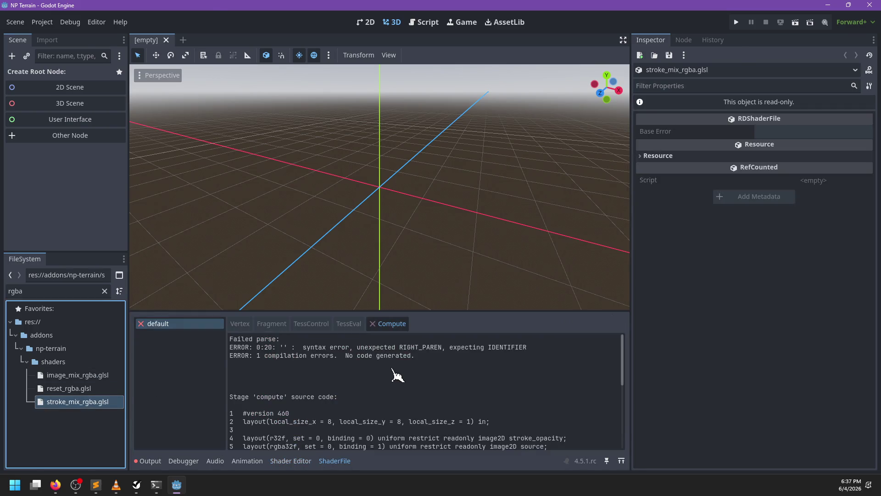
Step: Remove the stray period after coords) on line 20 and save the rgba shader
key(alt+Tab)
click(442, 238)
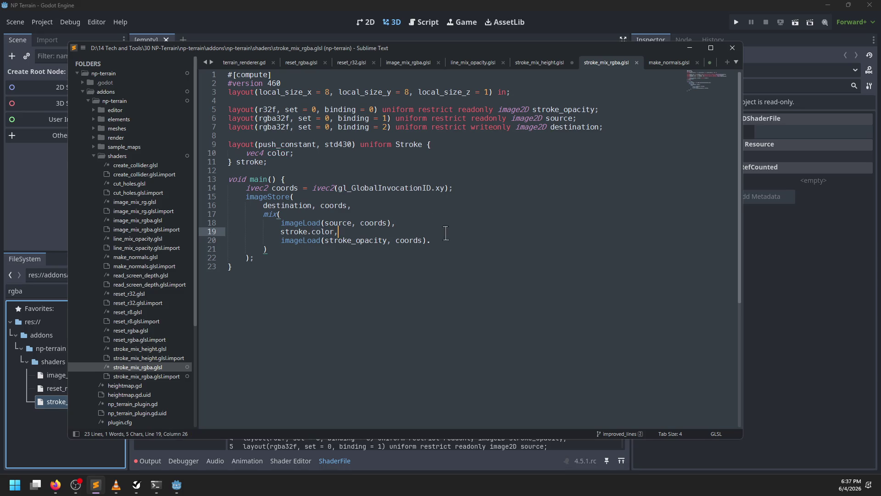
key(BackSpace)
key(ctrl+s)
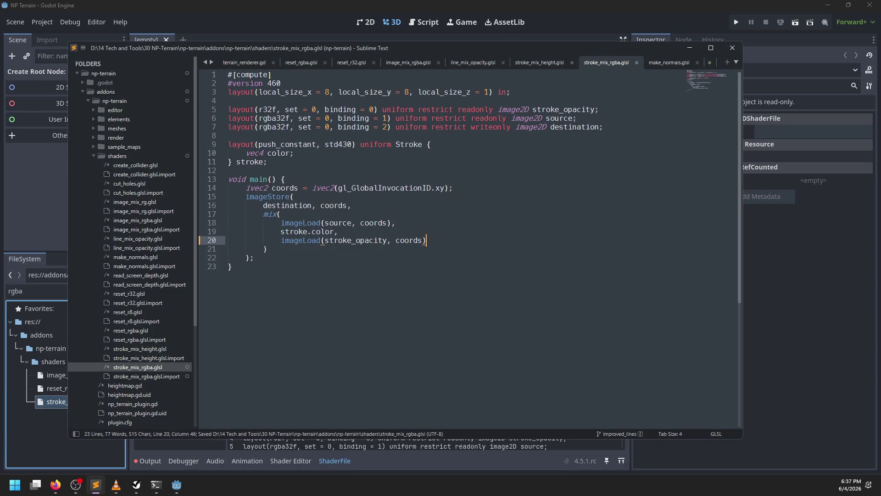
Step: Rework the channel suffix on line 20 of stroke_mix_height.glsl and save it
click(539, 62)
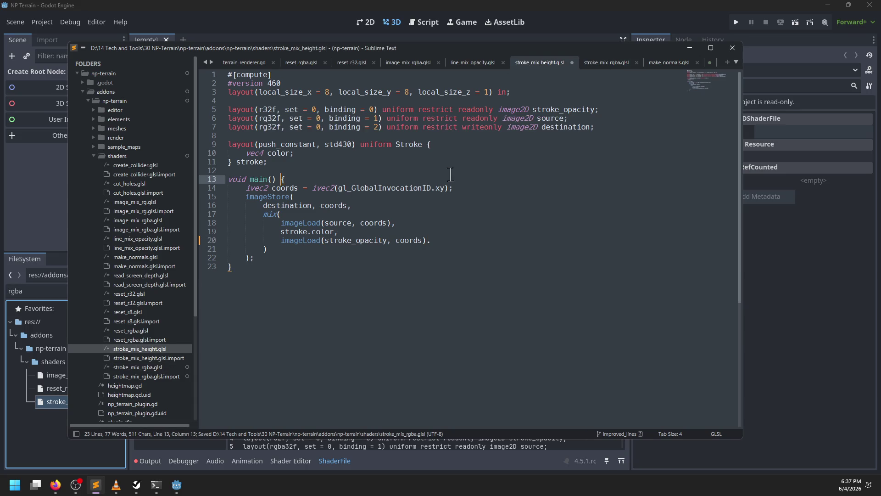
key(ctrl+z)
key(ctrl+z)
key(ctrl+z)
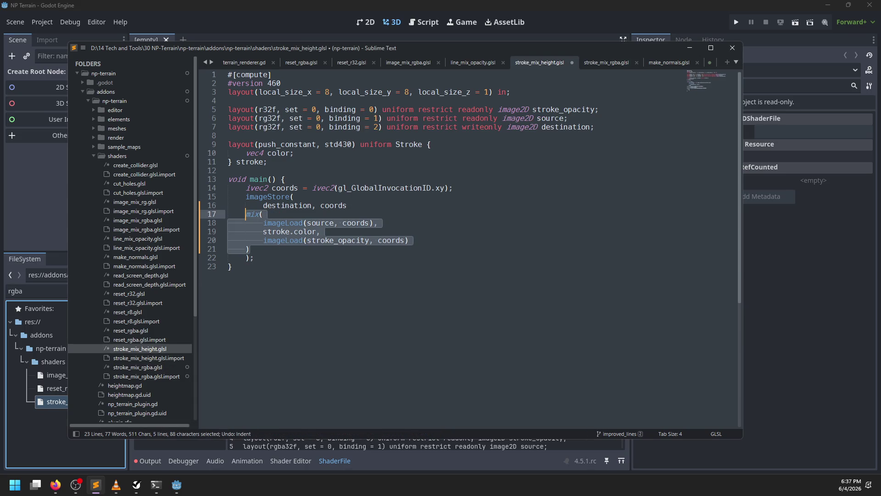
key(ctrl+y)
key(ctrl+y)
key(ctrl+y)
text(.a)
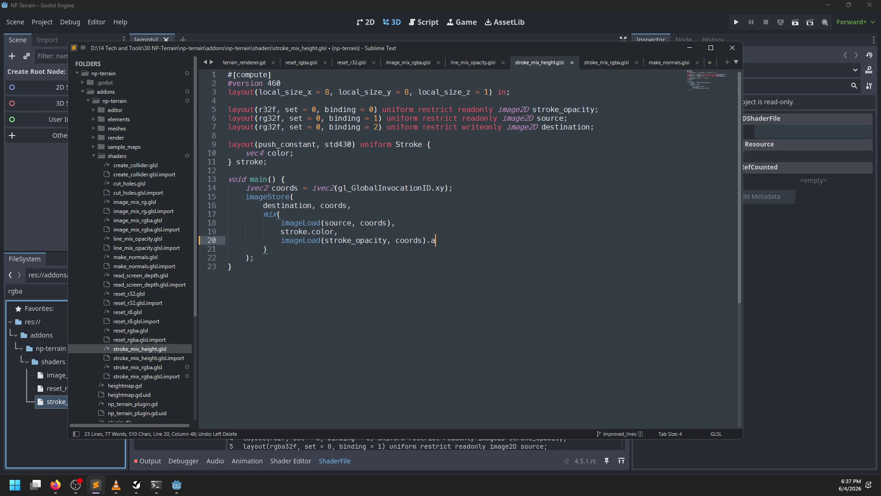
key(ctrl+s)
key(ctrl+z)
key(ctrl+z)
key(ctrl+y)
key(ctrl+y)
key(BackSpace)
key(BackSpace)
key(ctrl+s)
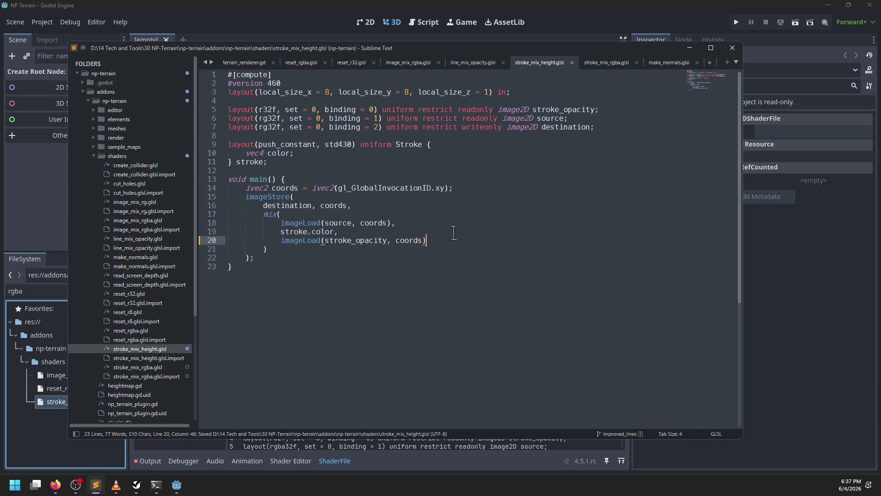
text(,.)
text(.r)
key(ctrl+s)
Step: Save stroke_mix_rgba.glsl, confirm it compiles without errors, and open terrain_renderer.gd
key(ctrl+Page_Down)
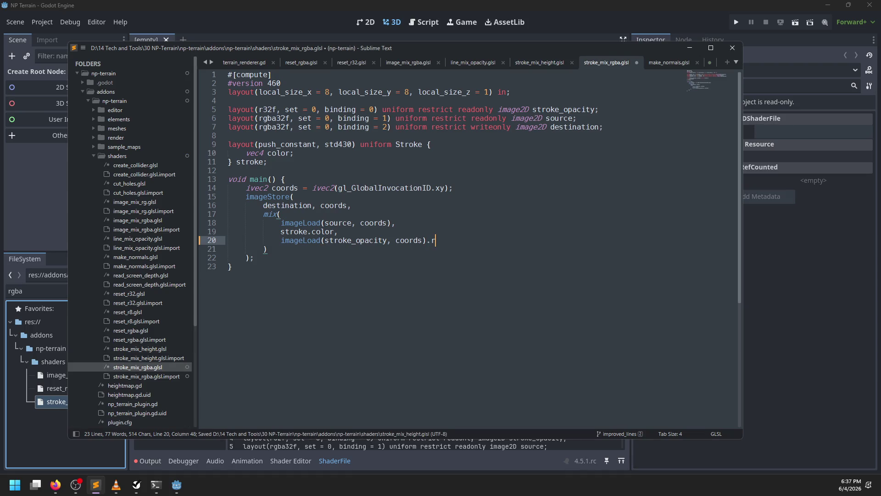
key(ctrl+s)
key(alt+Tab)
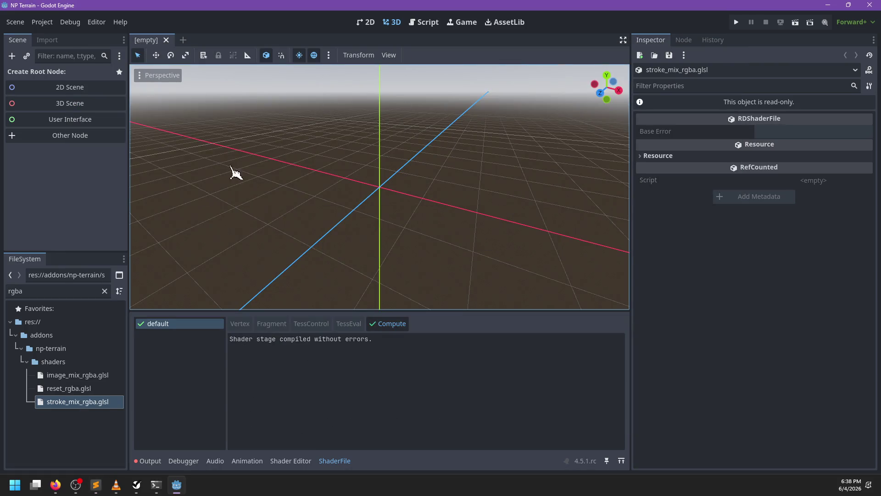
click(427, 23)
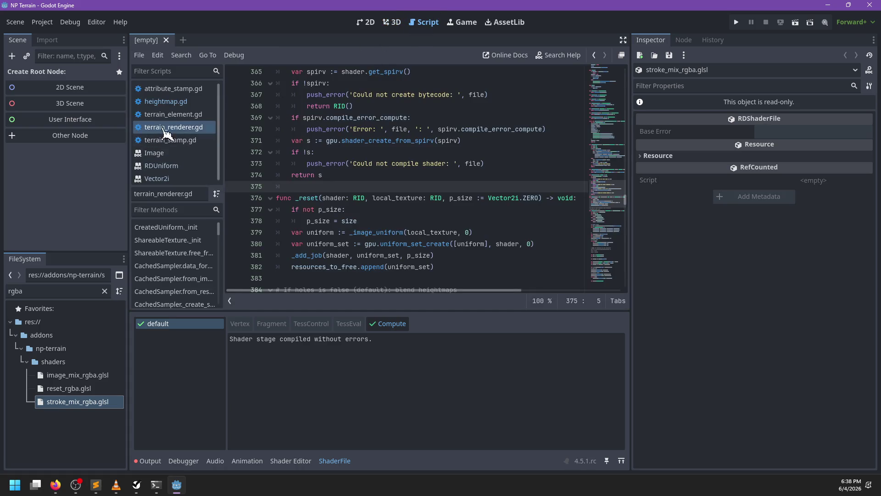
Step: Remove the shader argument from the _stroke_mix call in render_stroke
click(380, 152)
key(ctrl+f)
text(stroke_comp)
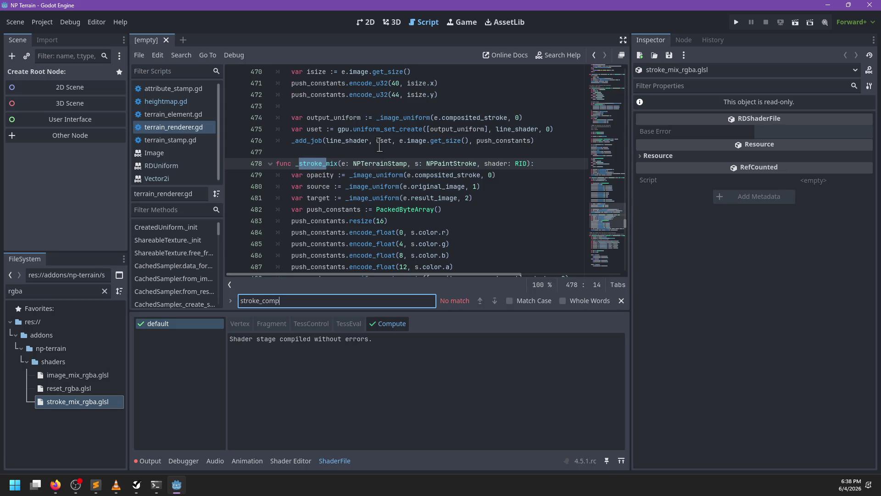
text(render_stroken)
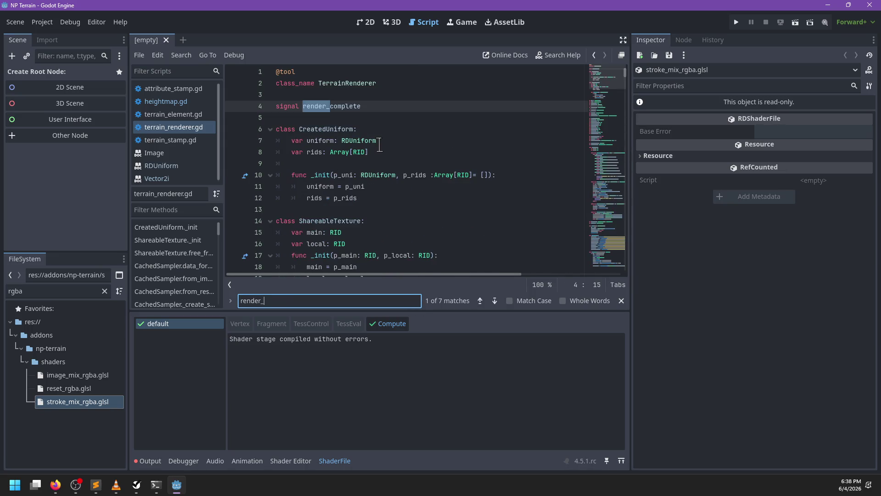
key(Escape)
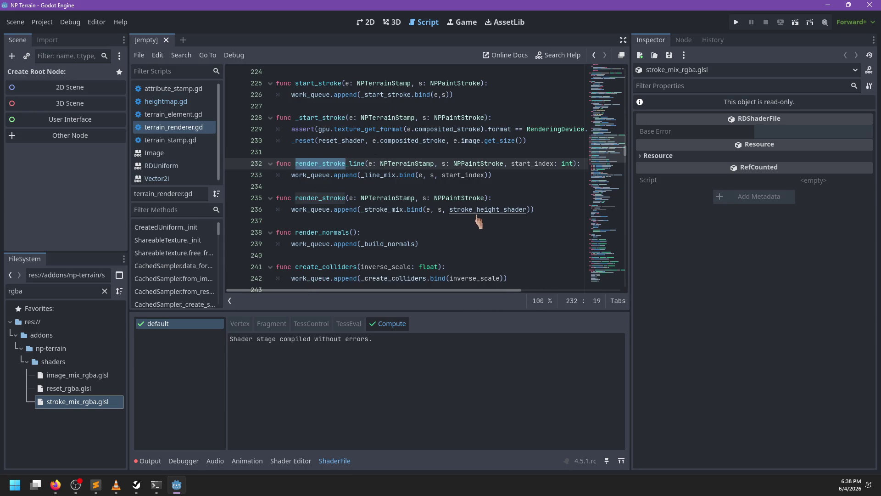
click(373, 201)
click(517, 198)
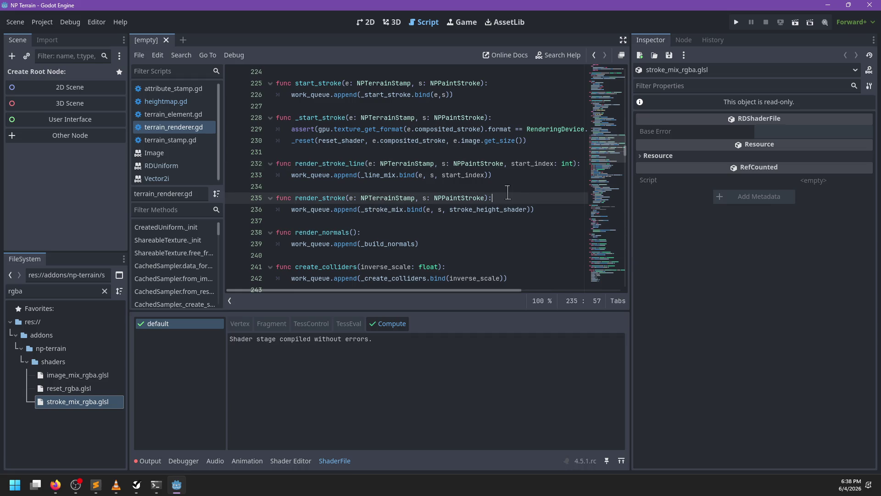
key(Down)
key(ctrl+Right)
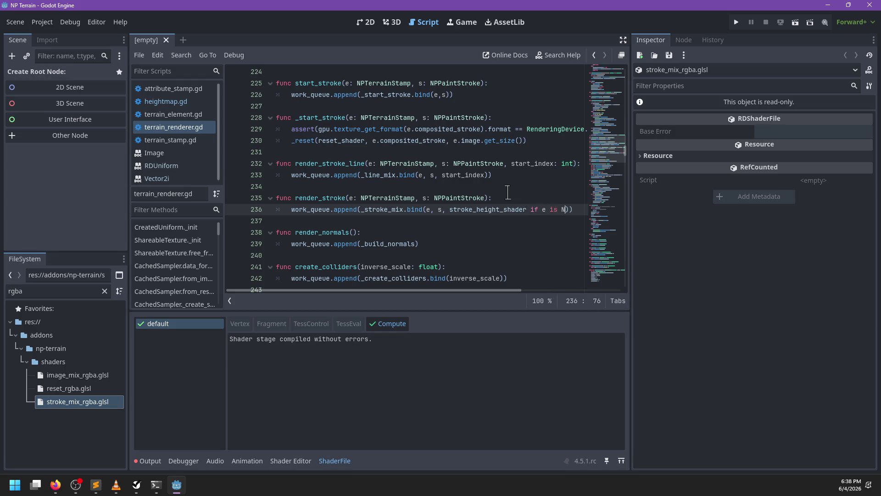
text(PTerrain)
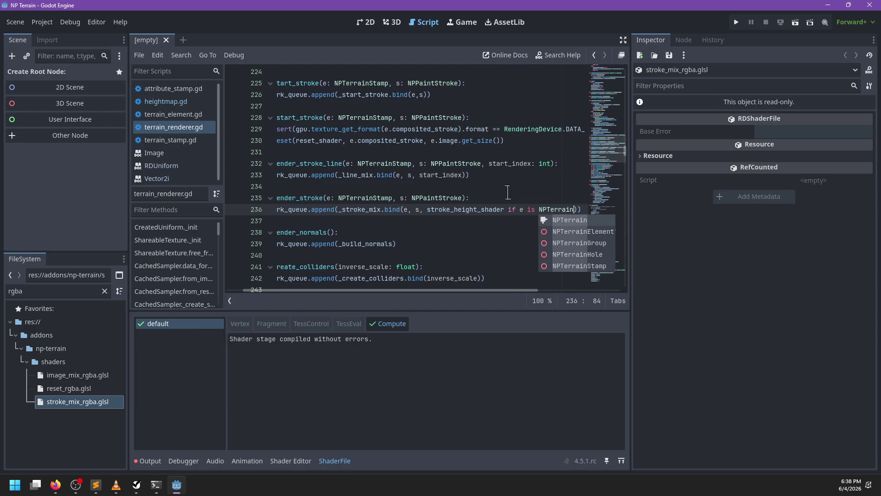
key(BackSpace)
key(BackSpace)
key(BackSpace)
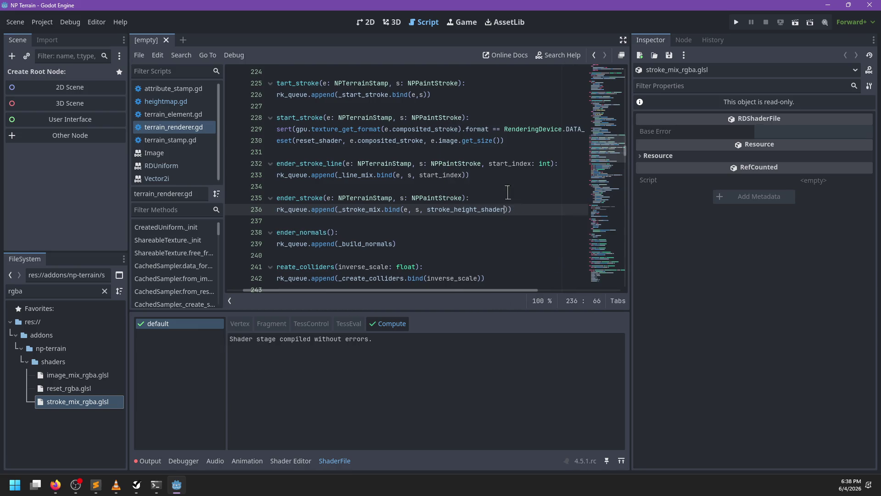
key(ctrl+shift+Left)
key(ctrl+shift+Left)
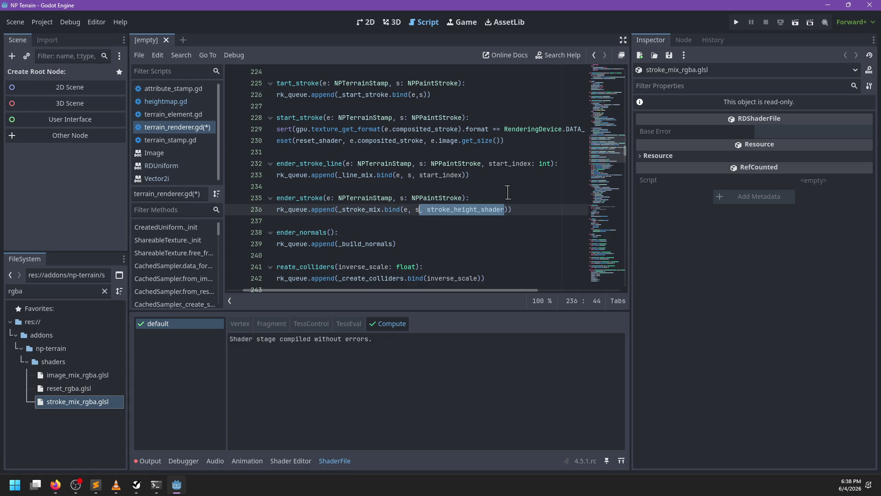
key(BackSpace)
Step: Delete the shader parameter from the _stroke_mix signature
ctrl+click(357, 210)
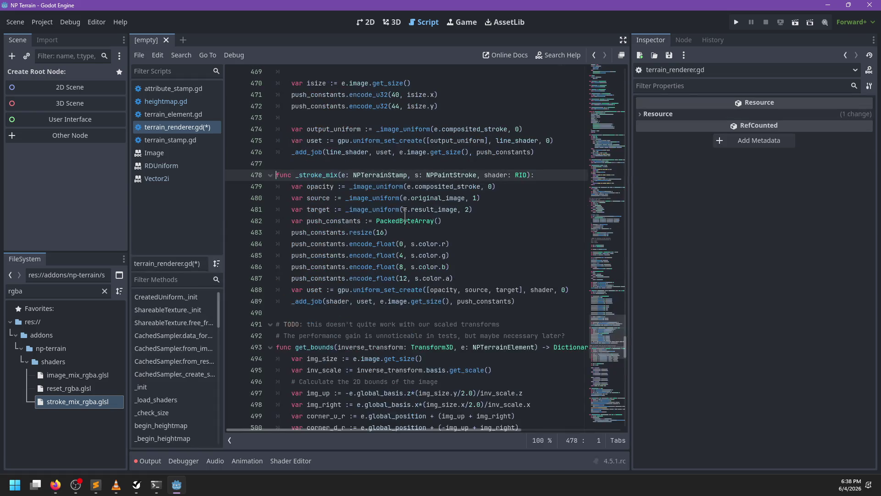
key(End)
key(Left)
key(Left)
key(ctrl+shift+Left)
key(ctrl+shift+Left)
key(ctrl+shift+Left)
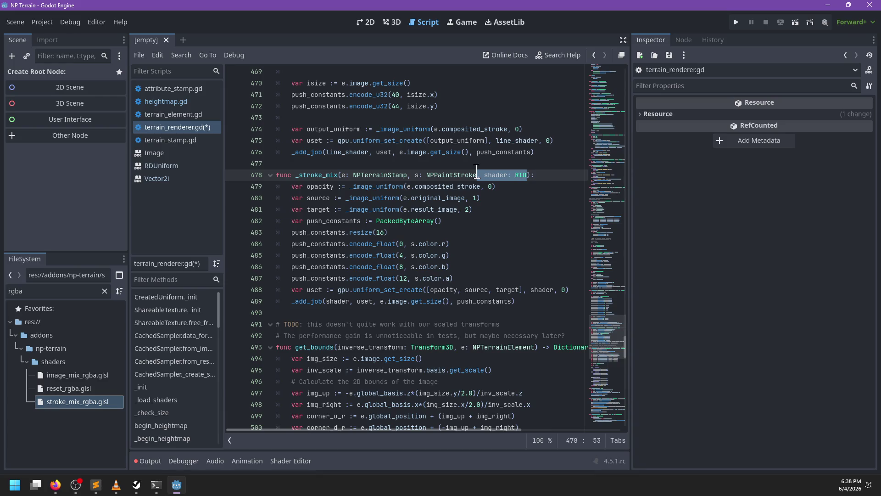
key(BackSpace)
key(Return)
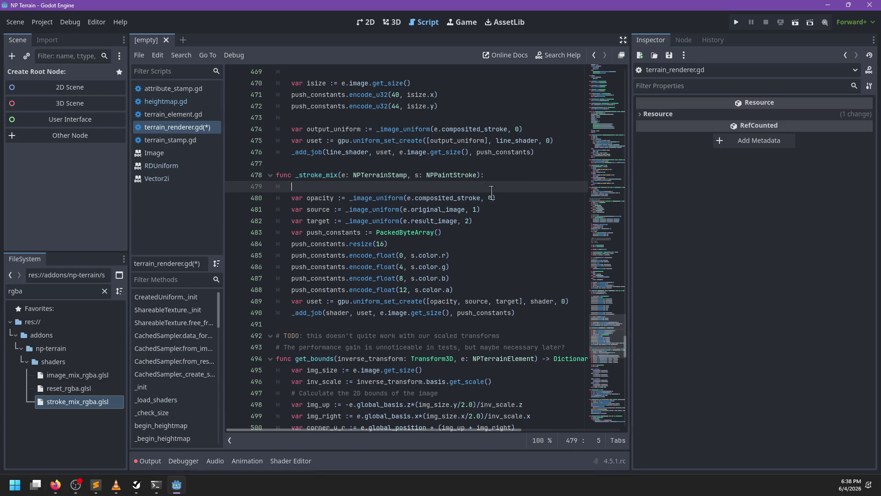
text(shader)
Step: Add 'var shader := stroke_rgba_shader if e is NPAttributeStamp else stroke_height_shader'
key(Home)
text(var)
key(End)
text(:= )
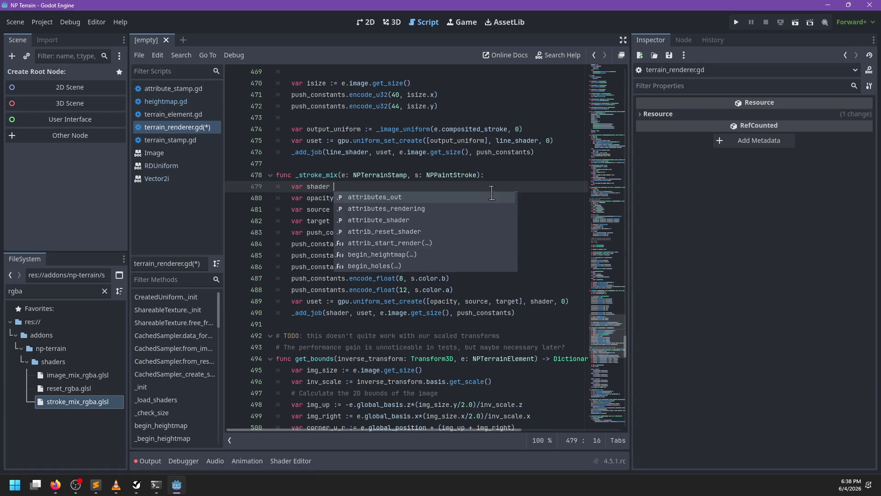
text(shader_)
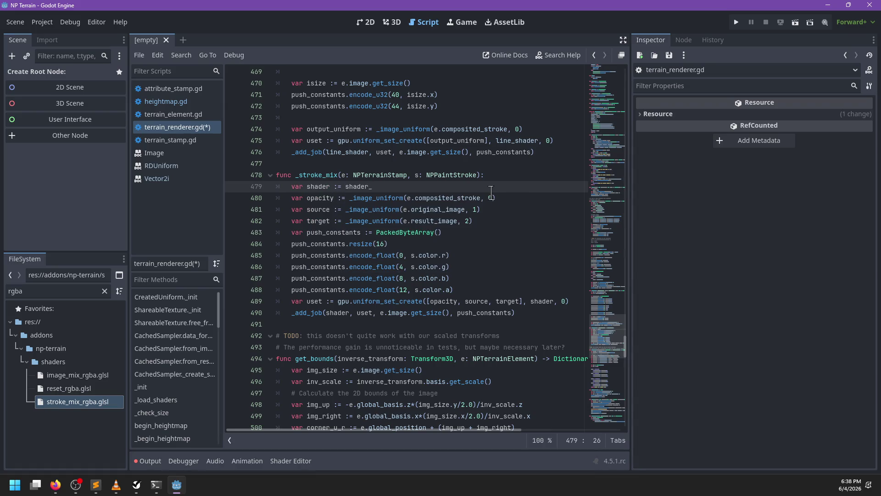
key(ctrl+BackSpace)
text(str)
key(Return)
key(ctrl+BackSpace)
key(ctrl+BackSpace)
text(_rgba)
text(Attr)
key(Return)
text(else)
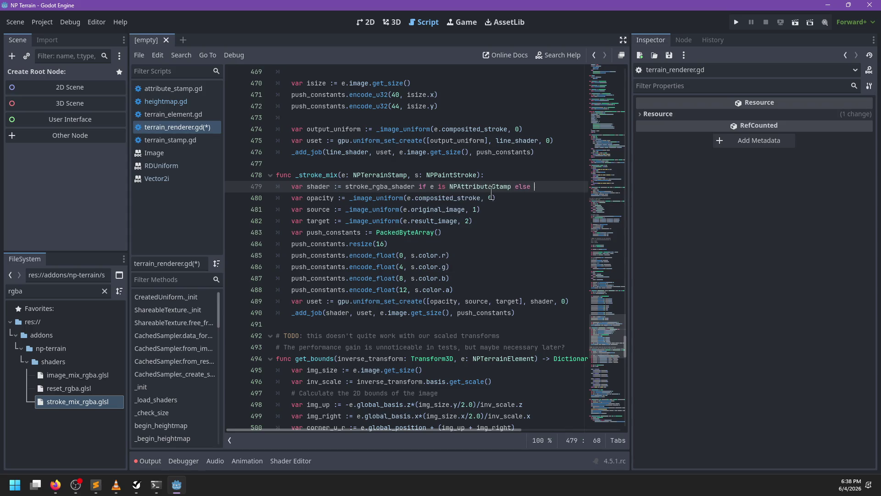
text( stroek_)
key(ctrl+BackSpace)
text(stroke_h)
key(Return)
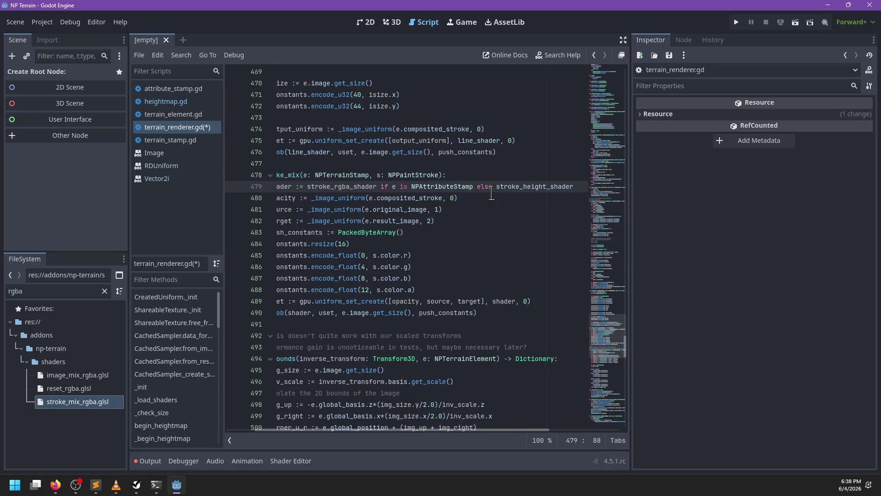
Step: Declare stroke_rgba_shader: RID by duplicating the stroke_height_shader declaration
ctrl+click(520, 186)
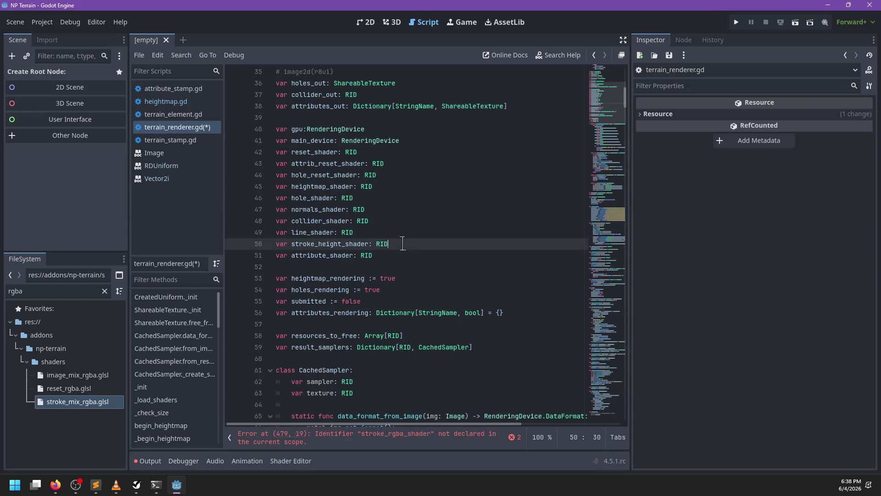
key(ctrl+shift+d)
drag(342, 255, 318, 255)
text(rb)
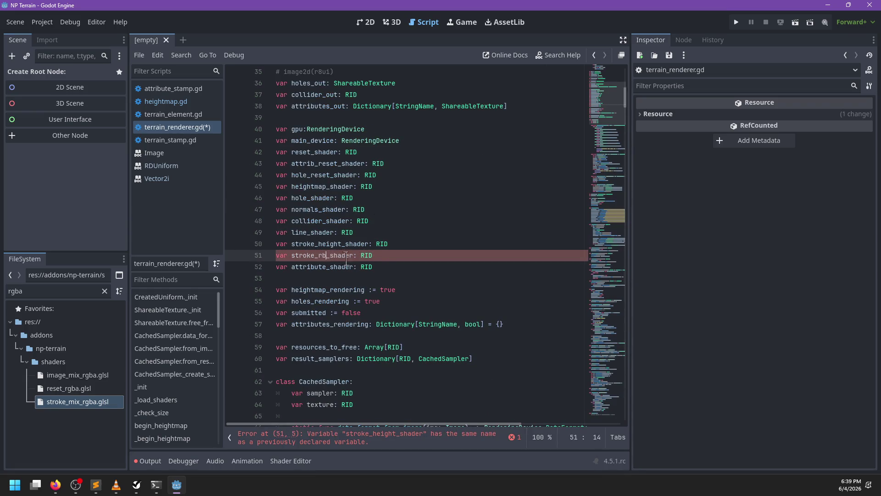
key(BackSpace)
text(gba)
scroll(367, 263, down, 4)
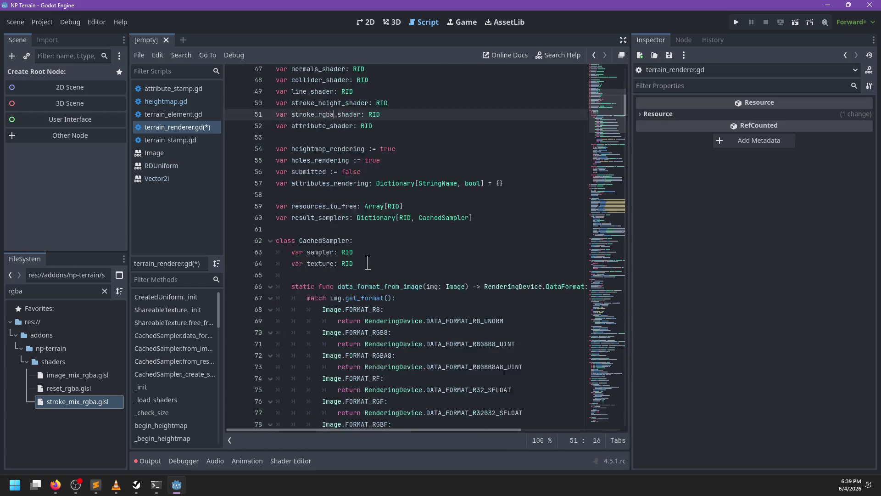
scroll(368, 262, down, 19)
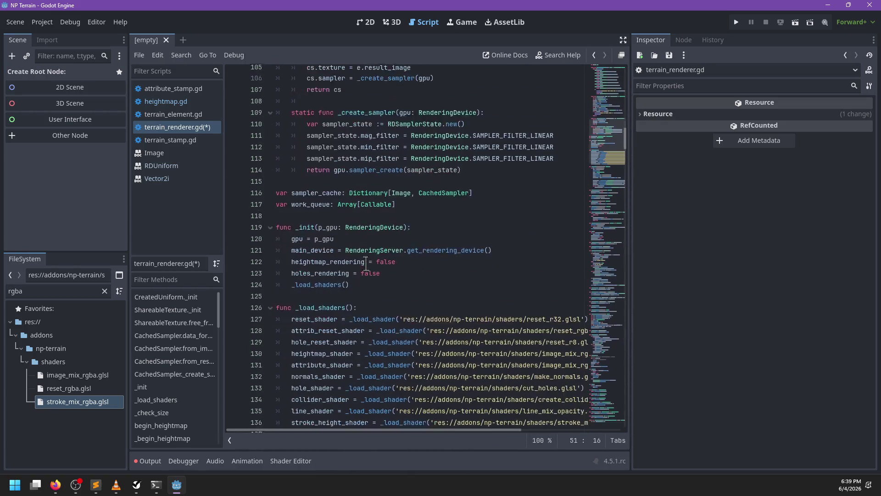
scroll(366, 263, down, 9)
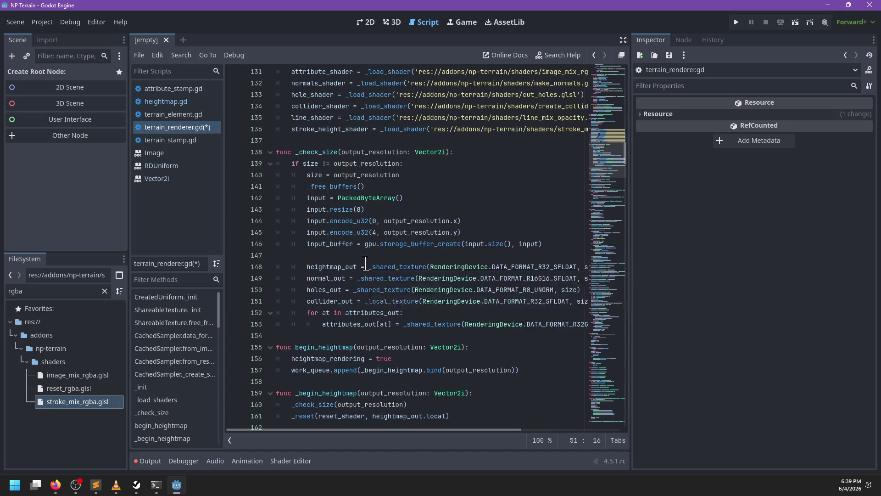